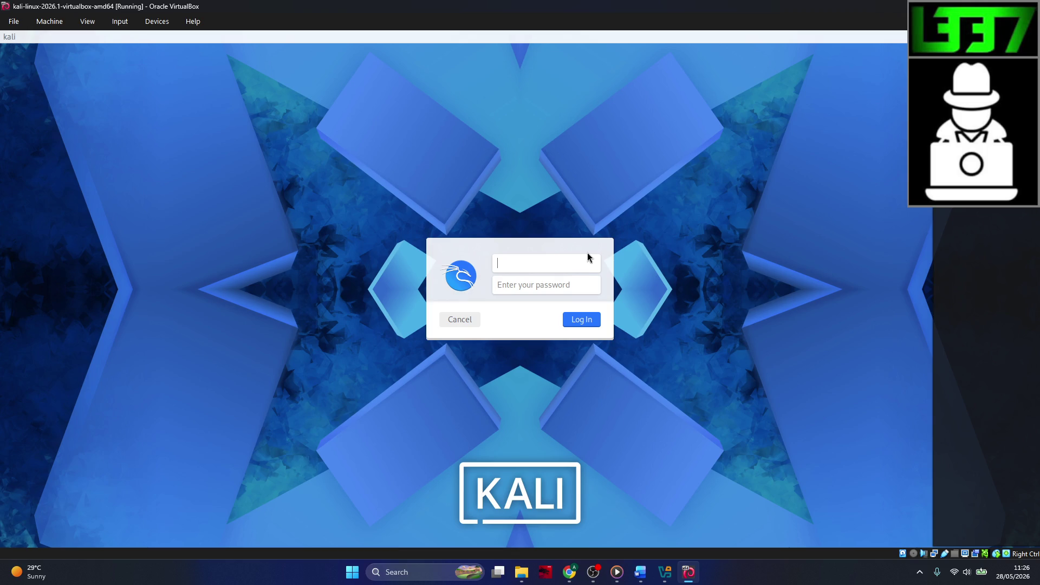
# Restore Media Player over the Kali login screen and raise the lofi track's volume to 13
pyautogui.moveTo(665, 572)
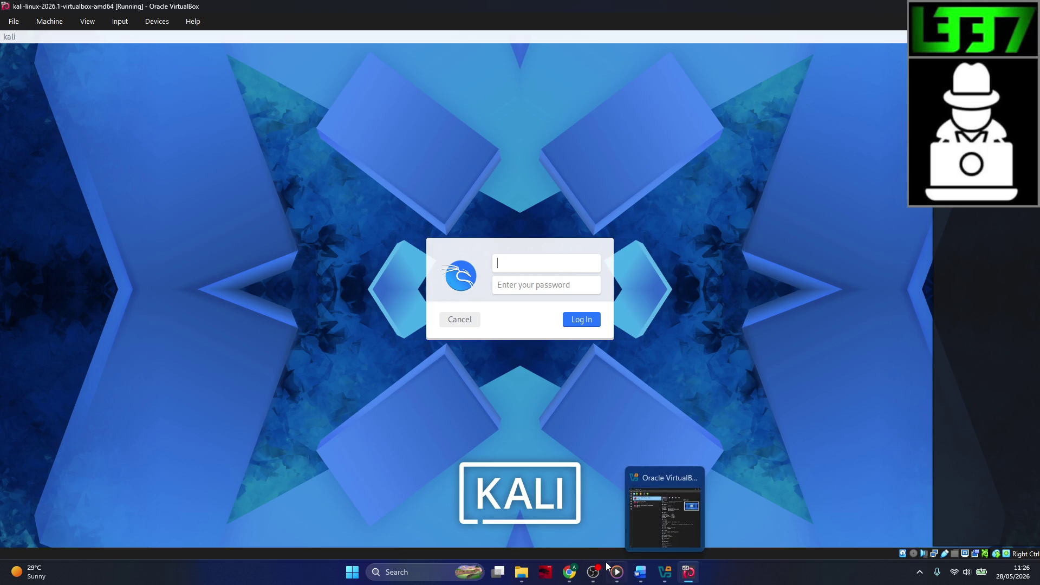
pyautogui.moveTo(615, 569)
pyautogui.click(503, 495)
pyautogui.click(590, 500)
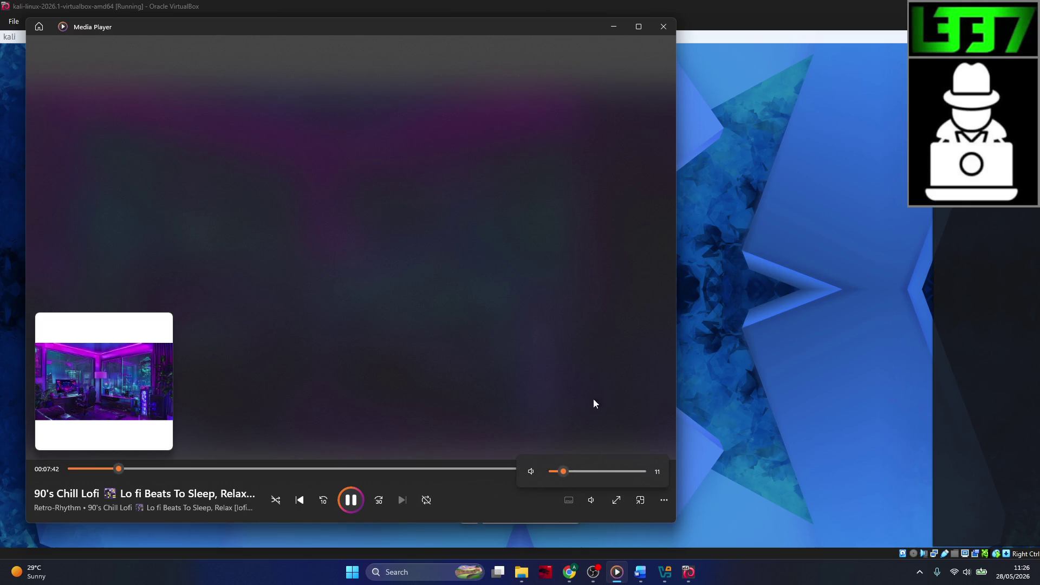
pyautogui.click(609, 31)
# Open OBS Studio's Stats panel, reset the stream counters to zero, and close it
pyautogui.click(593, 572)
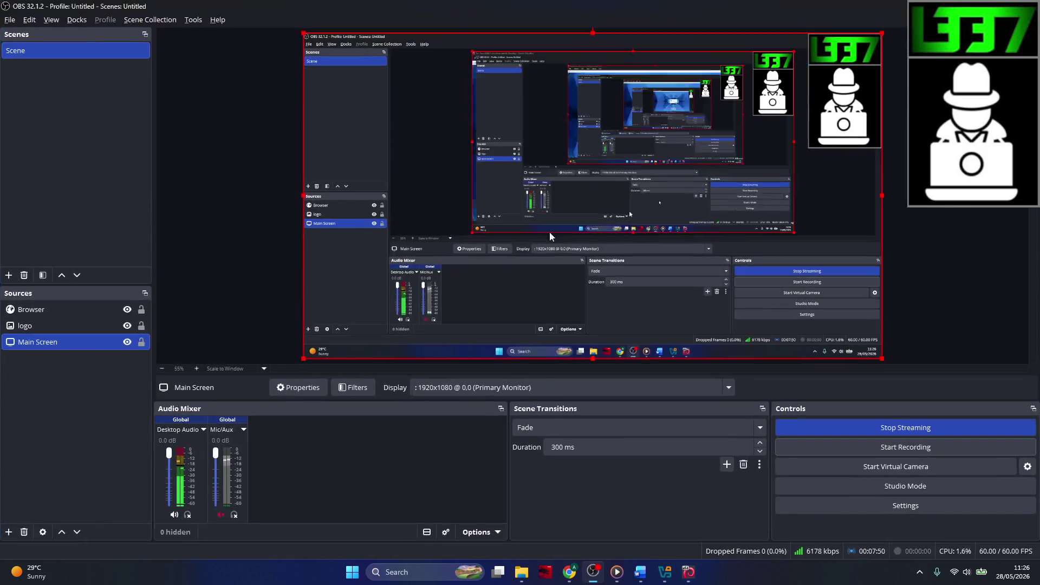
pyautogui.click(76, 19)
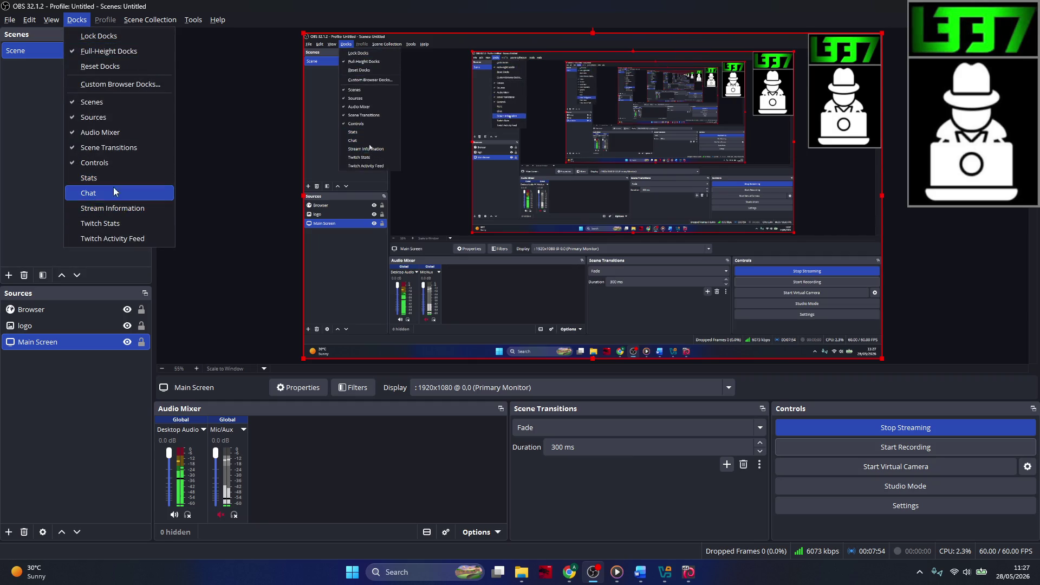
pyautogui.click(108, 178)
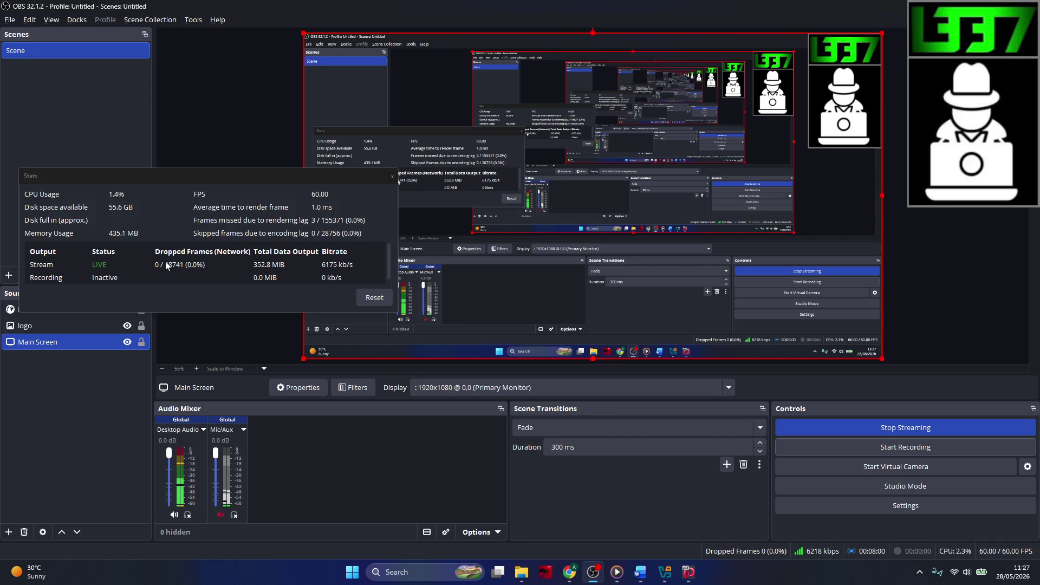
pyautogui.click(369, 298)
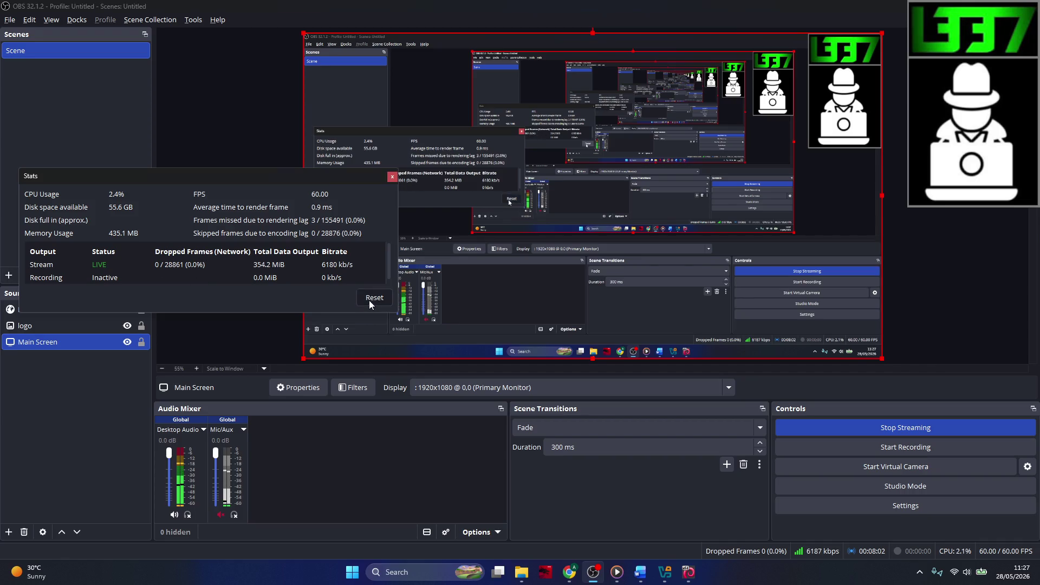
pyautogui.click(391, 177)
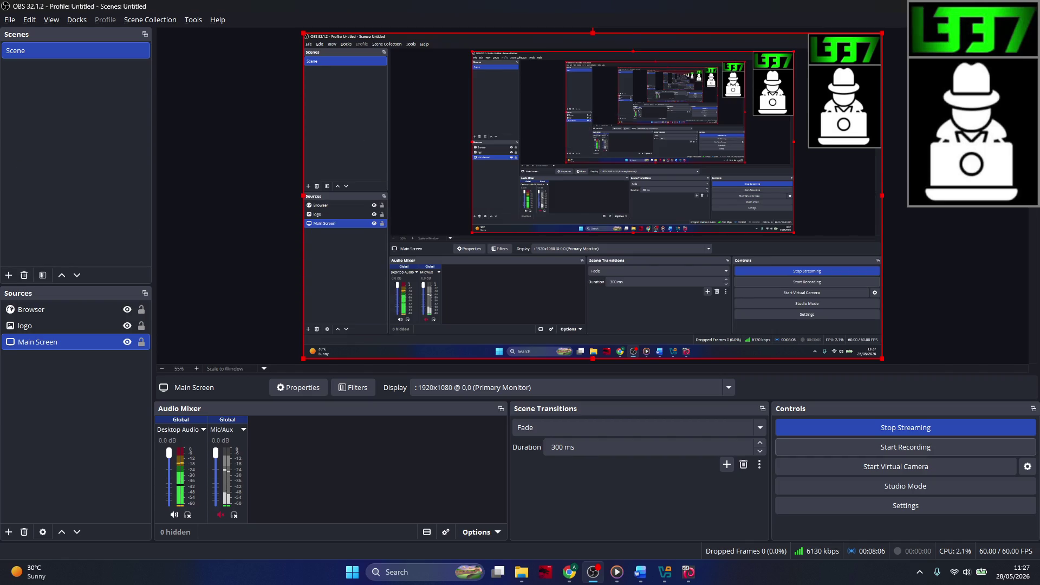
pyautogui.hotkey('alt', 'Tab')
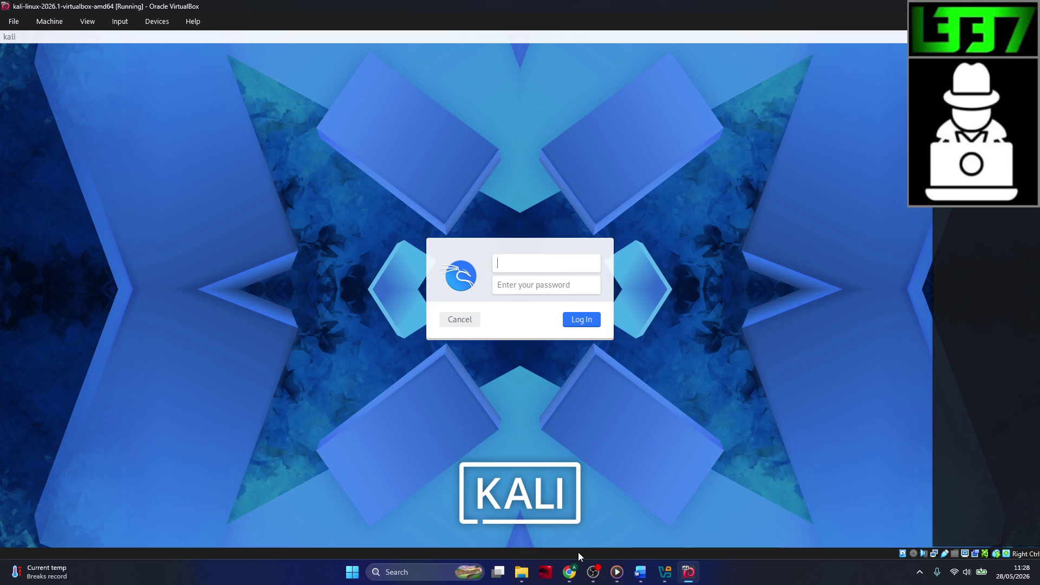
# Scroll the TryHackMe Networking Concepts room back to the Join Room banner and Task 1
pyautogui.click(569, 572)
pyautogui.click(626, 376)
pyautogui.scroll(4, 626, 376)
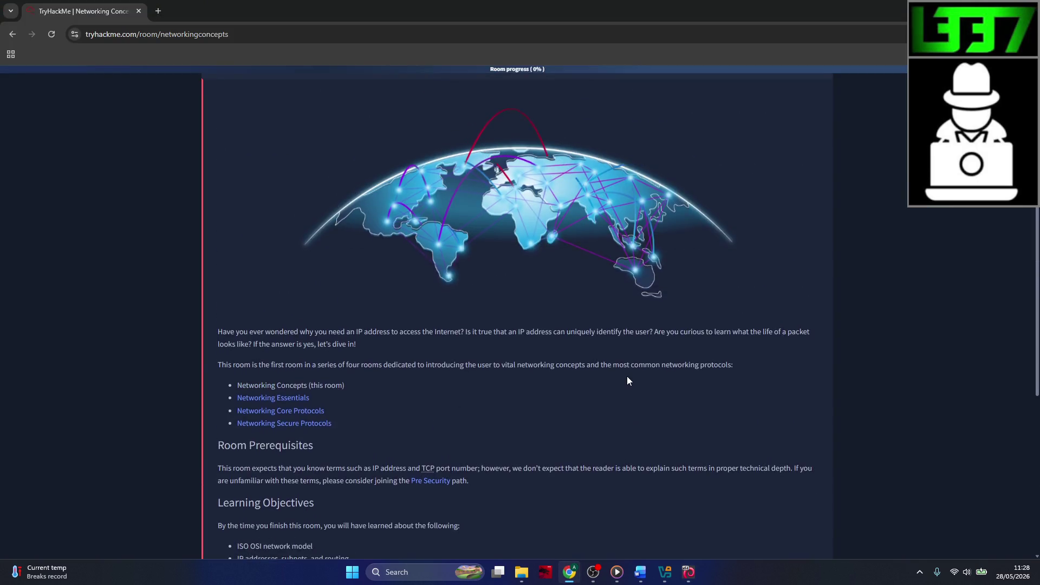
pyautogui.scroll(5, 627, 376)
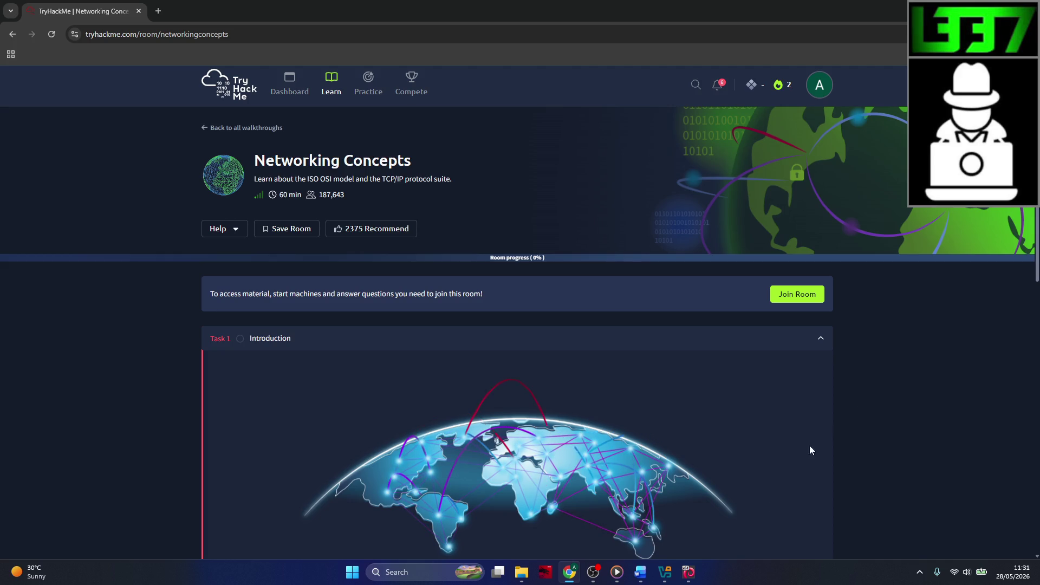
pyautogui.click(616, 572)
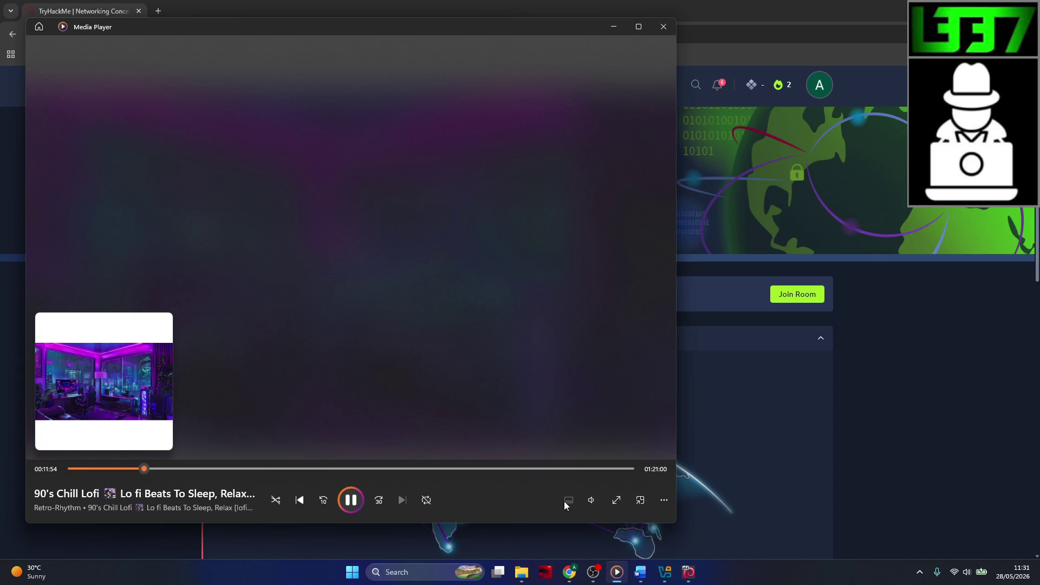
# Lower the Media Player volume to 5 and tuck the player behind the browser
pyautogui.click(592, 499)
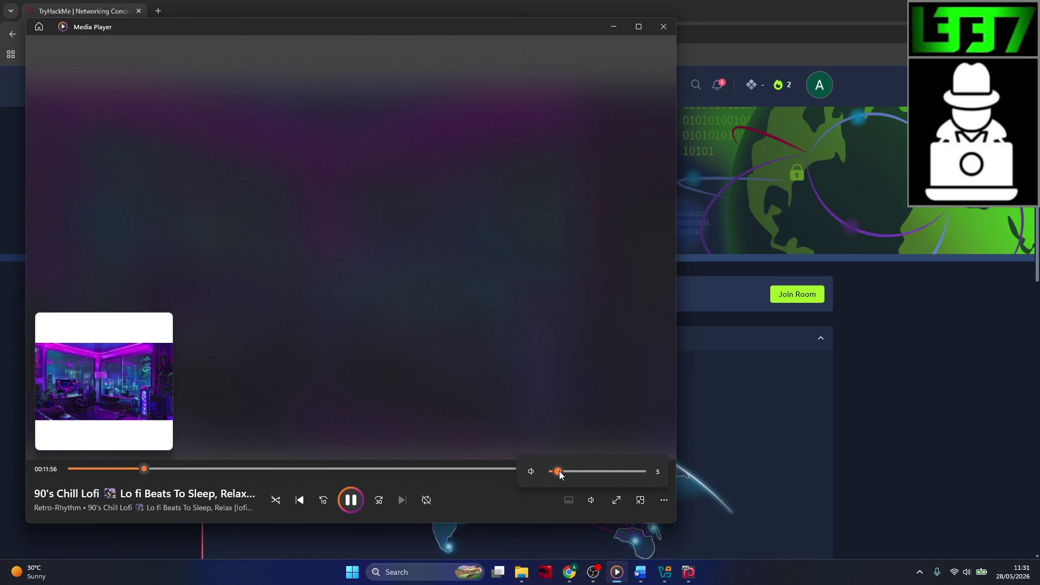
pyautogui.click(900, 433)
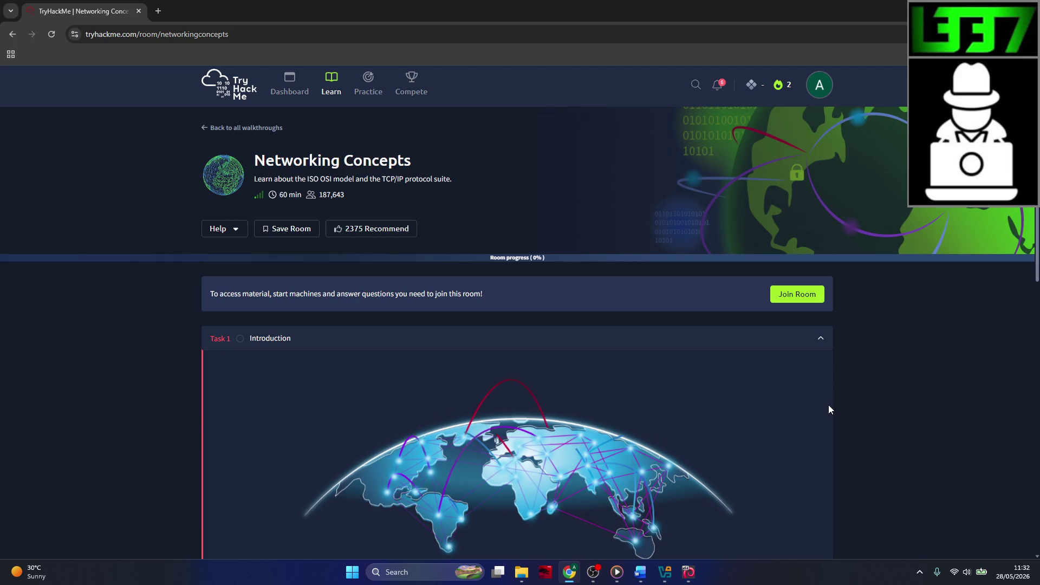
# Log in to the Kali VM by entering the username and password
pyautogui.scroll(-5, 761, 403)
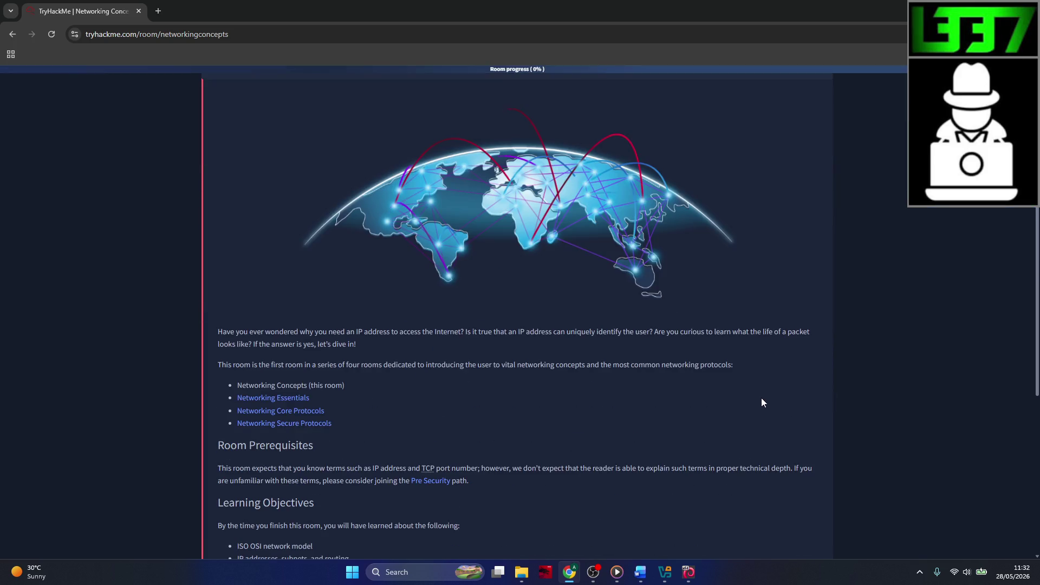
pyautogui.hotkey('alt', 'Tab')
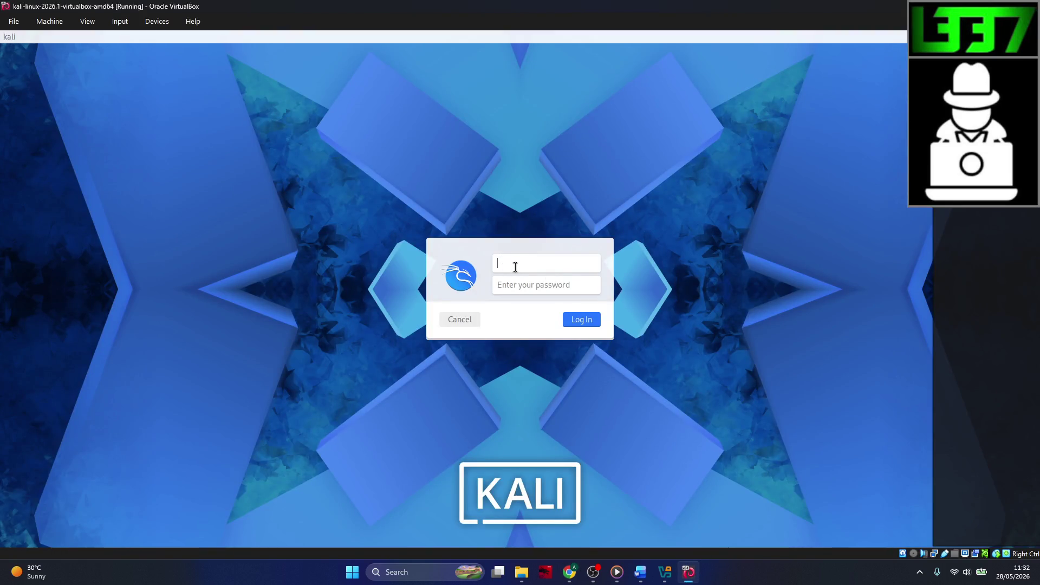
pyautogui.write('i')
pyautogui.press('Tab')
pyautogui.press('Return')
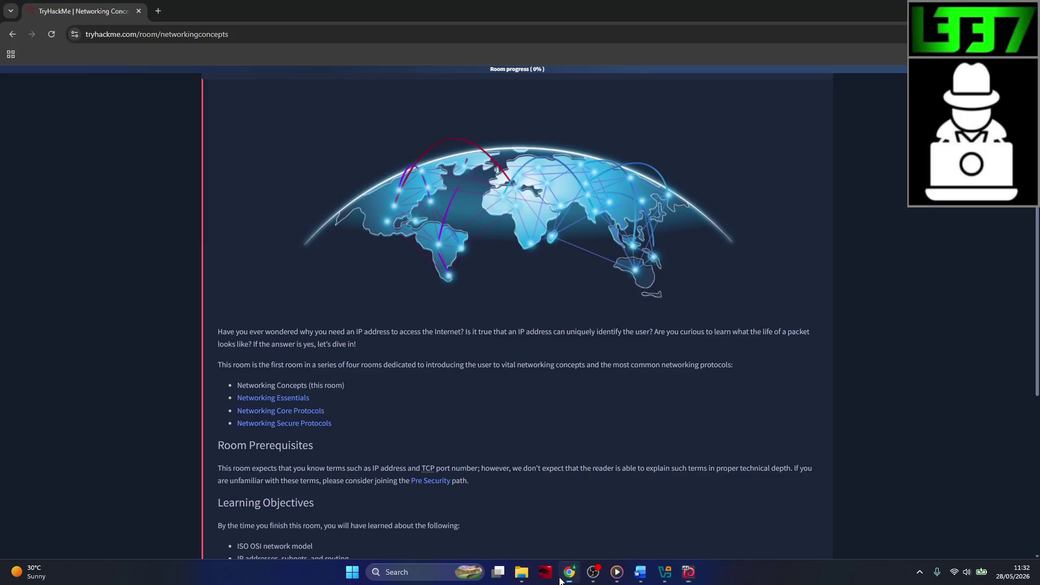
# Try joining the Networking Concepts room, dismiss the join error, and reload the page
pyautogui.scroll(10, 697, 287)
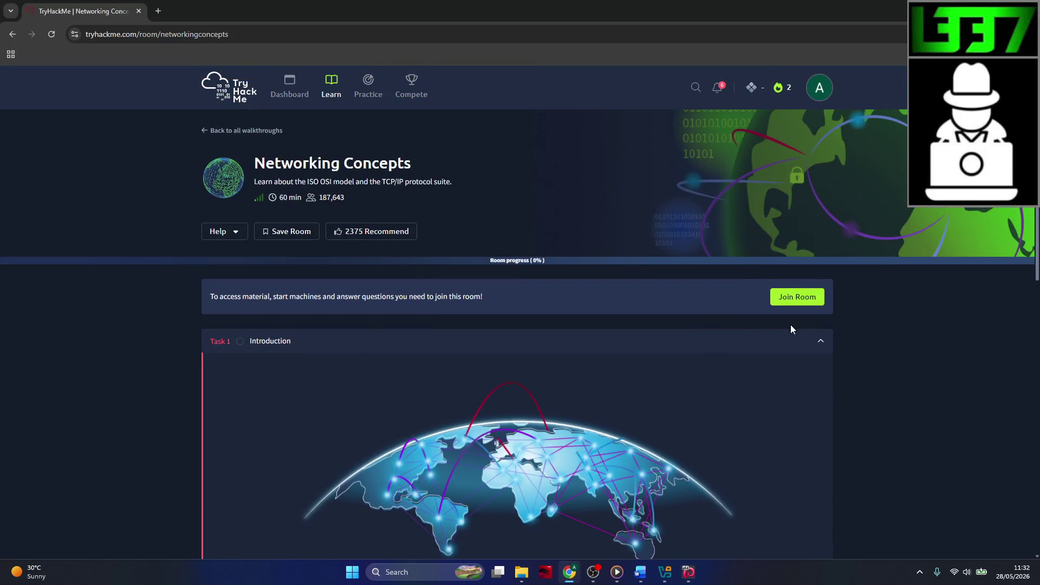
pyautogui.click(821, 340)
pyautogui.click(790, 265)
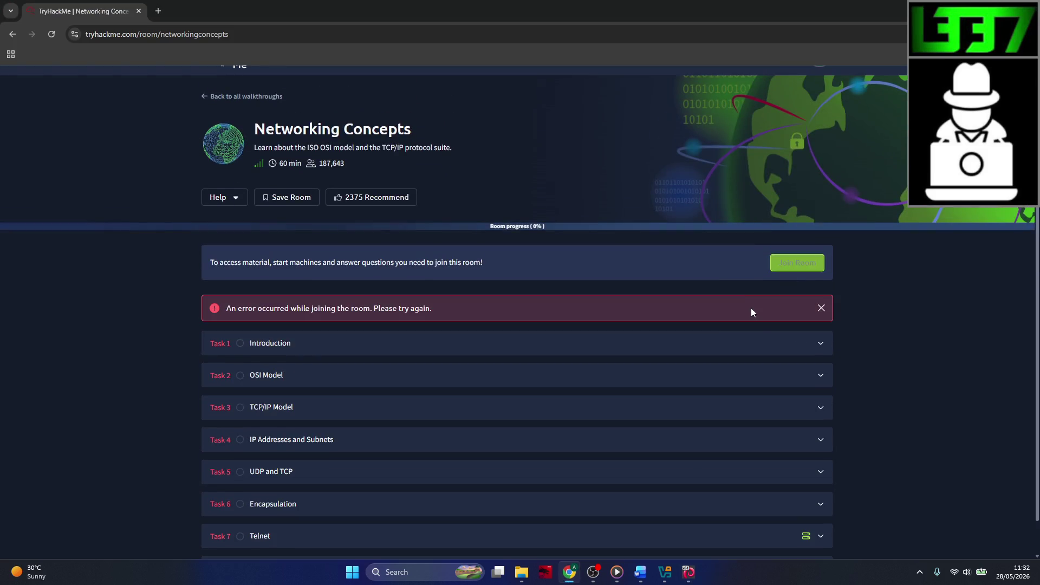
pyautogui.click(820, 306)
pyautogui.click(816, 317)
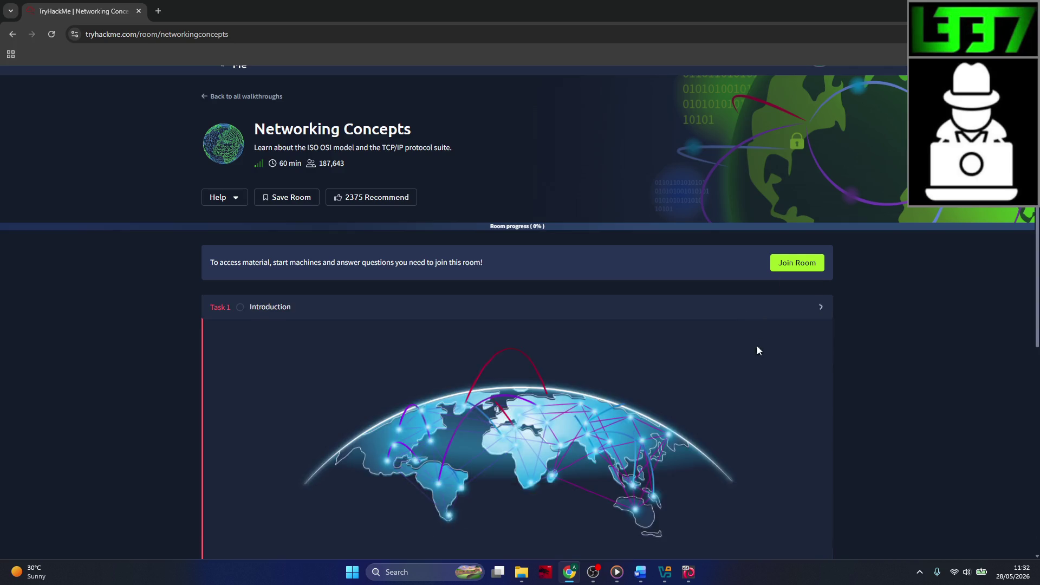
pyautogui.scroll(-8, 729, 356)
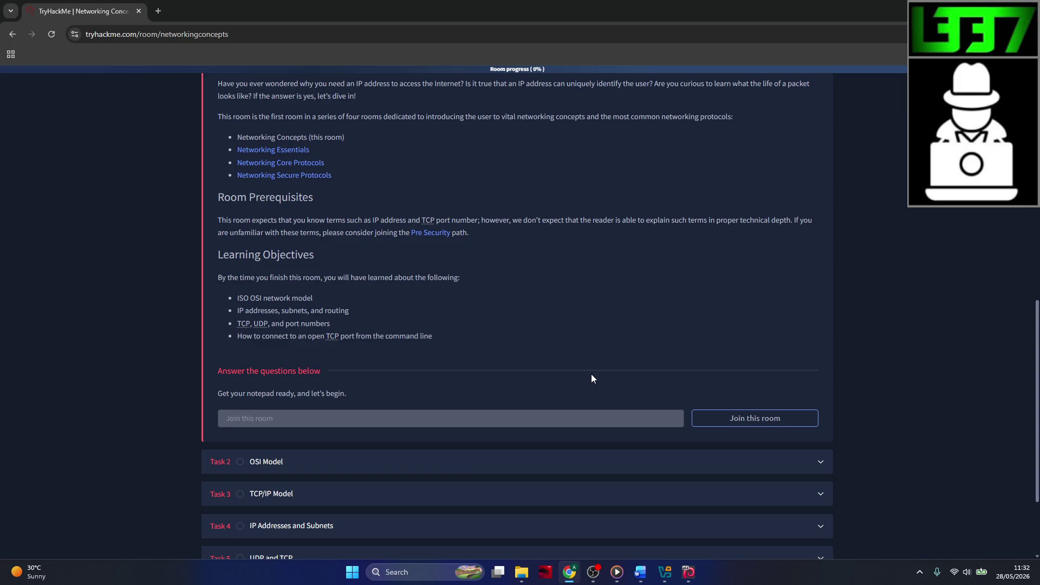
pyautogui.scroll(3, 438, 413)
pyautogui.scroll(-3, 437, 413)
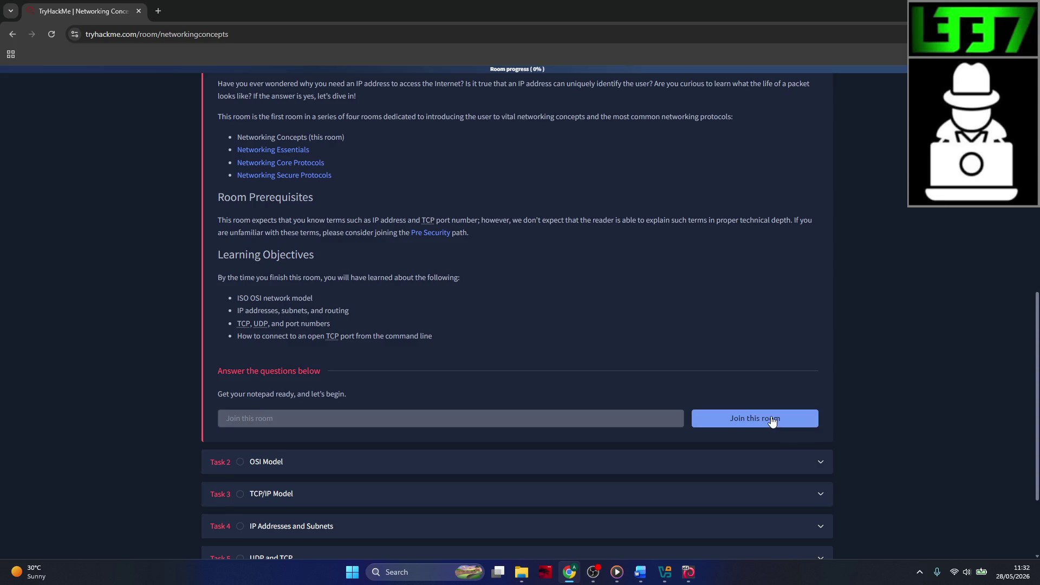
pyautogui.scroll(1, 778, 351)
pyautogui.rightClick(196, 182)
pyautogui.click(228, 219)
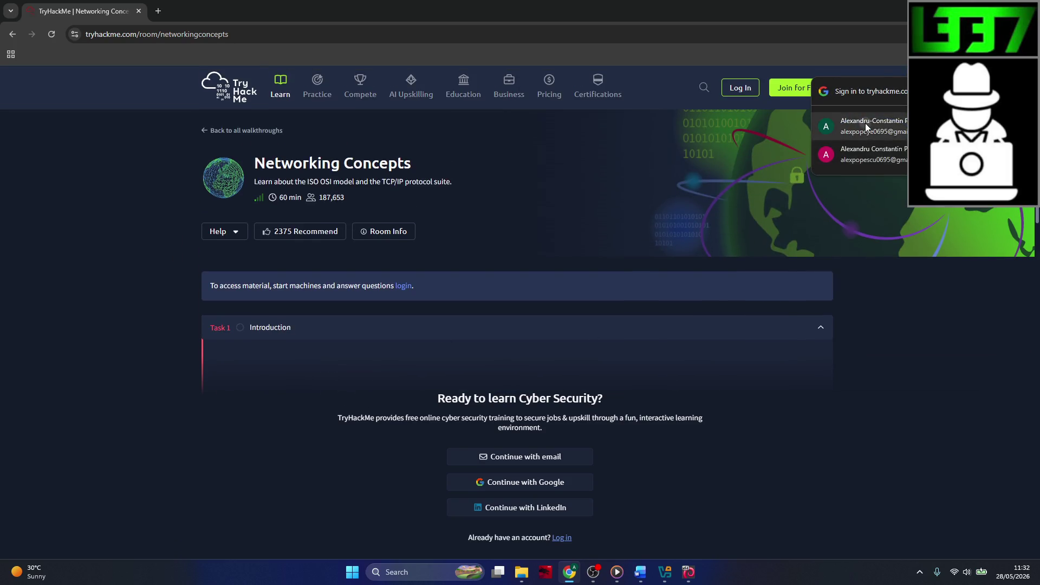
# Sign in with Google, submit Task 1's answer, and expand Task 2 OSI Model
pyautogui.click(866, 122)
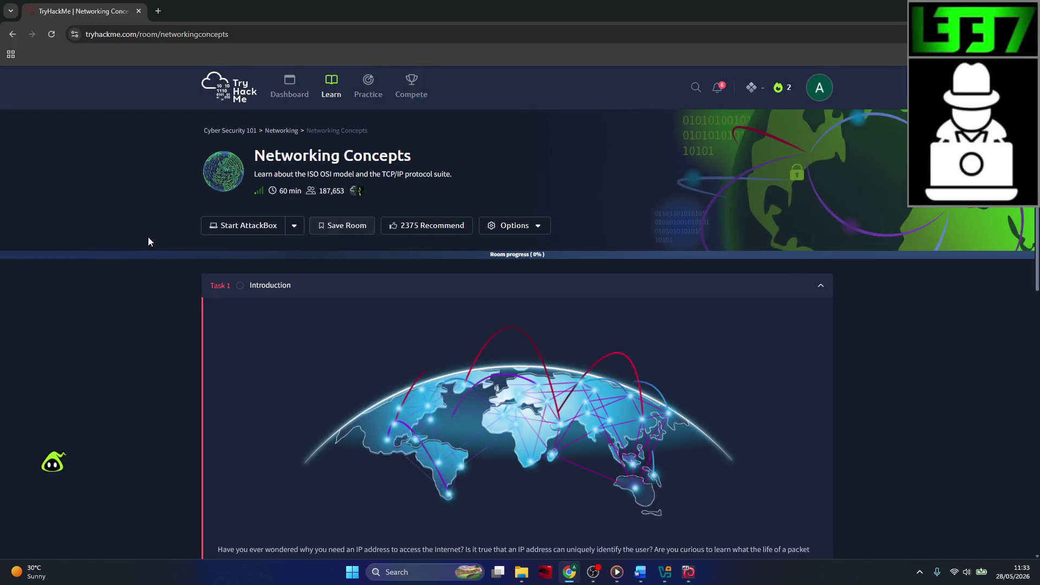
pyautogui.scroll(-7, 177, 229)
pyautogui.scroll(-3, 183, 230)
pyautogui.click(735, 347)
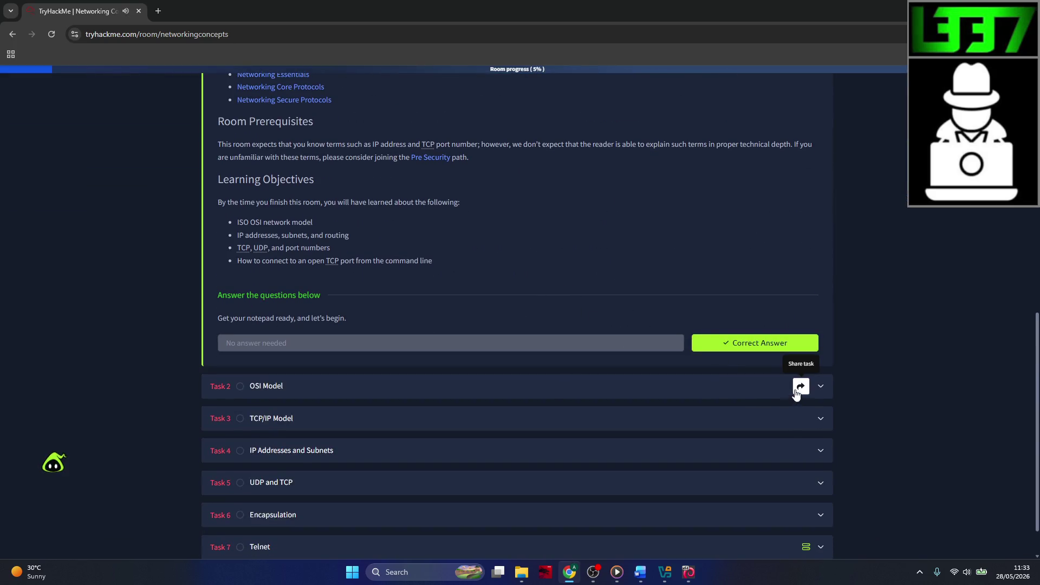
pyautogui.click(816, 389)
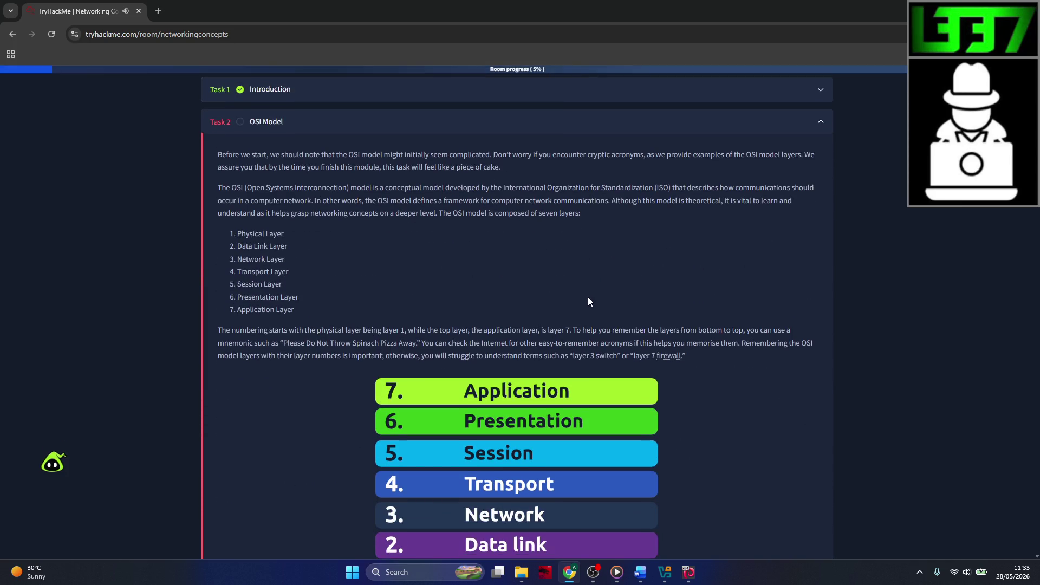
# Run 'sudo apt update && sudo apt upgrade -y' in the Kali terminal, supplying the sudo password
pyautogui.click(688, 572)
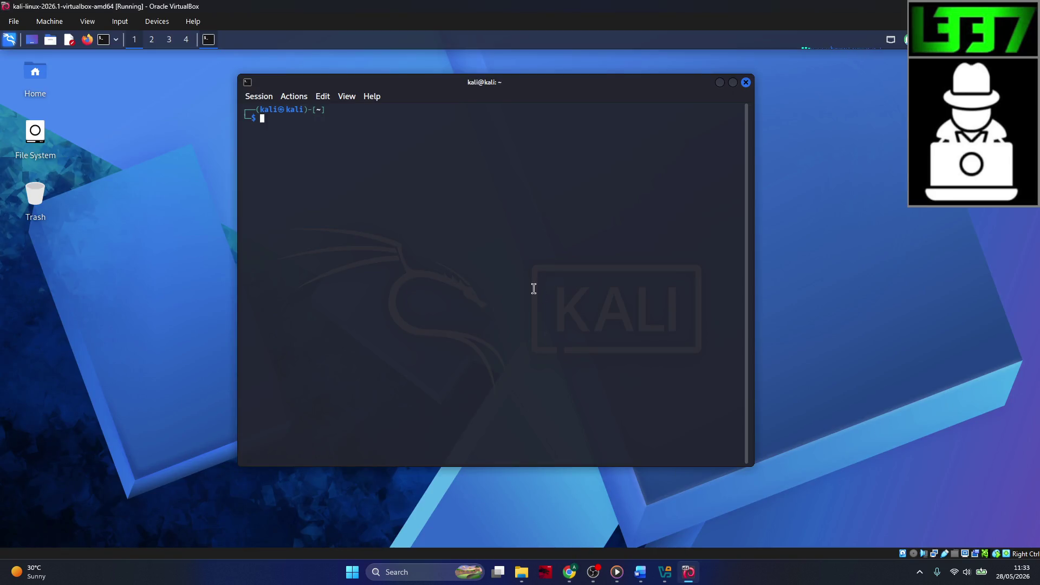
pyautogui.write('sudo apt upda')
pyautogui.write('te &&')
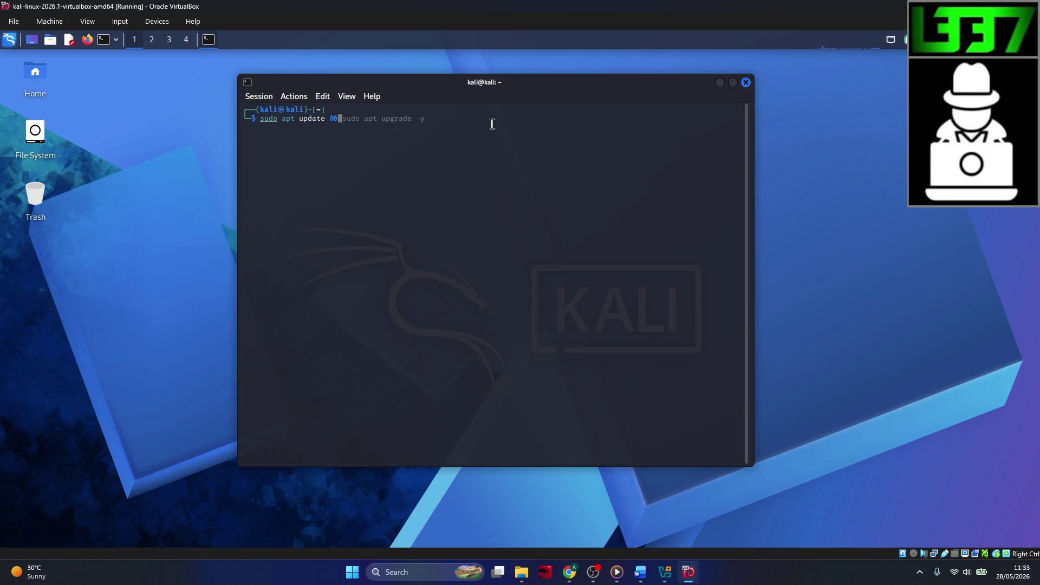
pyautogui.write(' sudo ap')
pyautogui.write('t upgrade -y')
pyautogui.press('Return')
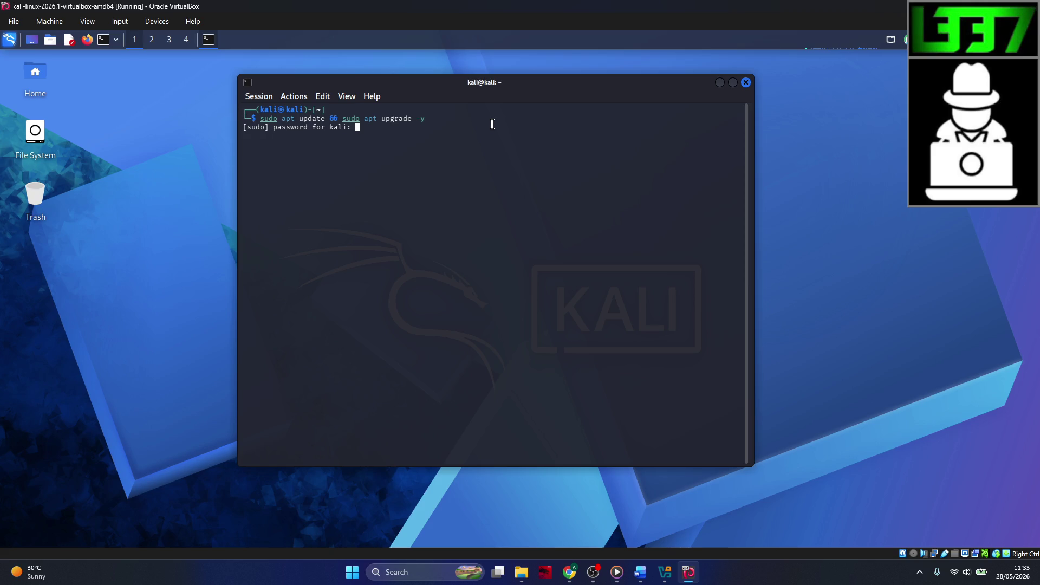
pyautogui.press('Return')
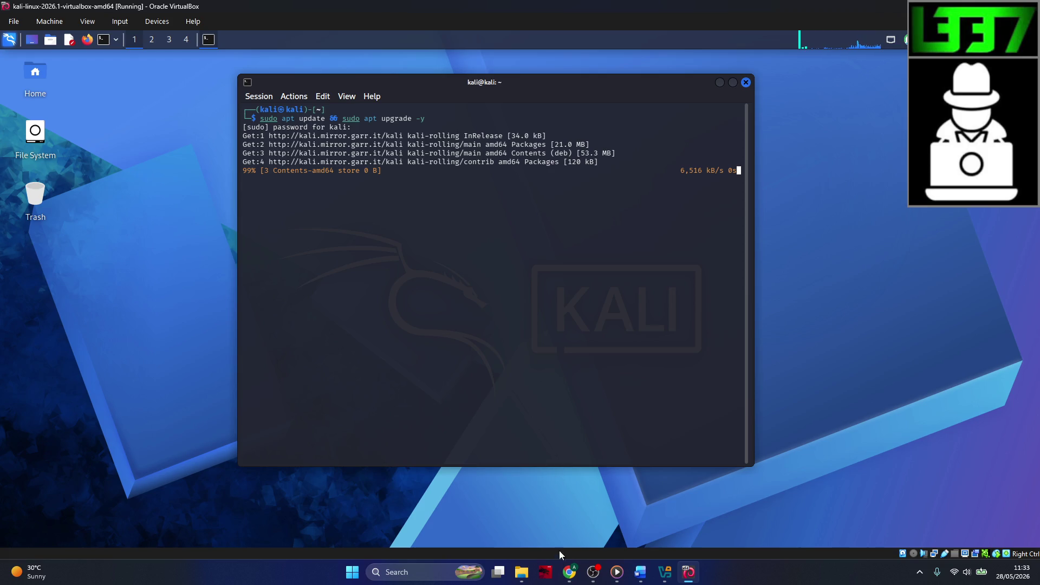
pyautogui.click(569, 572)
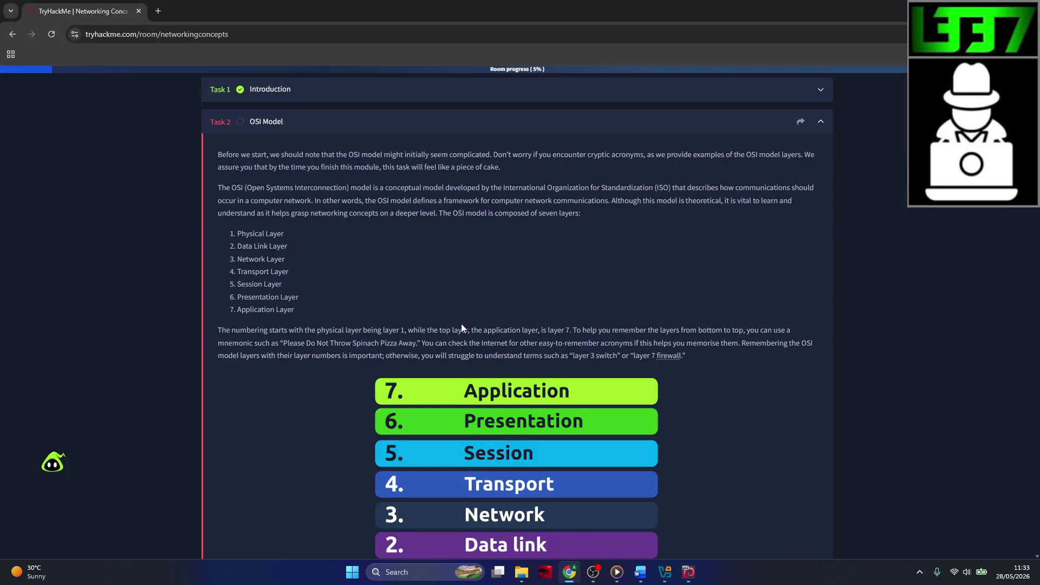
# Skim the OSI Model task, then bring the Kali VM's running upgrade to the front
pyautogui.scroll(-1, 462, 328)
pyautogui.scroll(1, 461, 328)
pyautogui.scroll(-1, 462, 329)
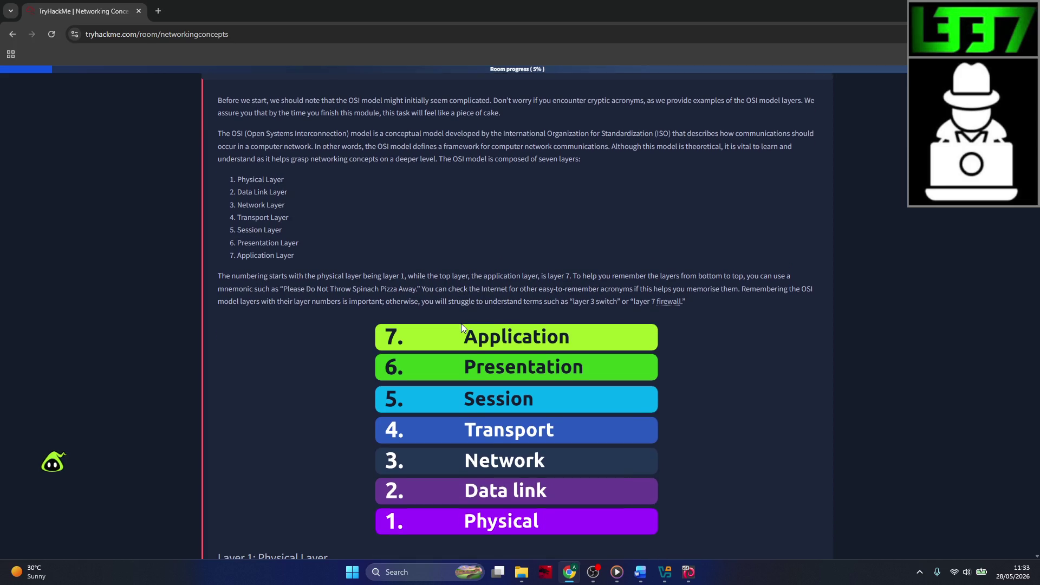
pyautogui.scroll(1, 461, 328)
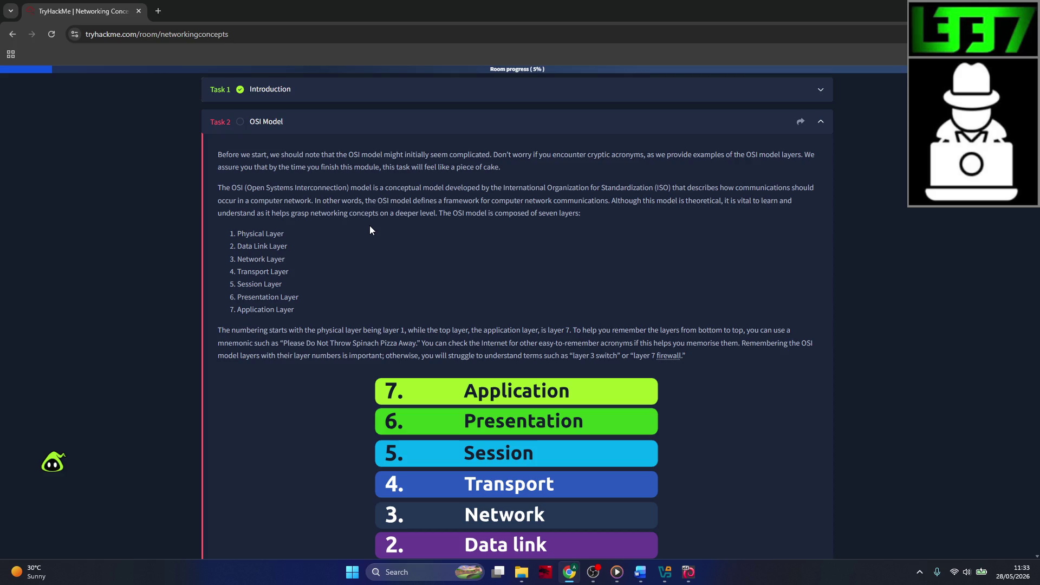
pyautogui.click(688, 572)
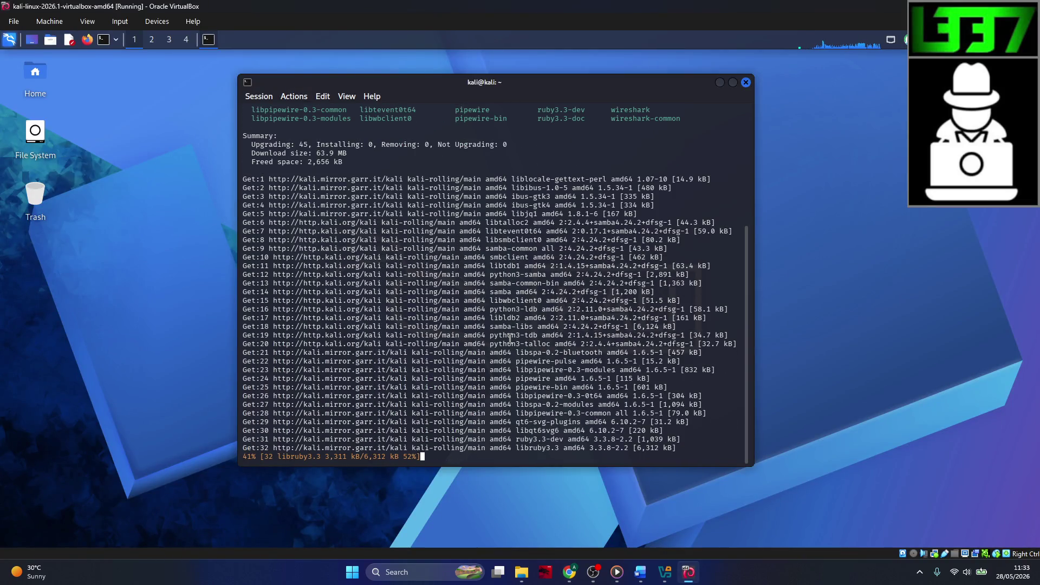
# Scroll the Kali terminal to check the apt upgrade's unpacking progress
pyautogui.scroll(4, 509, 338)
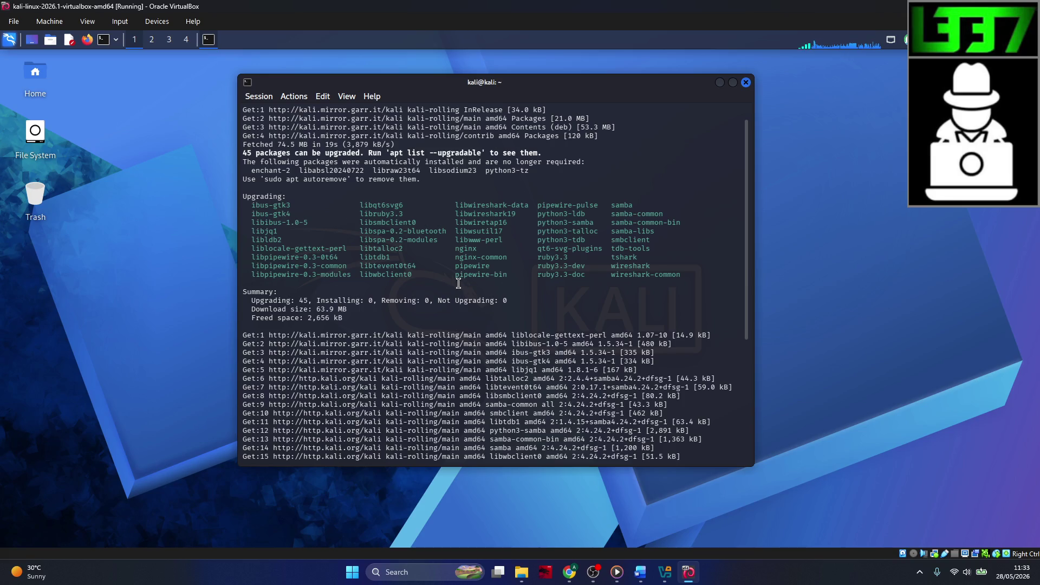
pyautogui.scroll(-11, 458, 283)
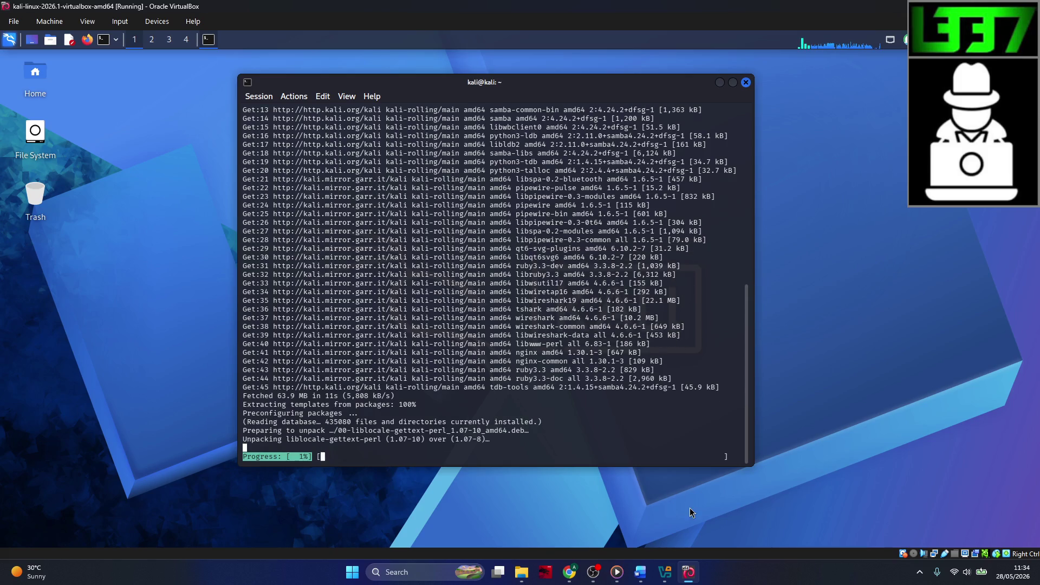
pyautogui.click(577, 572)
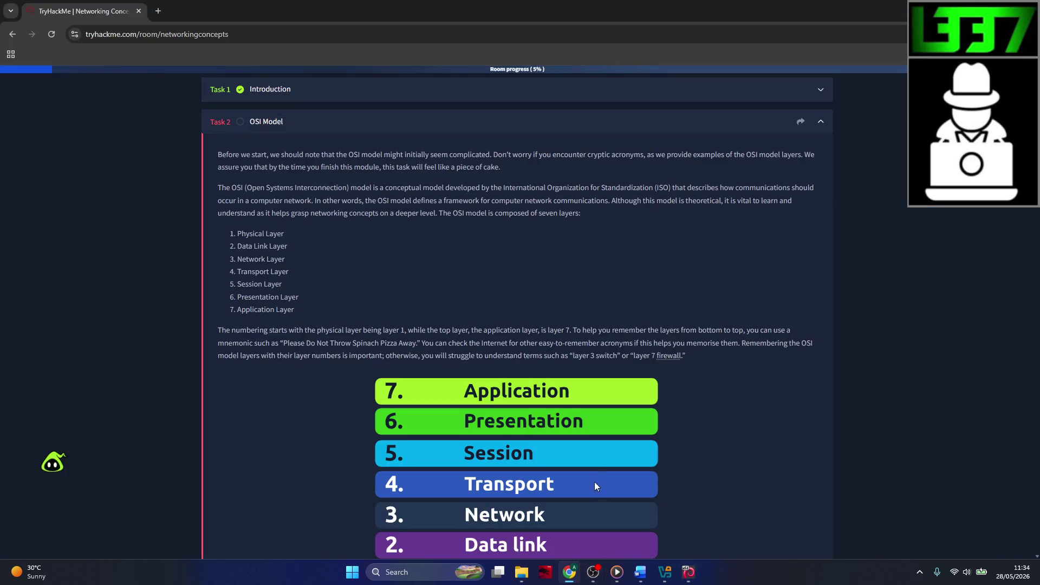
pyautogui.click(695, 573)
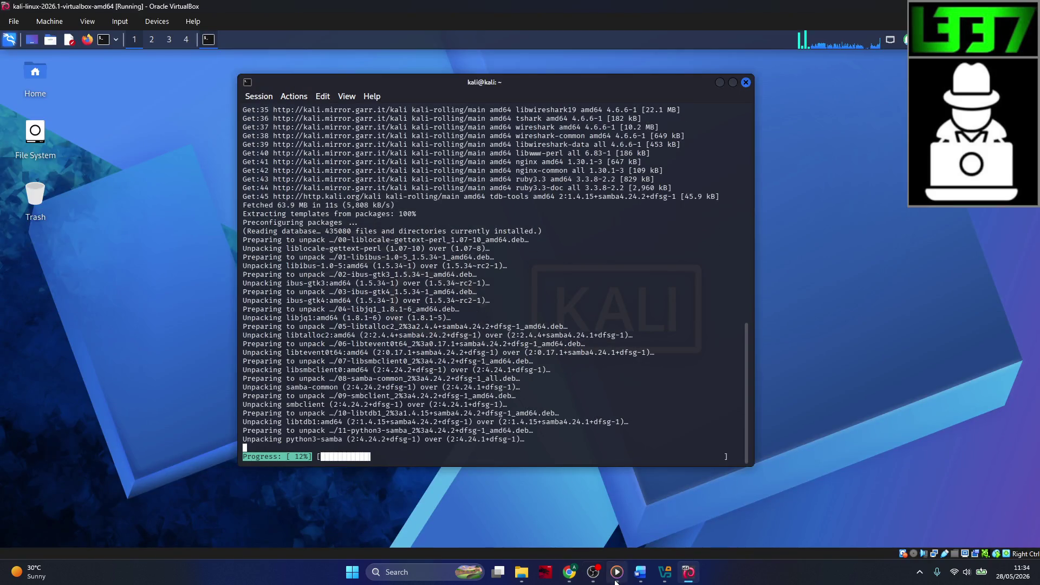
# Return to the OSI Model task and highlight its opening lines while reading
pyautogui.click(576, 573)
pyautogui.scroll(-2, 577, 392)
pyautogui.scroll(3, 530, 359)
pyautogui.moveTo(361, 208); pyautogui.dragTo(447, 242)
pyautogui.moveTo(586, 208)
pyautogui.mouseDown()
pyautogui.moveTo(419, 255)
pyautogui.moveTo(586, 210)
pyautogui.mouseUp()
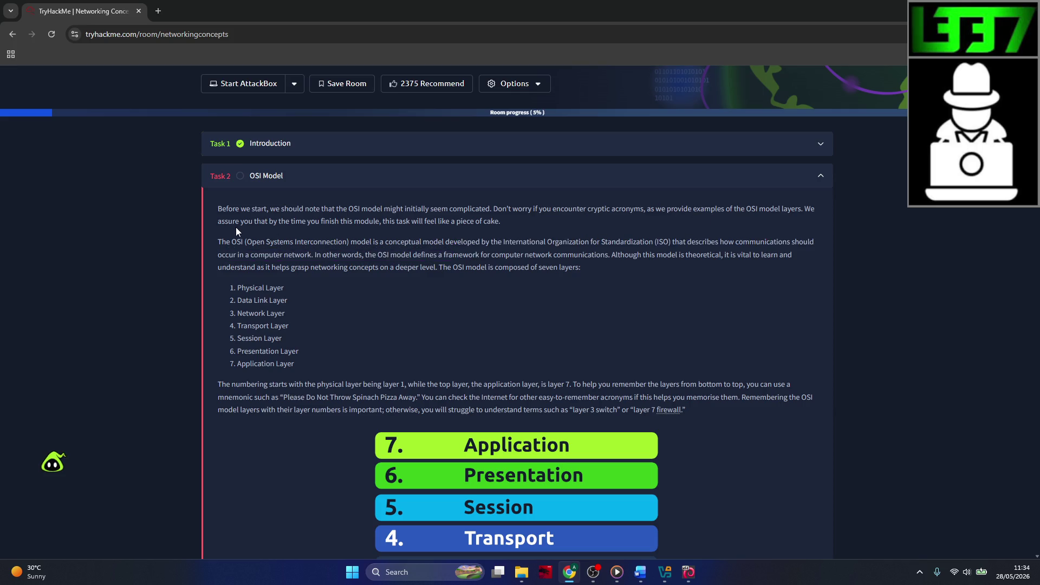
pyautogui.moveTo(383, 222); pyautogui.dragTo(433, 242)
pyautogui.click(375, 264)
pyautogui.scroll(-1, 306, 242)
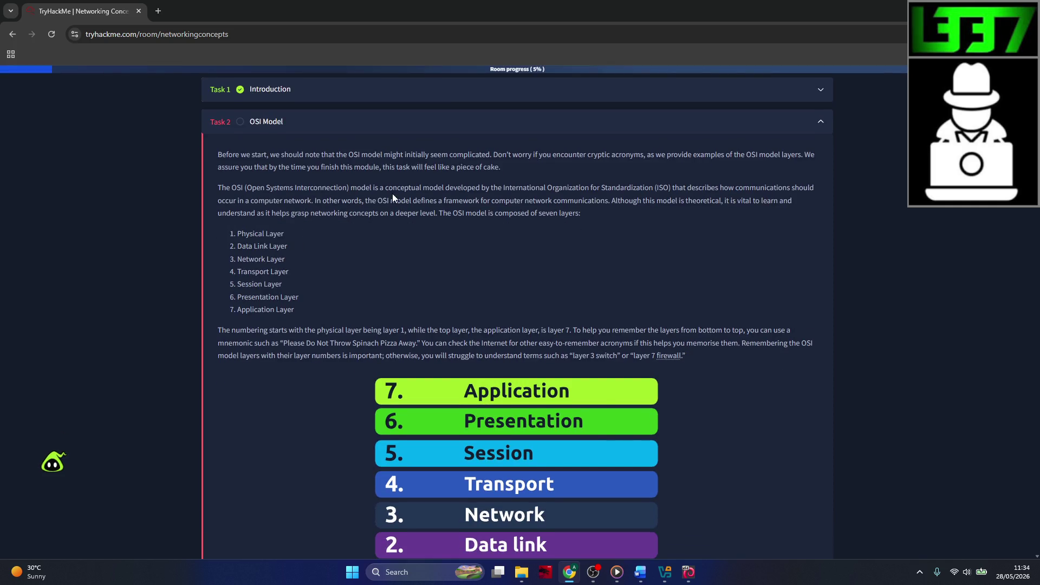
pyautogui.moveTo(525, 194); pyautogui.dragTo(586, 193)
pyautogui.click(621, 193)
pyautogui.moveTo(329, 203); pyautogui.dragTo(390, 201)
pyautogui.click(405, 210)
pyautogui.scroll(-1, 461, 209)
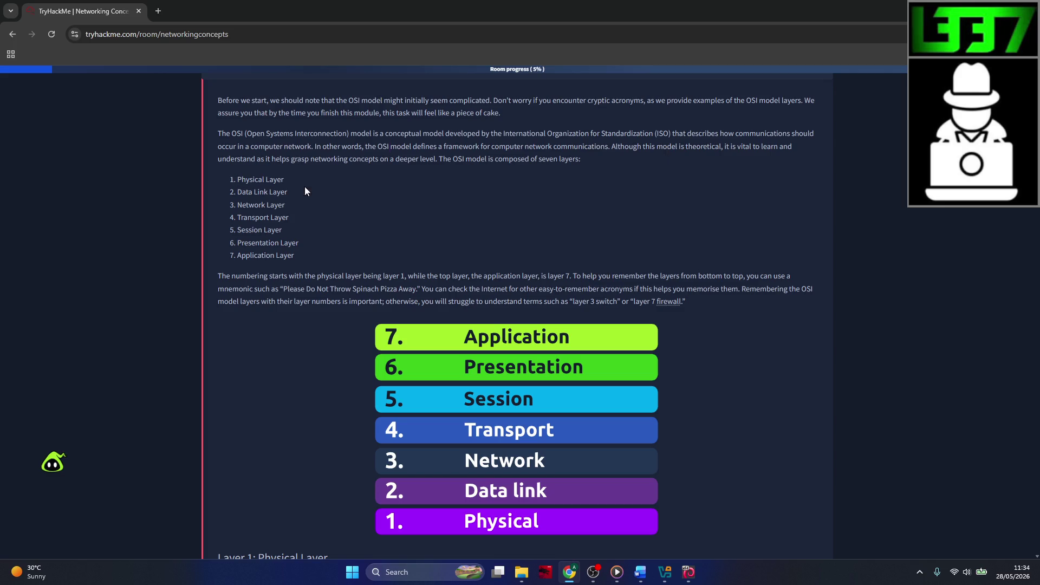
pyautogui.scroll(-1, 302, 237)
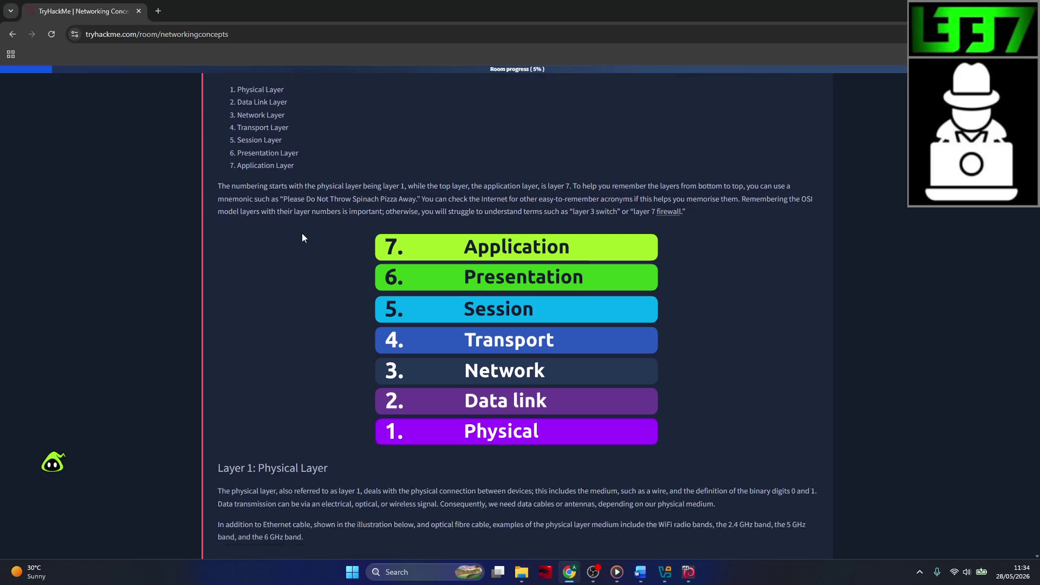
pyautogui.click(520, 574)
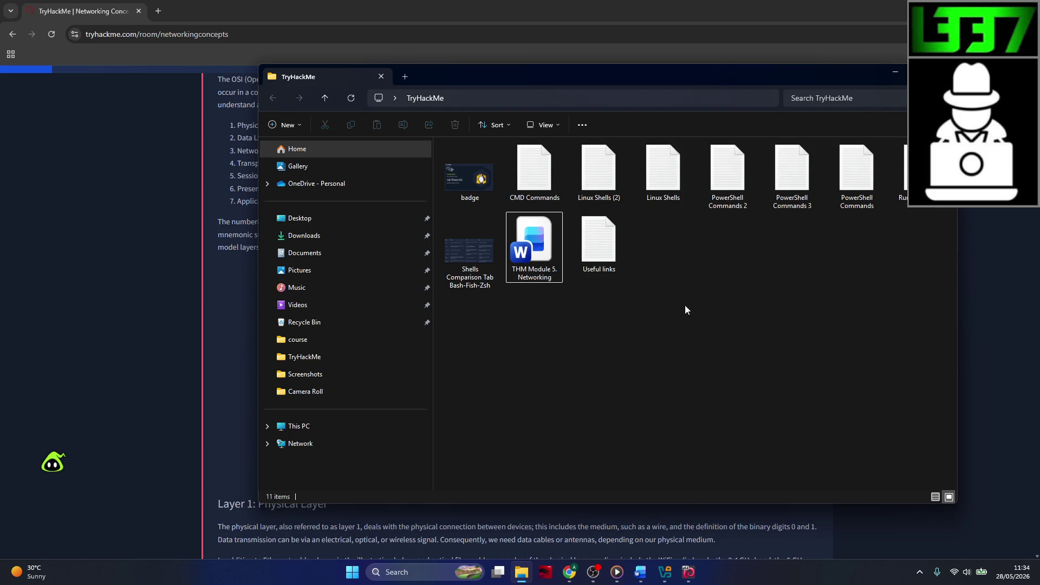
# Minimize all open windows to clear the desktop
pyautogui.click(144, 241)
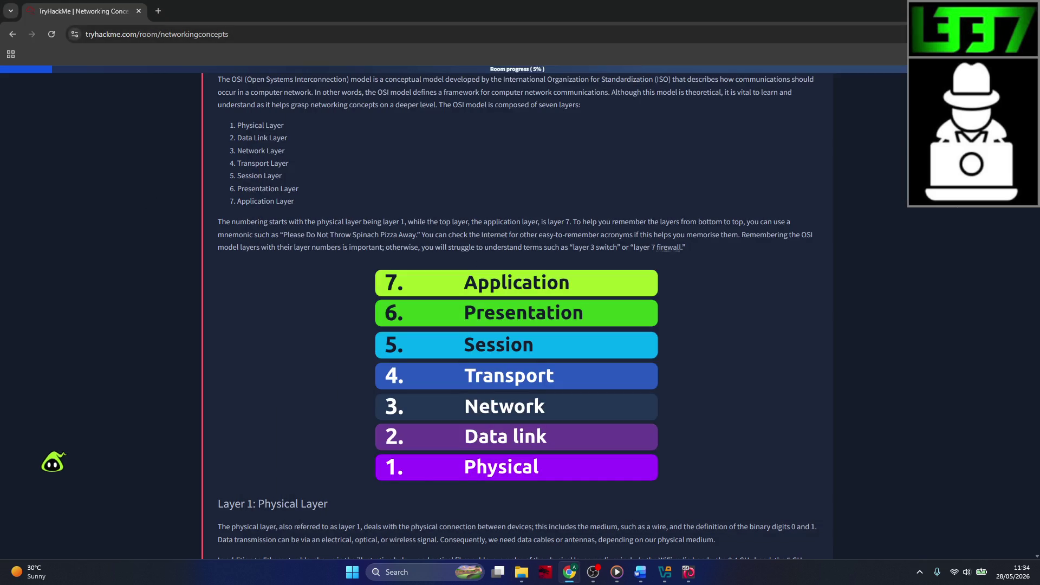
pyautogui.hotkey('alt', 'Tab')
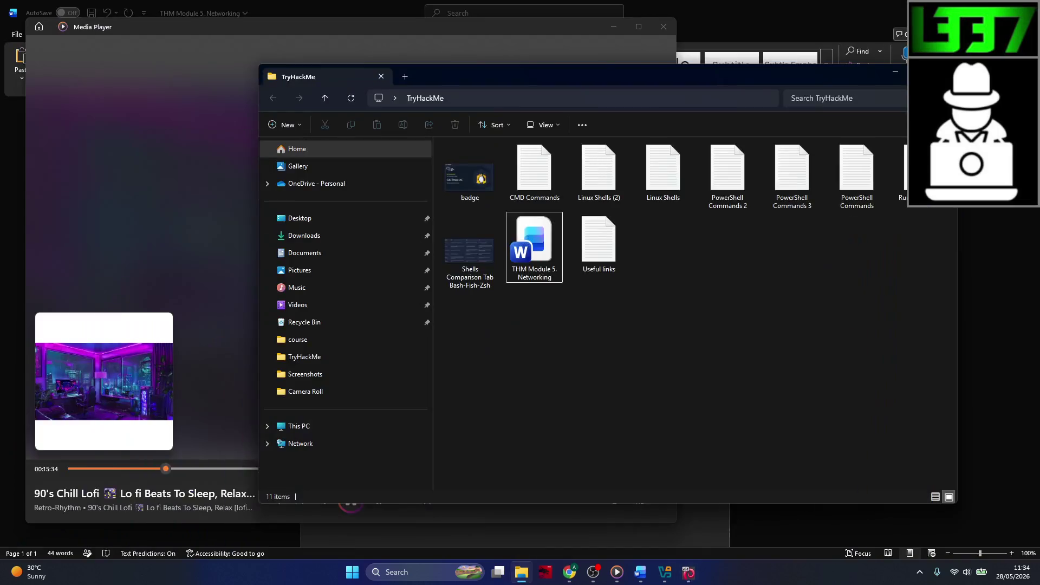
pyautogui.click(640, 572)
pyautogui.click(640, 572)
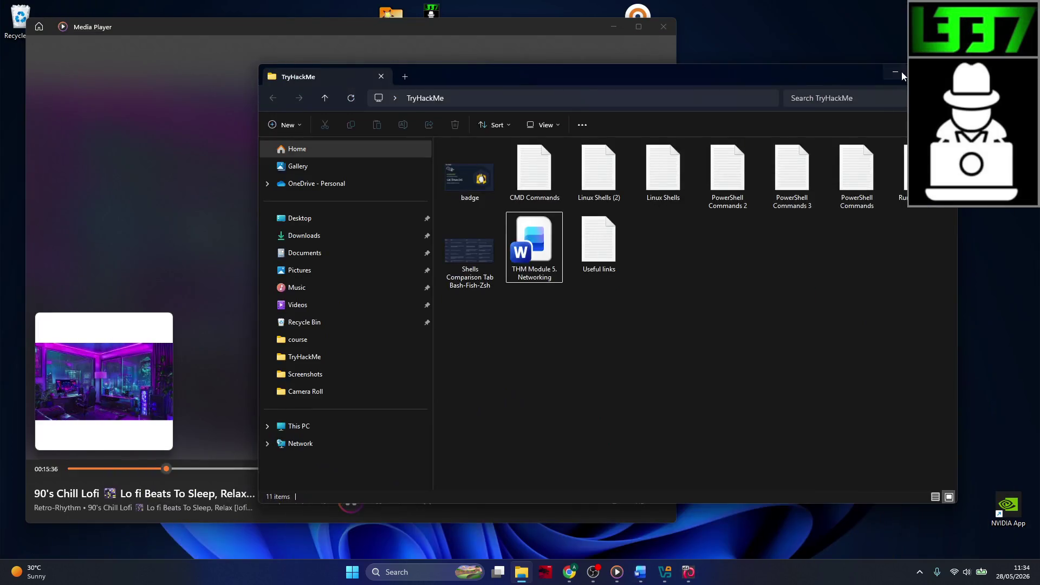
pyautogui.click(898, 72)
pyautogui.click(613, 30)
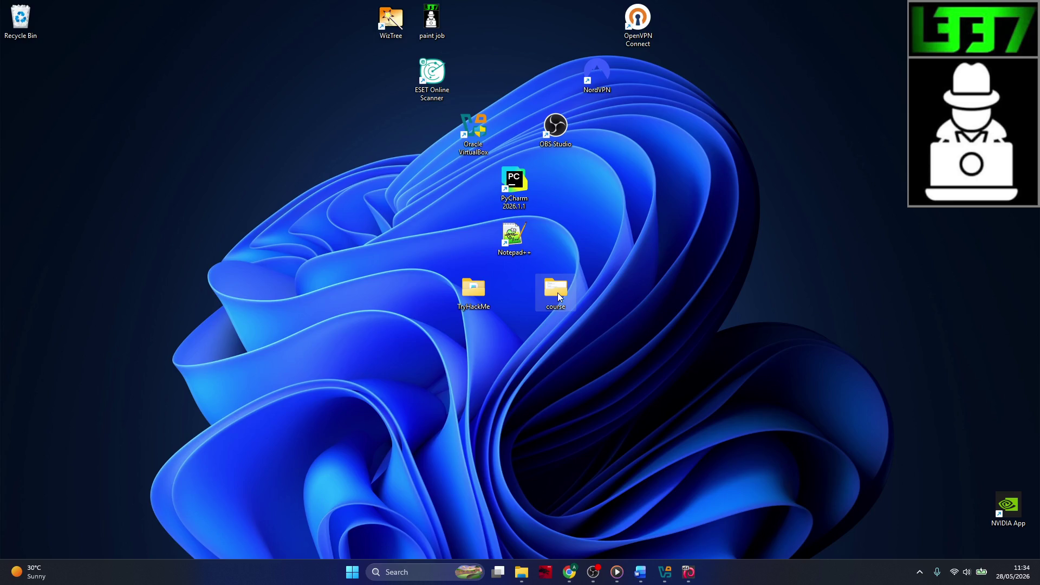
# Move both osi layer images from the course folder onto the desktop
pyautogui.doubleClick(558, 293)
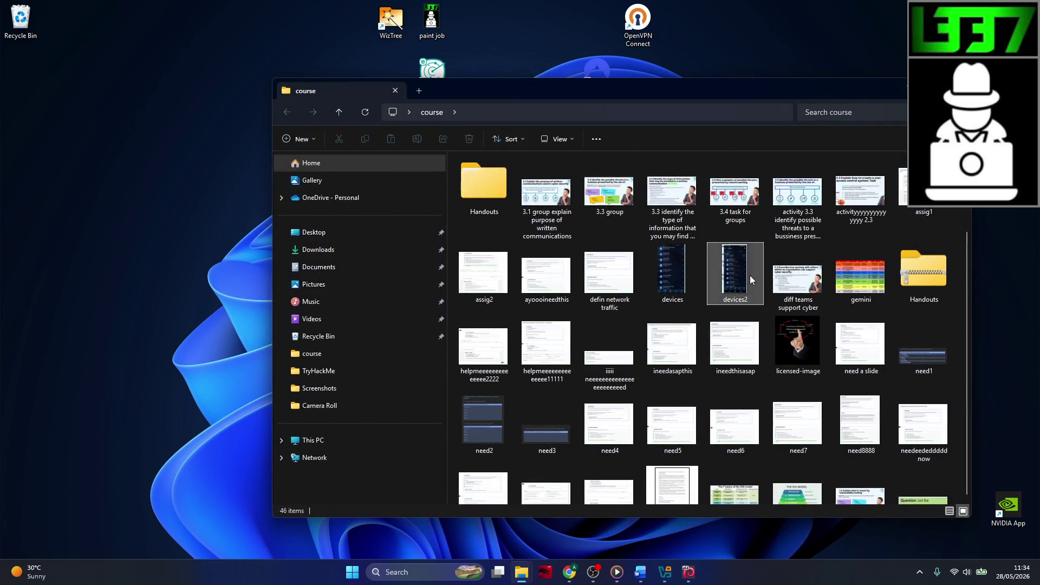
pyautogui.scroll(-2, 749, 277)
pyautogui.moveTo(794, 381); pyautogui.dragTo(828, 17)
pyautogui.moveTo(735, 385); pyautogui.dragTo(801, 22)
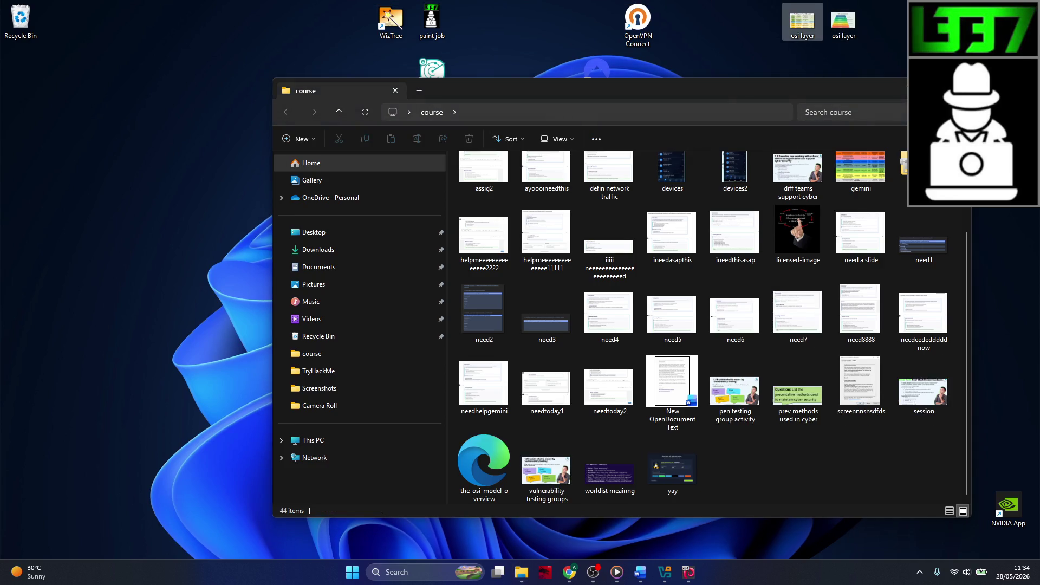
pyautogui.press('super+d')
# Preview the .webp osi layer image in Photos, delete it, and open osi layer.png
pyautogui.doubleClick(843, 21)
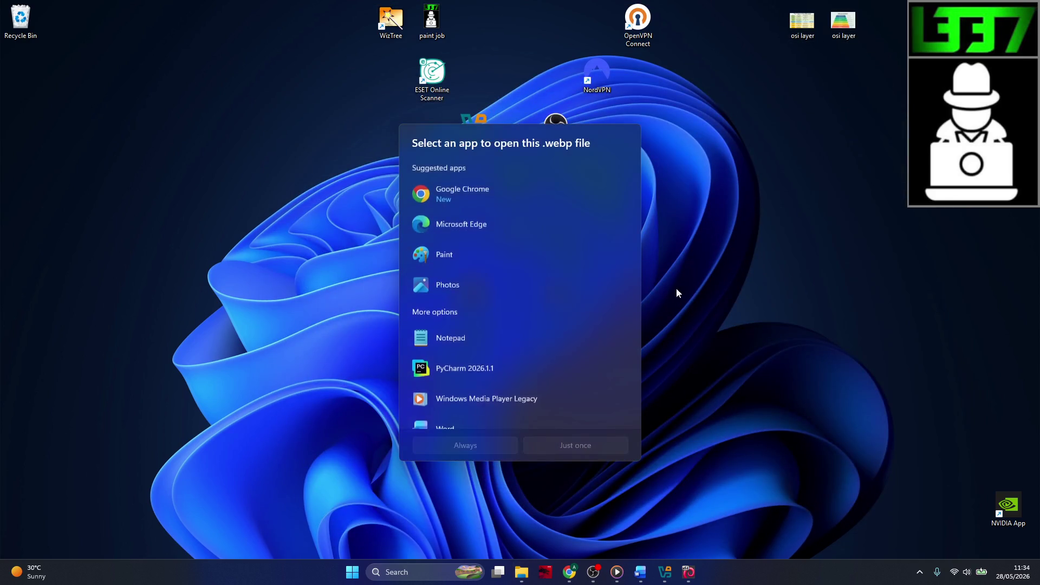
pyautogui.click(478, 282)
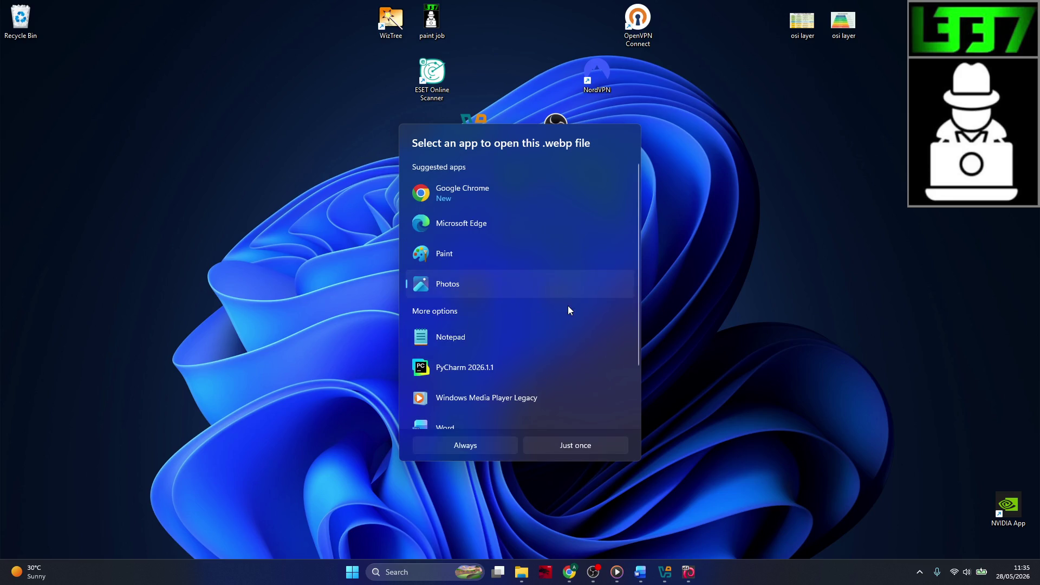
pyautogui.click(567, 449)
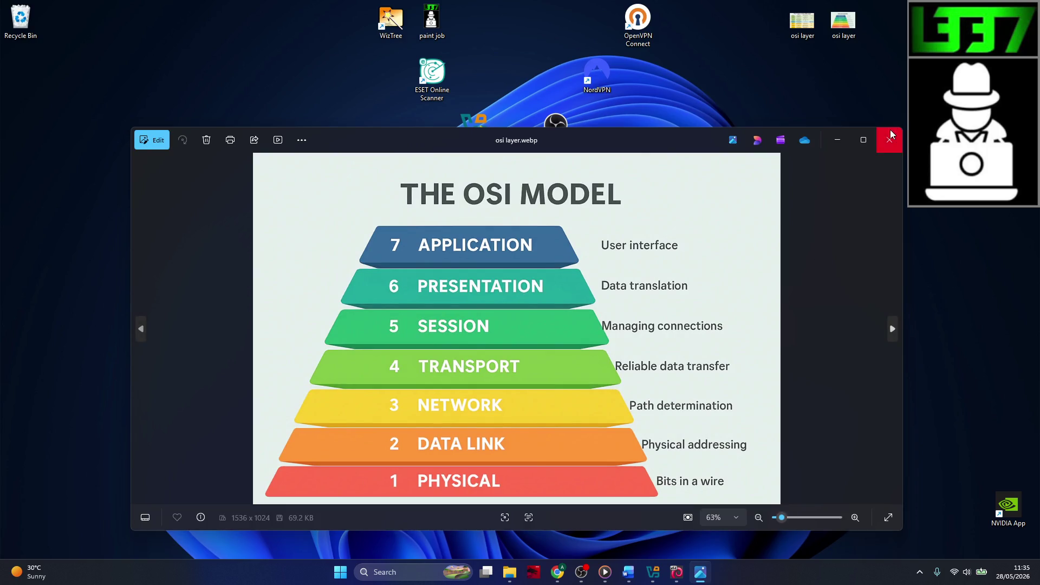
pyautogui.click(888, 140)
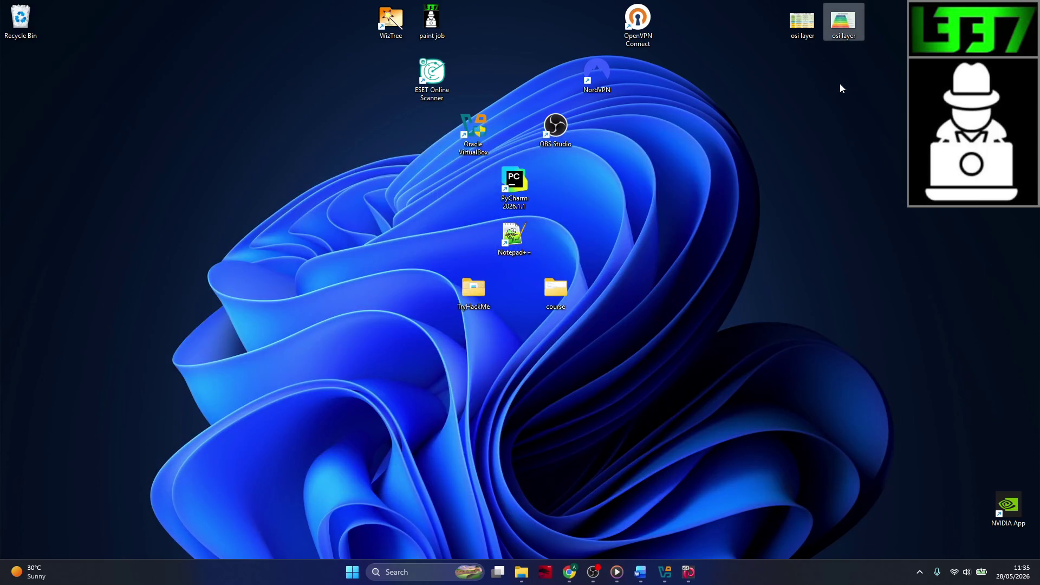
pyautogui.hotkey('shift', 'Delete')
pyautogui.press('Return')
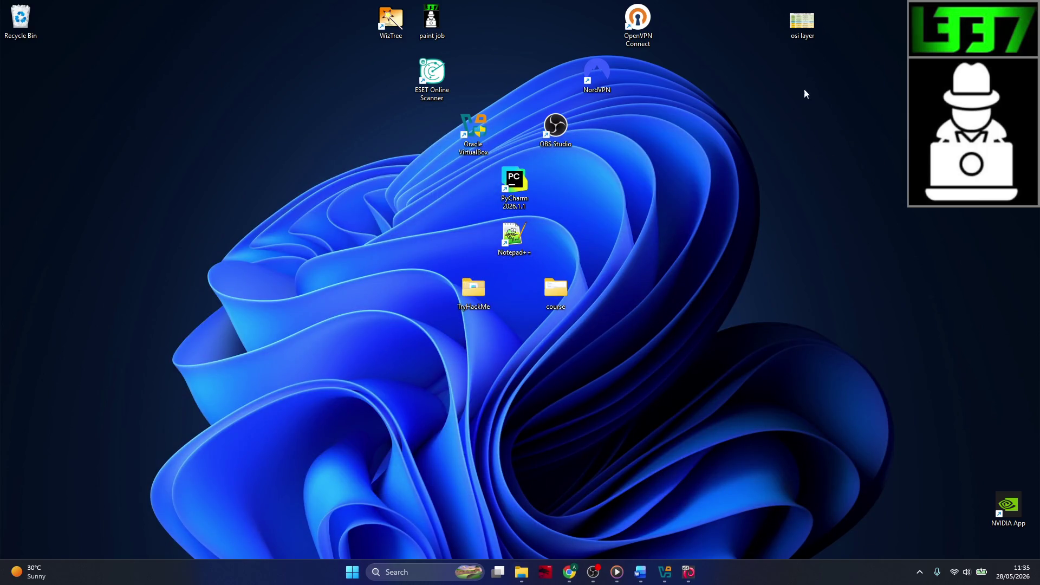
pyautogui.doubleClick(802, 22)
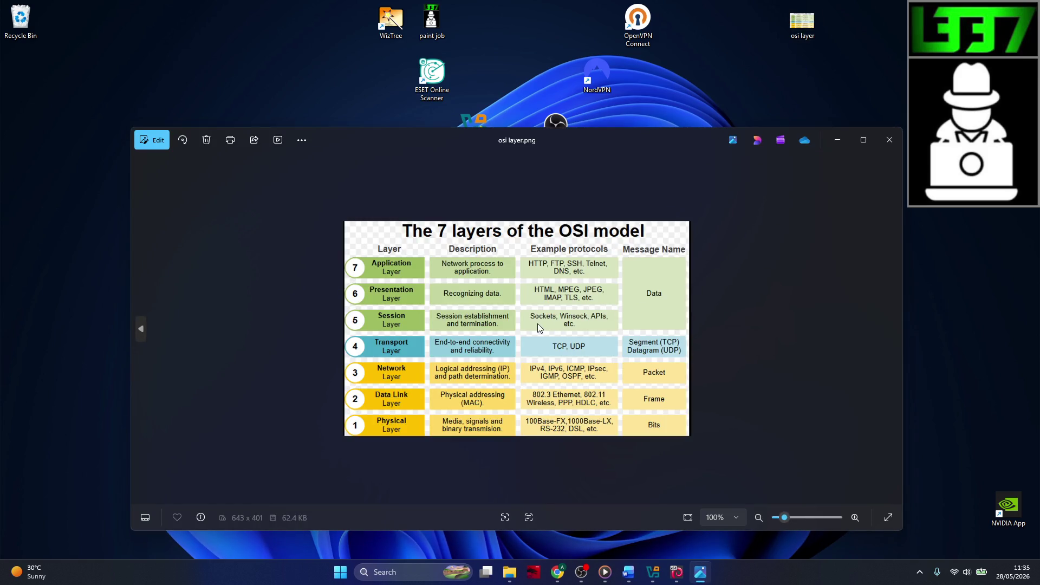
# Close the zoomed osi layer image and move osi layer.png into the TryHackMe folder
pyautogui.scroll(3, 548, 336)
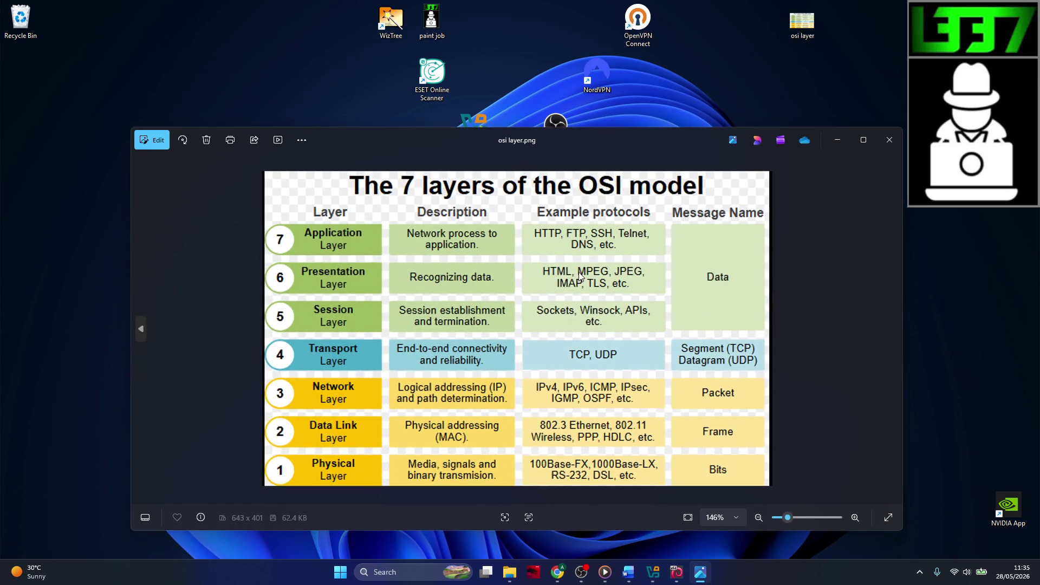
pyautogui.click(888, 140)
pyautogui.moveTo(802, 22); pyautogui.dragTo(492, 310)
# Reopen osi layer.png from the TryHackMe folder, then bring the TryHackMe OSI Model page forward
pyautogui.doubleClick(473, 289)
pyautogui.doubleClick(684, 248)
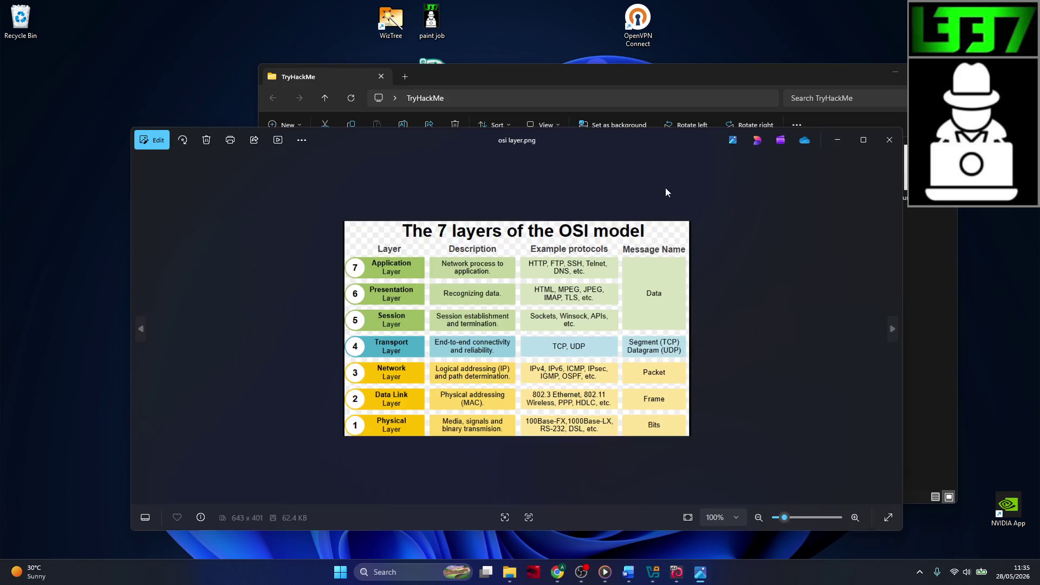
pyautogui.moveTo(628, 142)
pyautogui.mouseDown()
pyautogui.moveTo(536, 173)
pyautogui.moveTo(514, 161)
pyautogui.mouseUp()
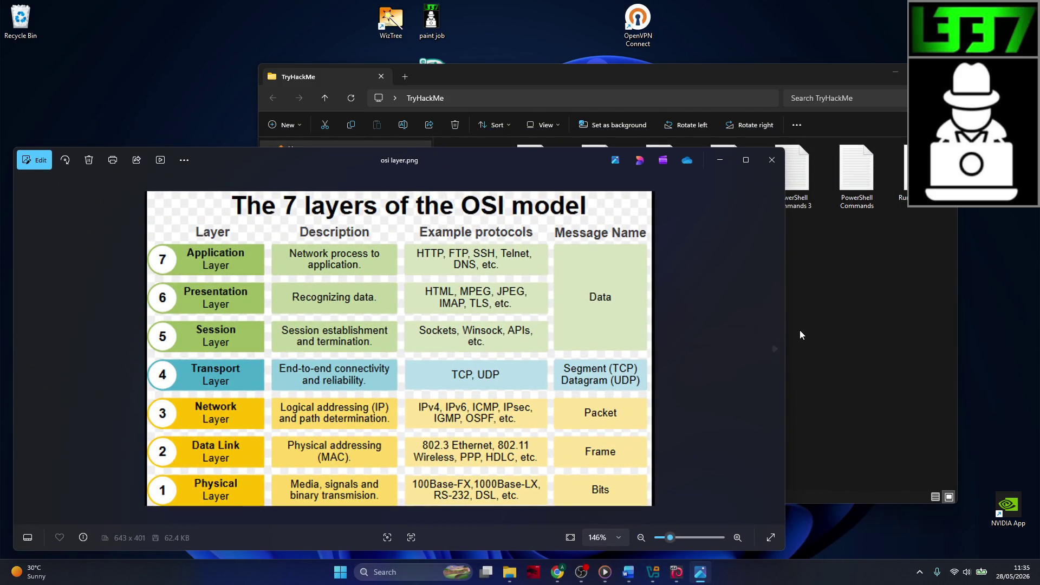
pyautogui.click(795, 330)
pyautogui.click(185, 339)
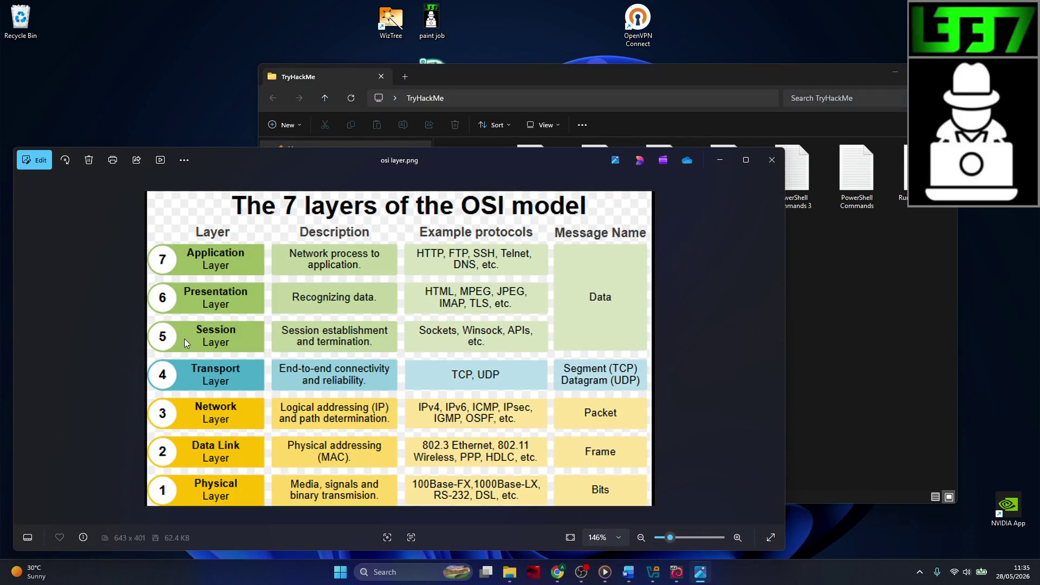
pyautogui.click(557, 572)
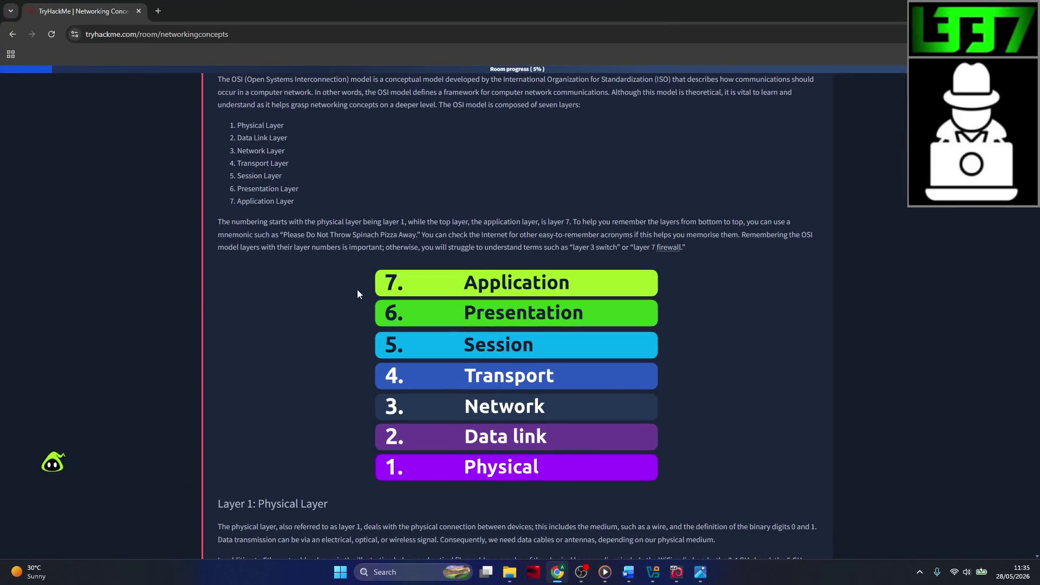
# Check the Kali VM install progress, then return to the TryHackMe networking page
pyautogui.click(676, 572)
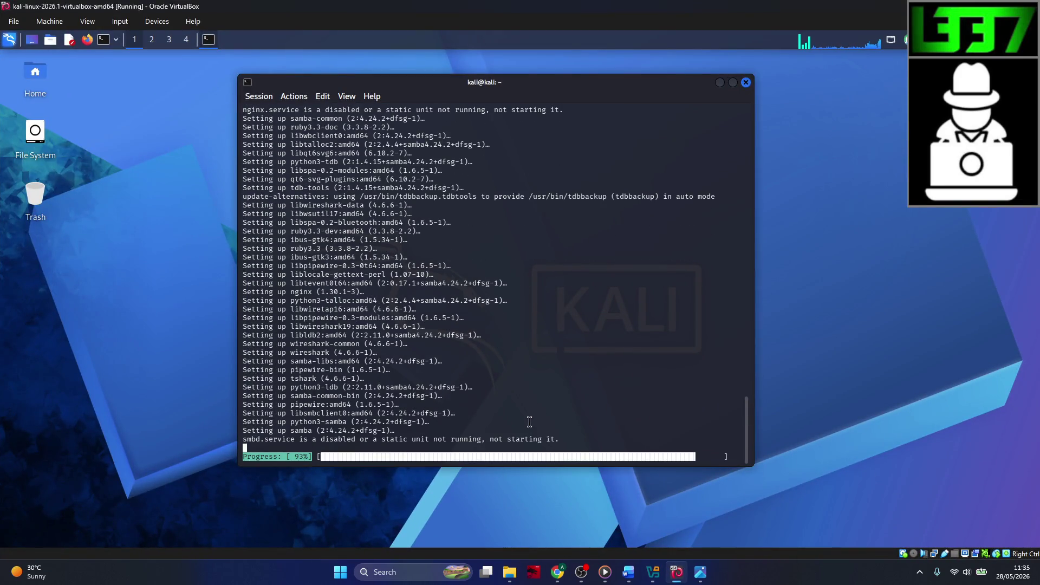
pyautogui.click(557, 572)
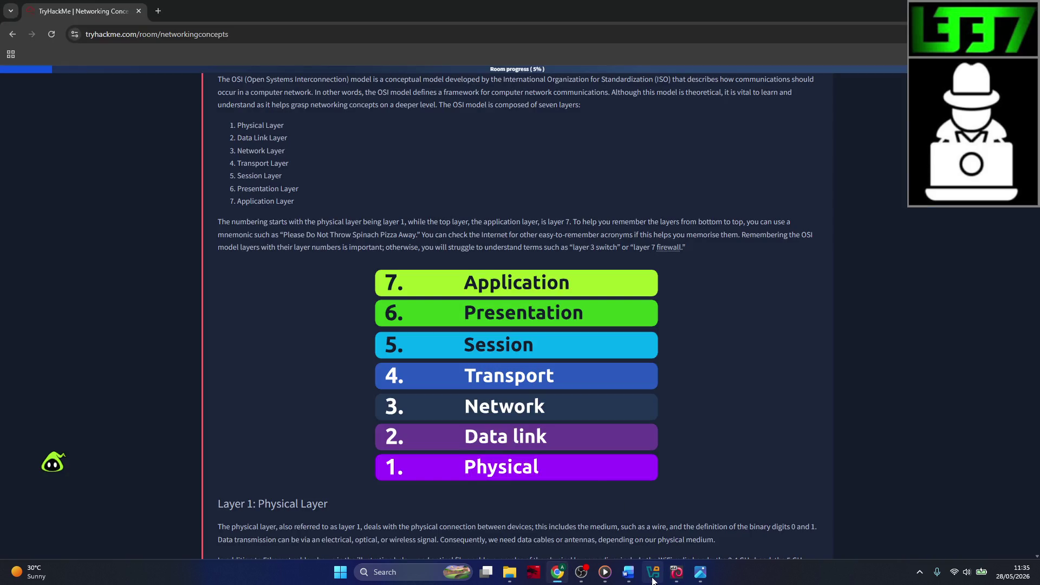
pyautogui.click(684, 580)
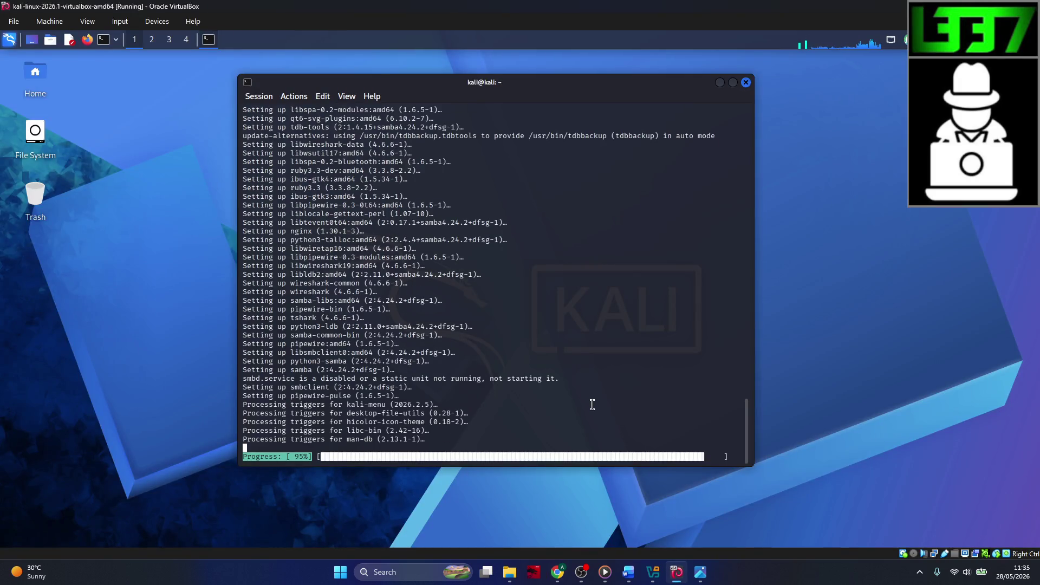
pyautogui.click(557, 572)
# Read through Task 2 OSI Model, marking the Layer 1 paragraph along the way
pyautogui.scroll(-2, 466, 317)
pyautogui.scroll(1, 465, 317)
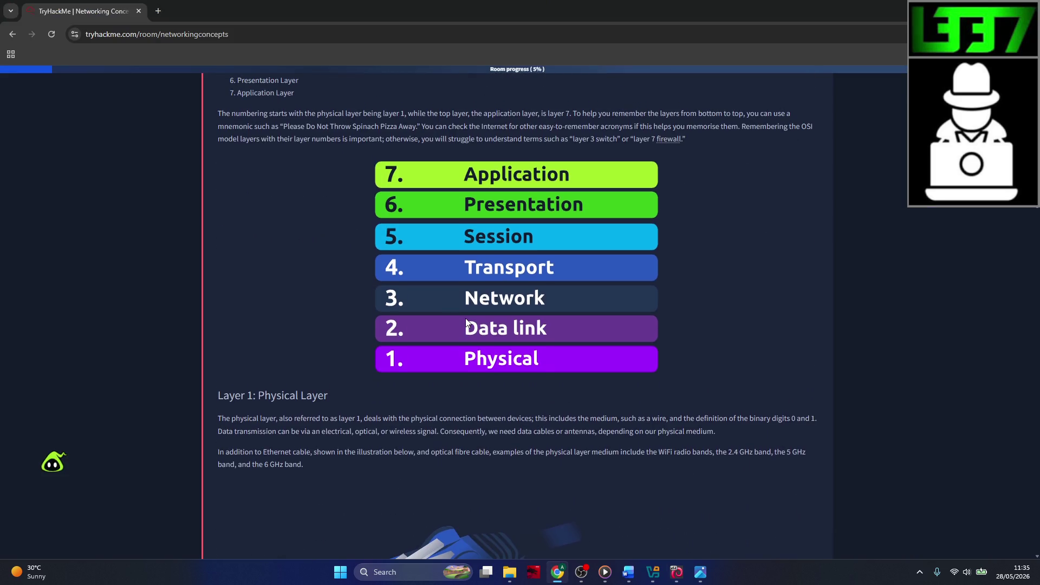
pyautogui.scroll(-2, 466, 318)
pyautogui.scroll(1, 466, 317)
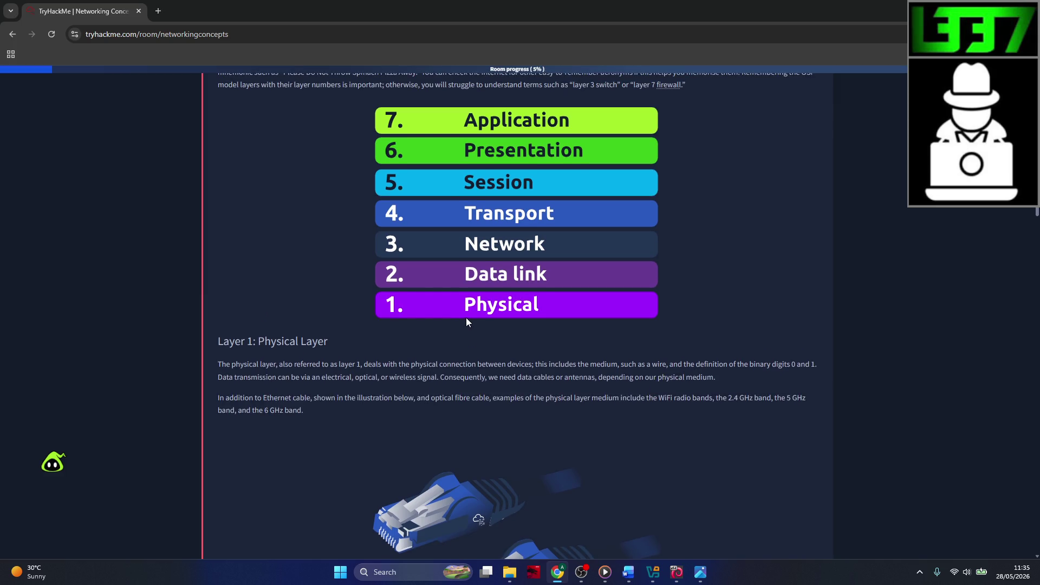
pyautogui.scroll(1, 474, 315)
pyautogui.scroll(-2, 432, 279)
pyautogui.scroll(-1, 420, 274)
pyautogui.moveTo(329, 256); pyautogui.dragTo(506, 268)
pyautogui.click(506, 268)
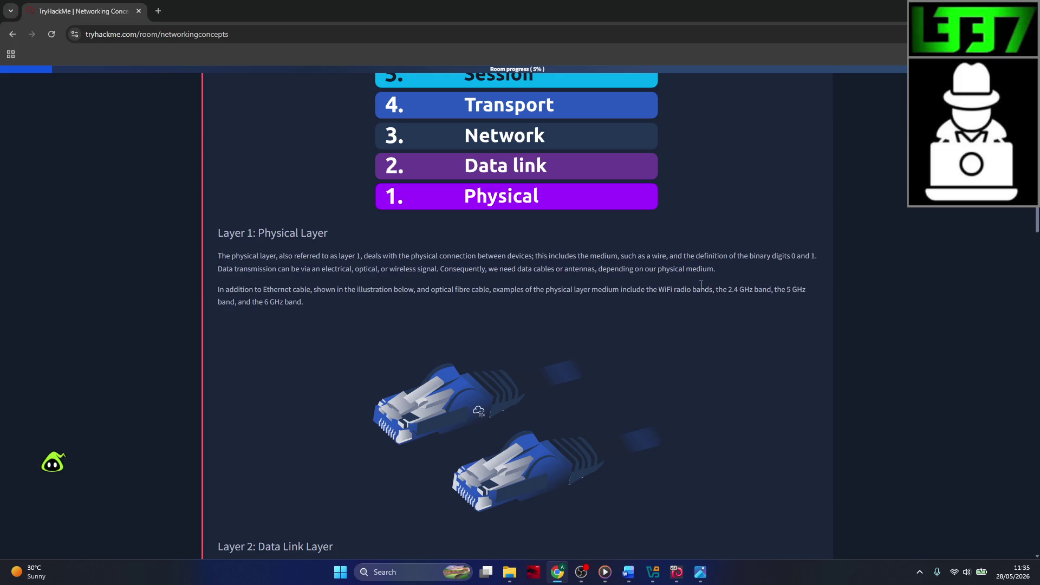
# Review the seven-layer diagram, then bring up the TryHackMe folder and the Word networking notes
pyautogui.scroll(-1, 325, 265)
pyautogui.scroll(1, 321, 266)
pyautogui.scroll(4, 317, 259)
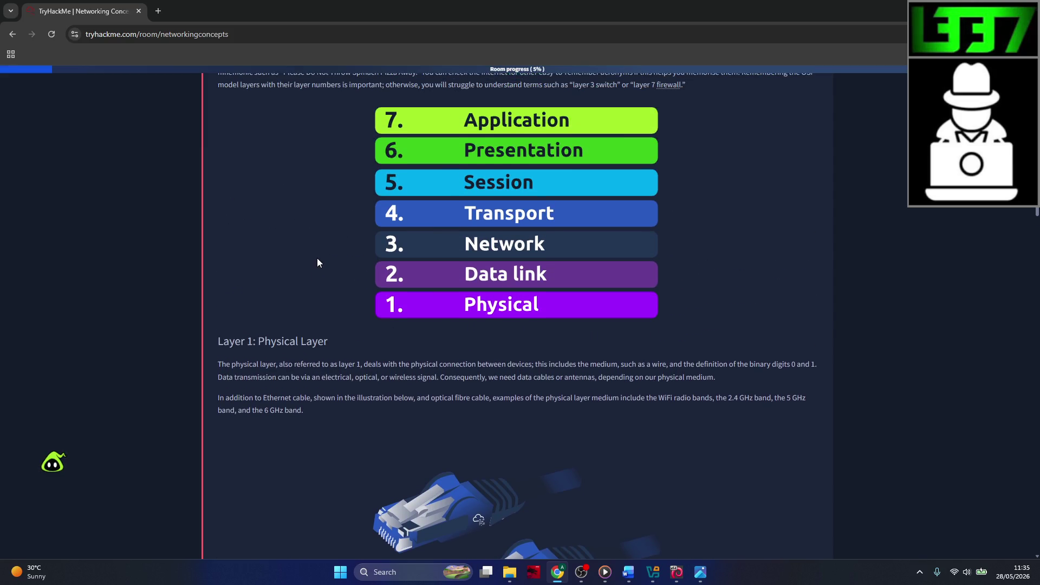
pyautogui.scroll(2, 320, 259)
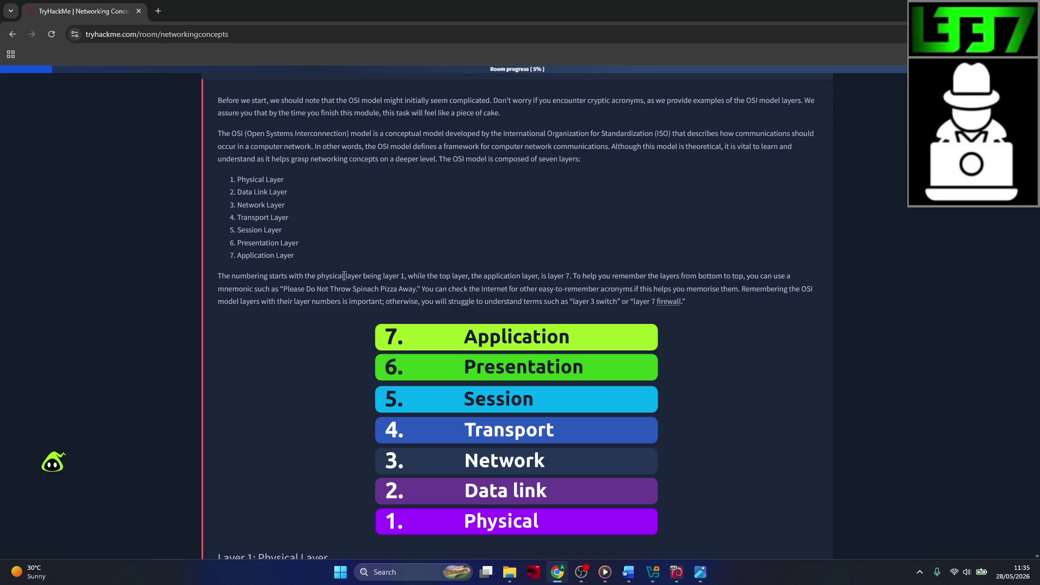
pyautogui.scroll(1, 347, 277)
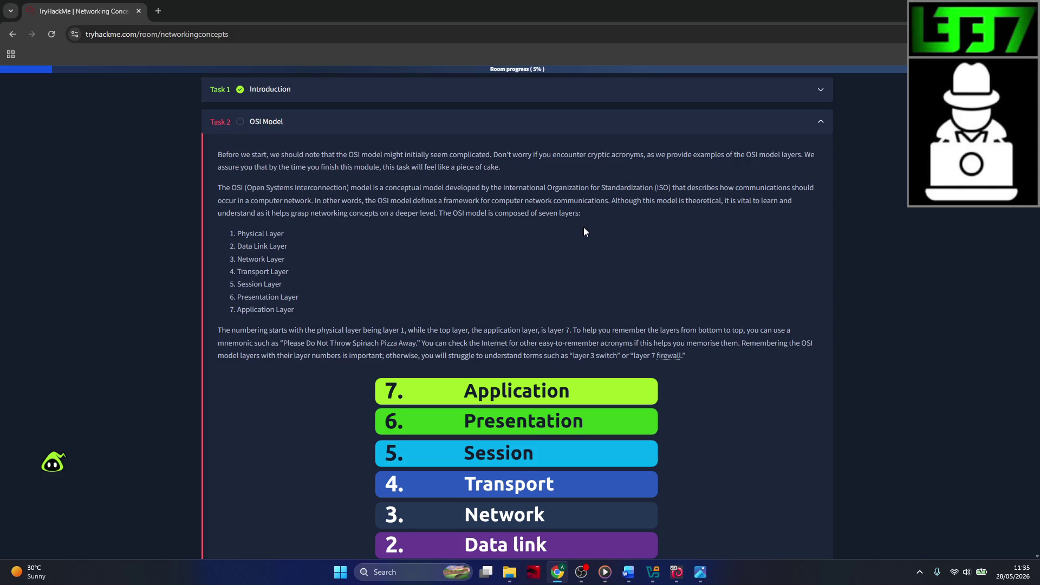
pyautogui.scroll(-3, 580, 260)
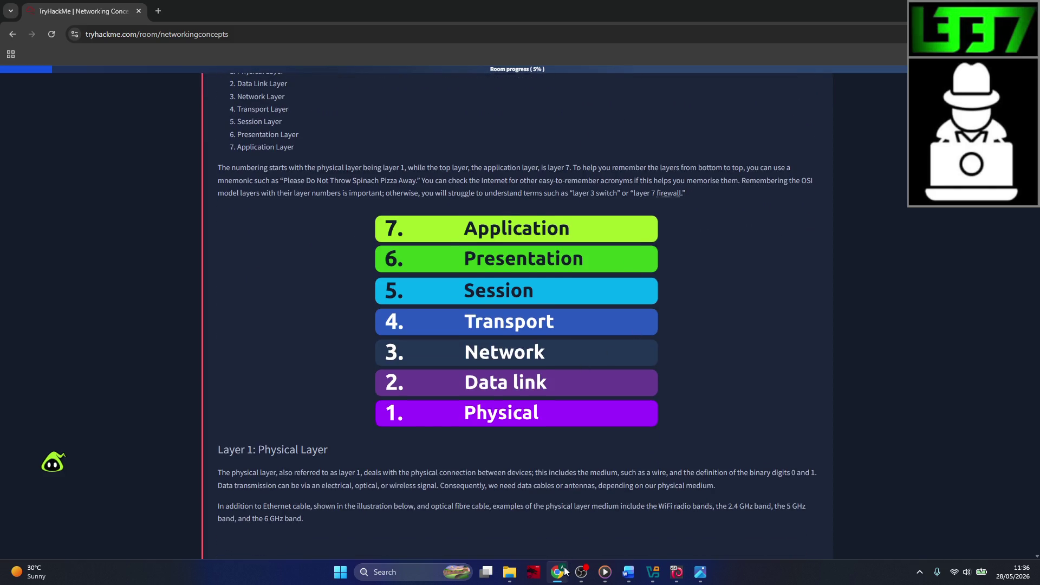
pyautogui.click(510, 572)
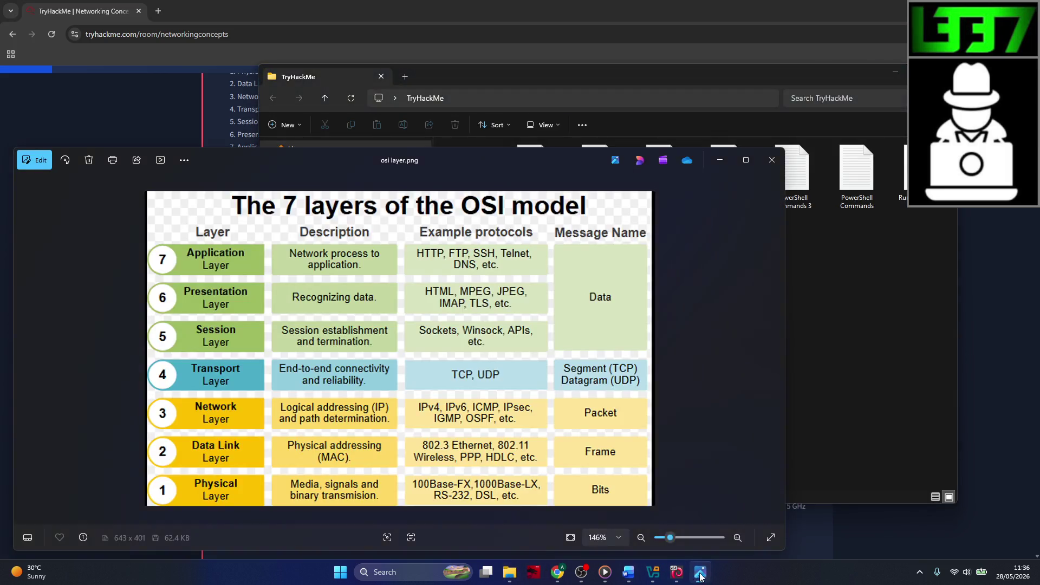
pyautogui.click(628, 571)
pyautogui.scroll(-1, 611, 344)
pyautogui.click(414, 383)
pyautogui.scroll(-2, 415, 376)
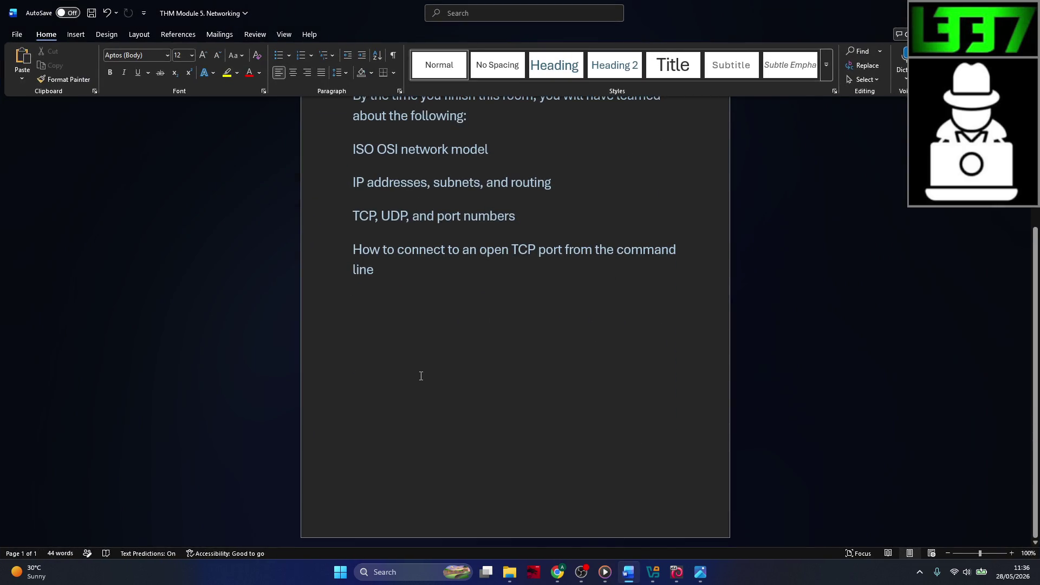
pyautogui.press('Return')
pyautogui.scroll(3, 433, 325)
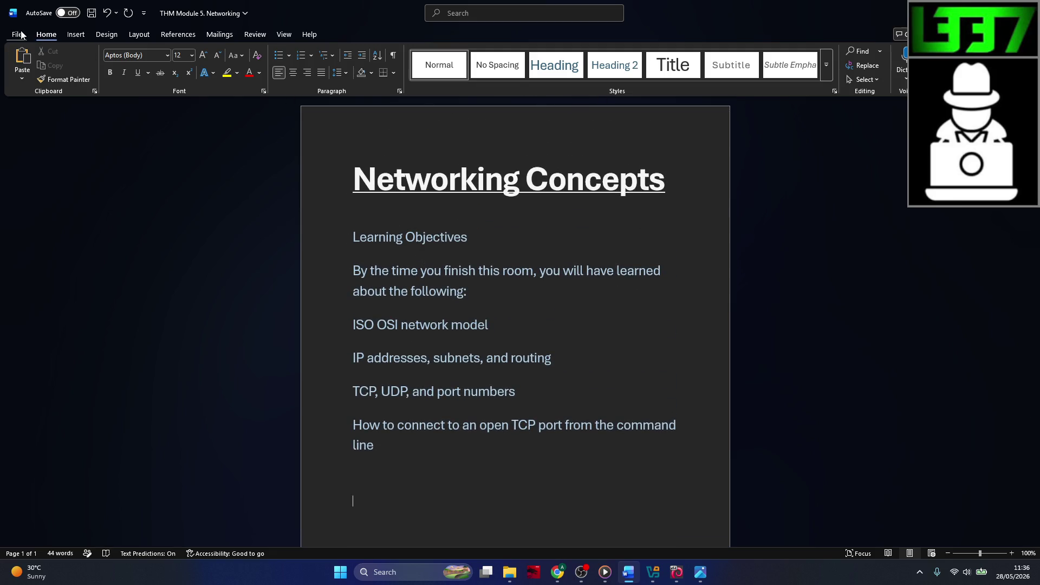
pyautogui.click(20, 35)
pyautogui.click(165, 129)
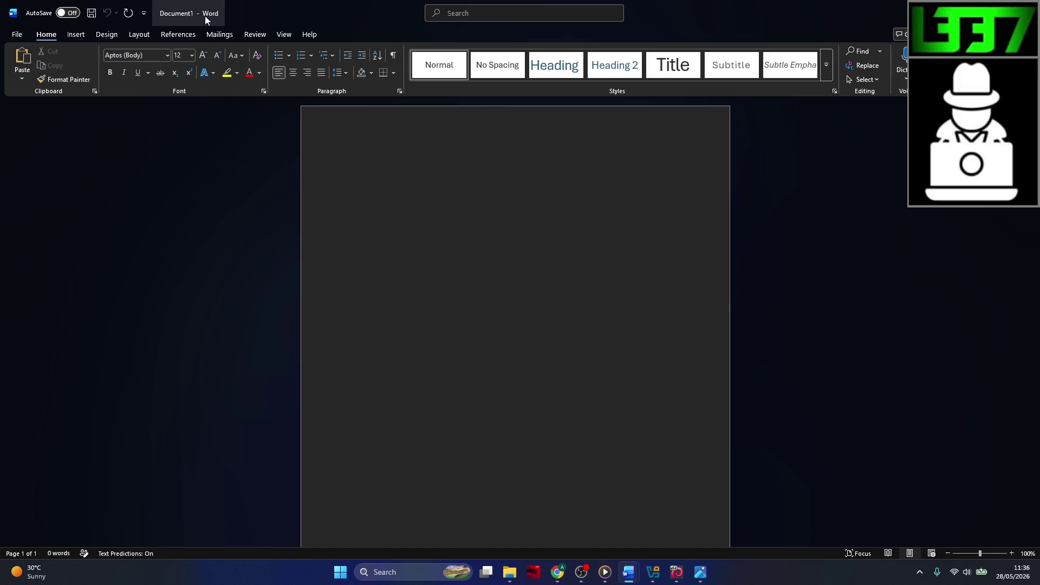
pyautogui.hotkey('ctrl', 's')
pyautogui.press('Escape')
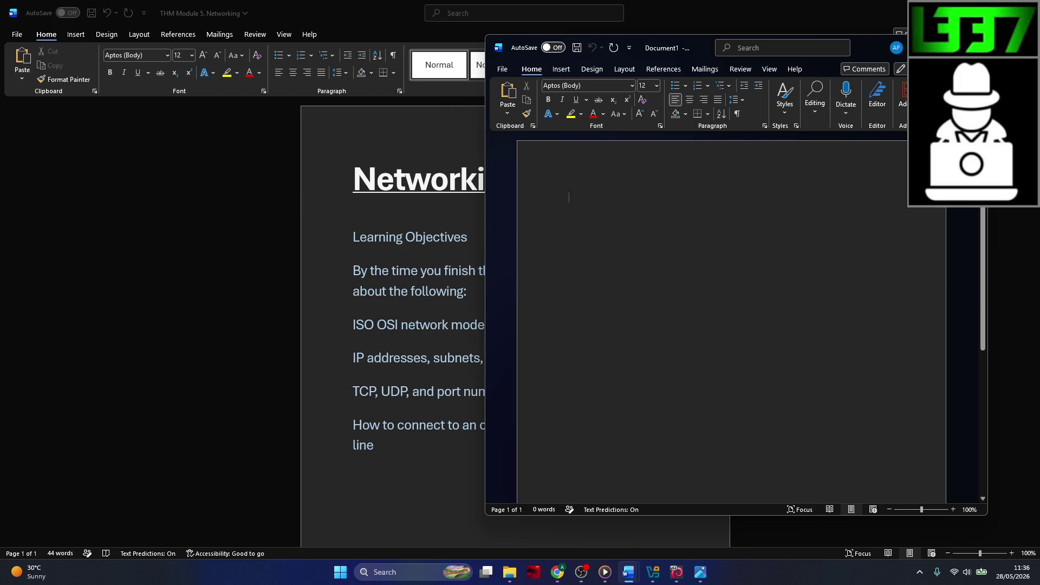
pyautogui.click(974, 48)
pyautogui.click(17, 34)
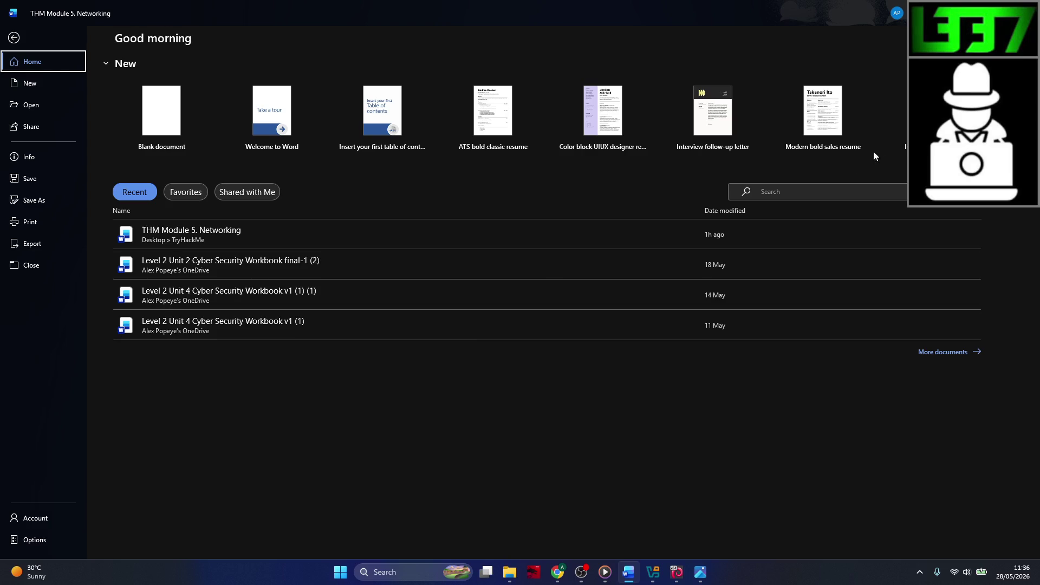
pyautogui.click(15, 39)
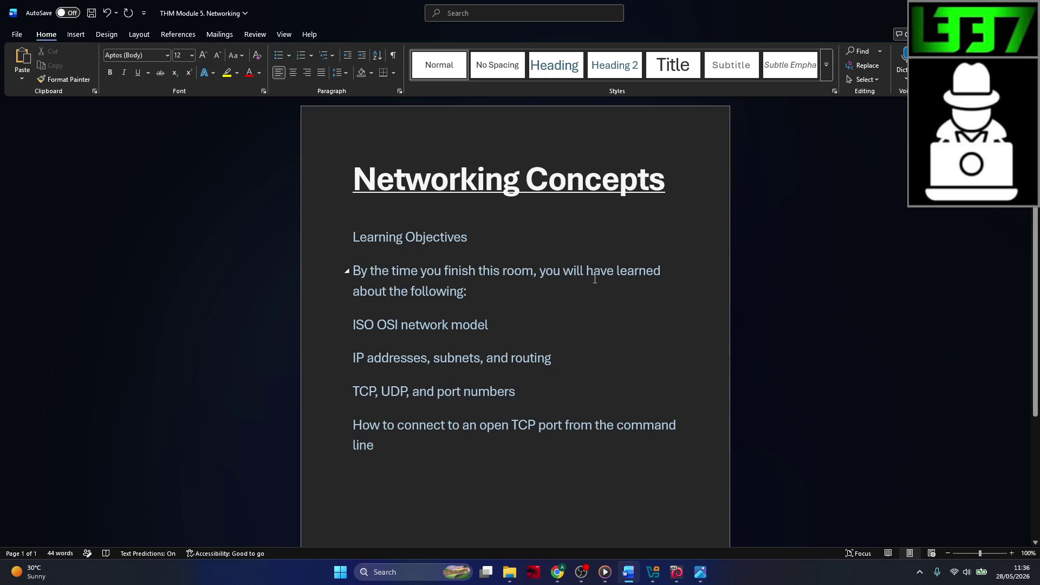
pyautogui.hotkey('ctrl', 'Home')
pyautogui.scroll(-3, 829, 379)
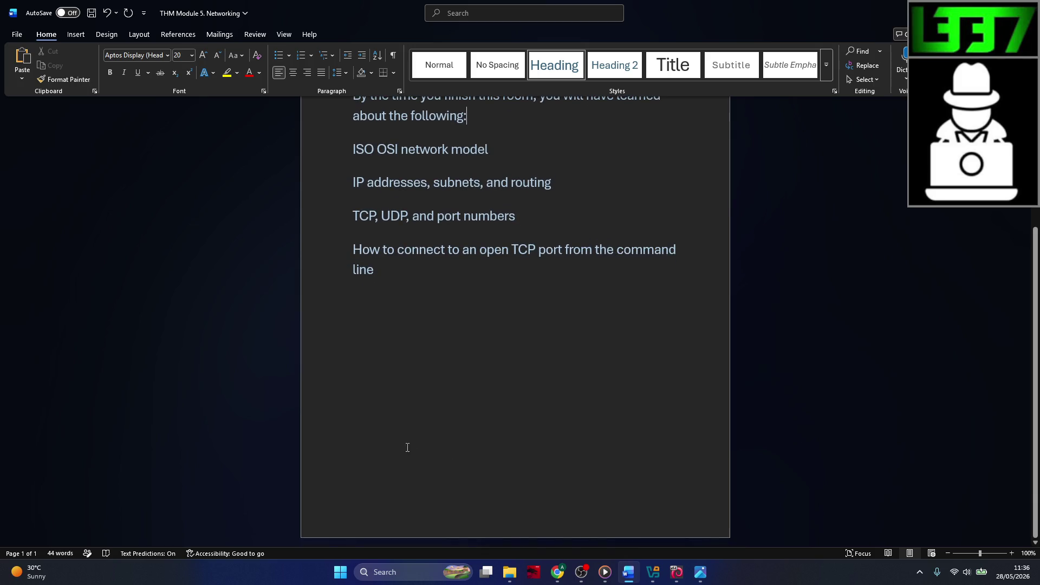
pyautogui.doubleClick(472, 380)
pyautogui.write('ab')
pyautogui.click(320, 404)
pyautogui.press('BackSpace')
pyautogui.scroll(1, 542, 406)
pyautogui.scroll(1, 542, 406)
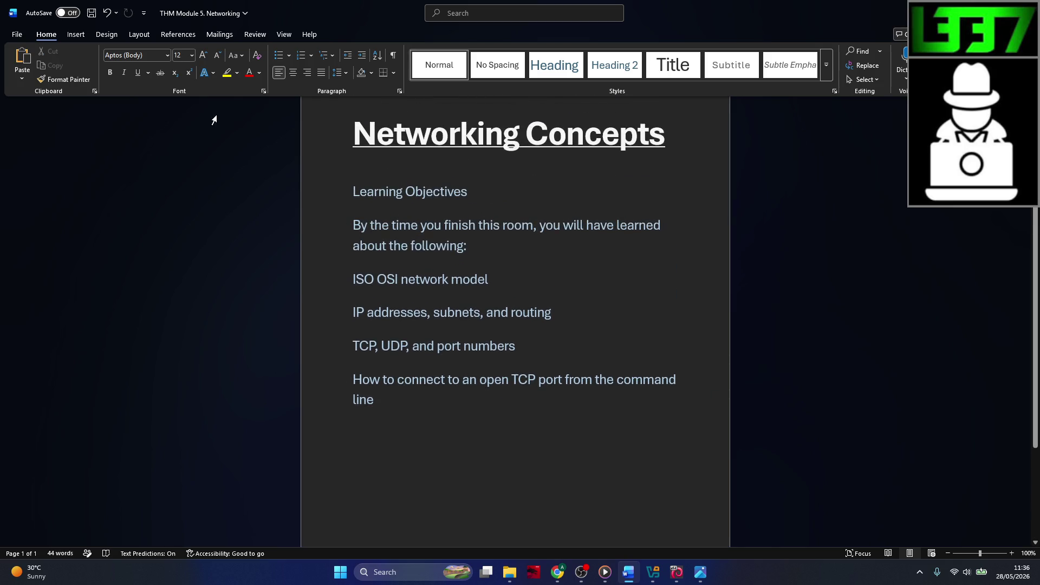
# Insert a blank page and type the heading THE OSI MODEL
pyautogui.click(85, 34)
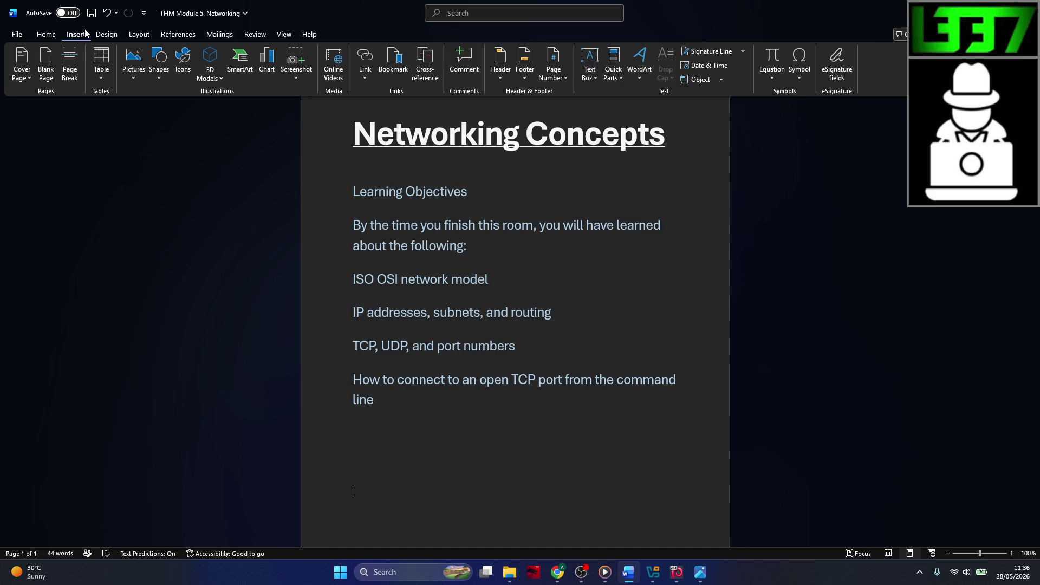
pyautogui.click(47, 61)
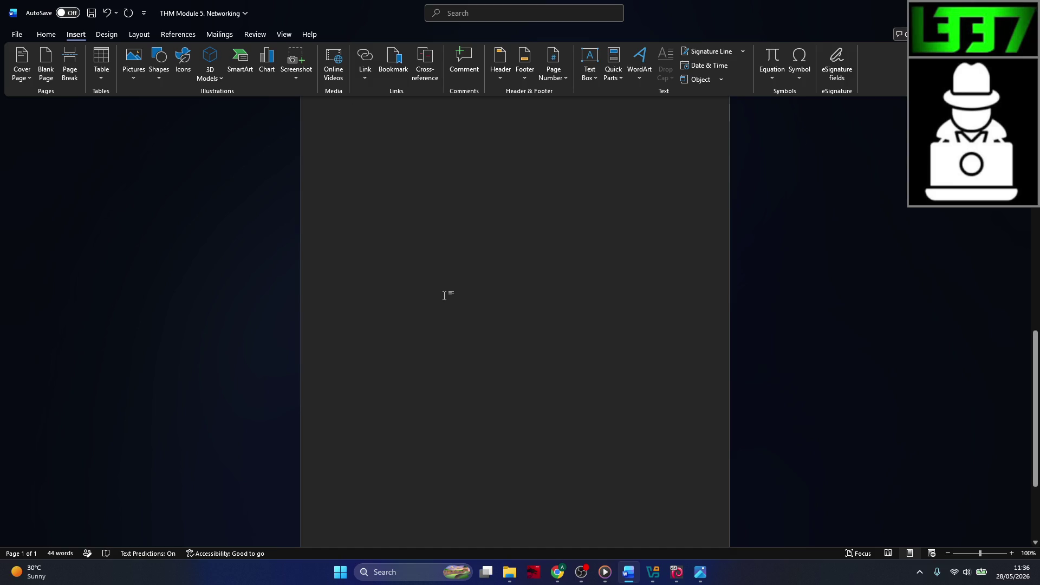
pyautogui.write('T')
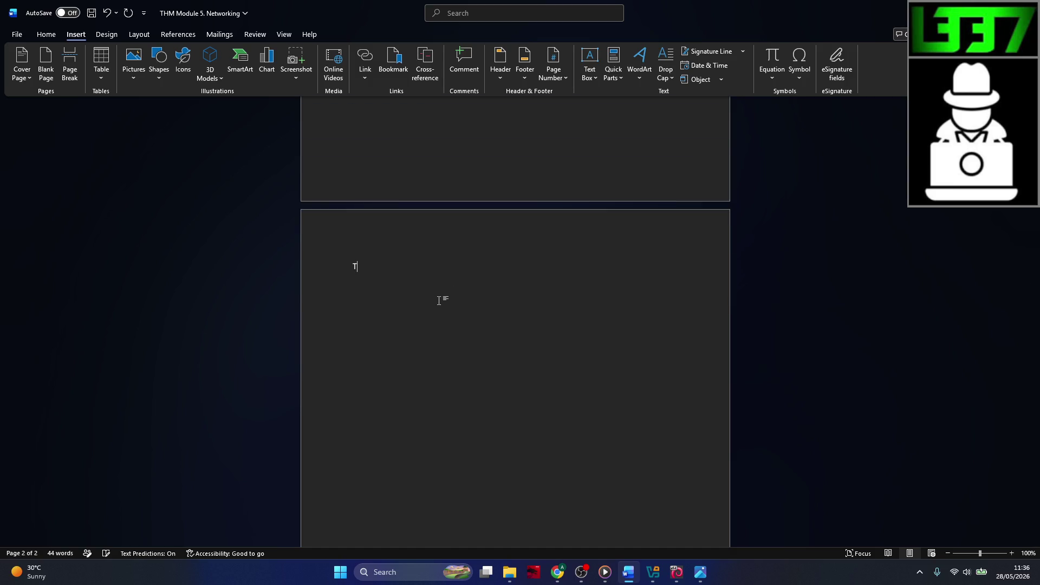
pyautogui.press('BackSpace')
pyautogui.press('BackSpace')
pyautogui.press('BackSpace')
pyautogui.write('THE OSI MODEL')
# Try a heading style from Home > Styles on the selected text
pyautogui.hotkey('ctrl', 'a')
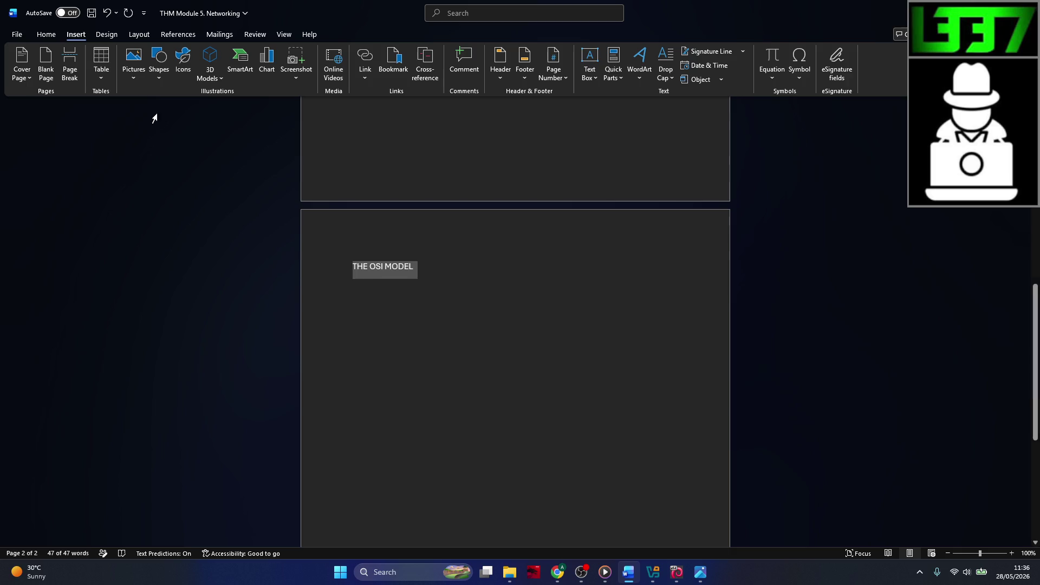
pyautogui.click(45, 35)
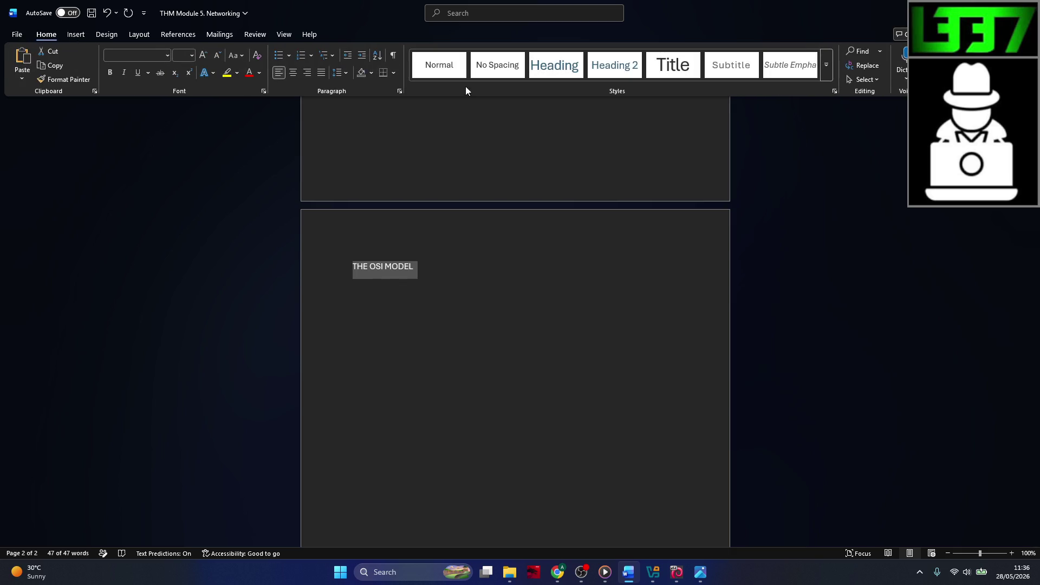
pyautogui.click(555, 65)
pyautogui.scroll(5, 597, 256)
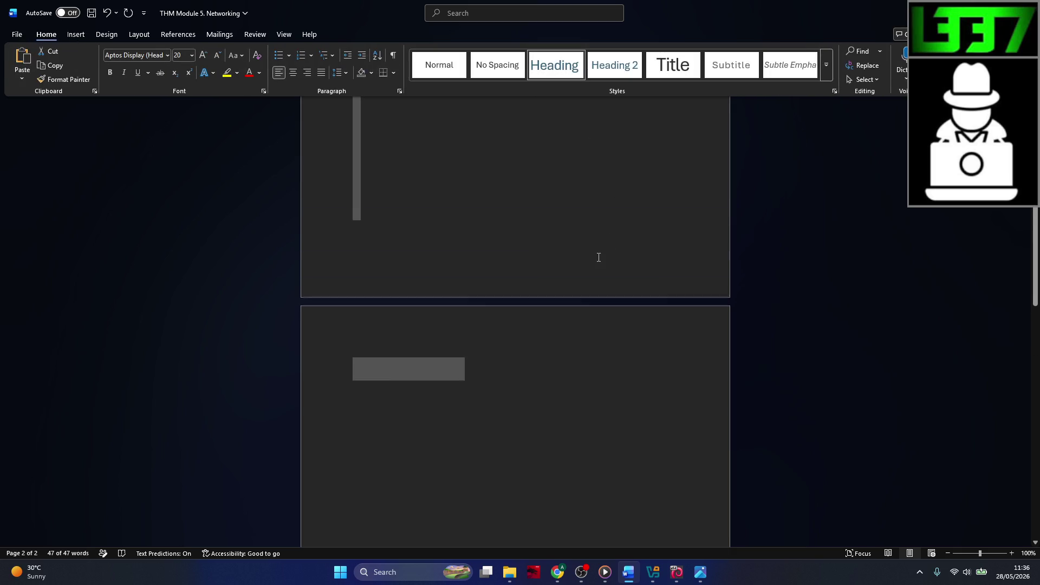
pyautogui.scroll(-4, 485, 340)
pyautogui.scroll(8, 484, 345)
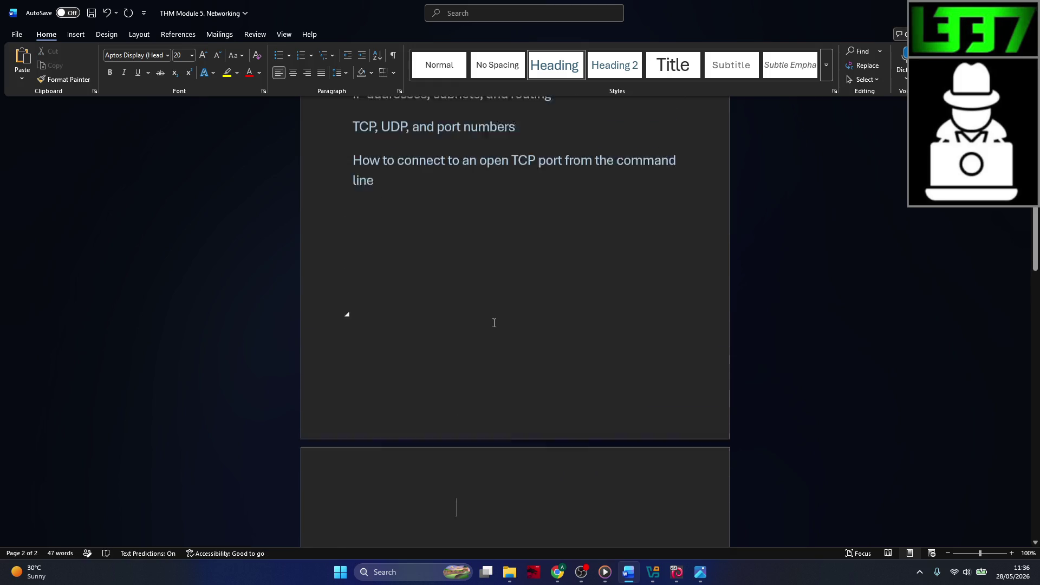
pyautogui.scroll(-4, 494, 320)
pyautogui.scroll(4, 495, 317)
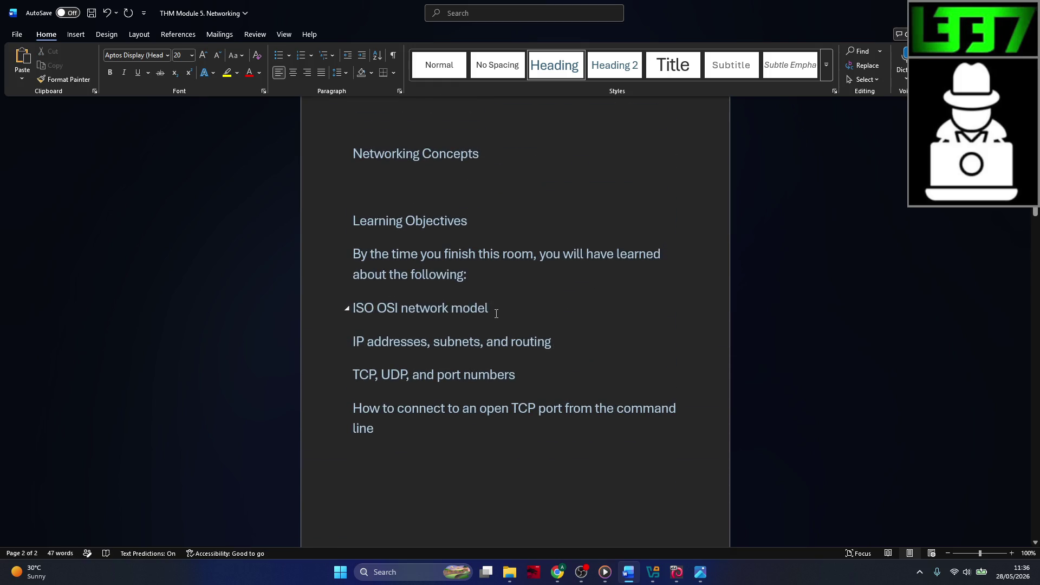
pyautogui.hotkey('ctrl', 'a')
pyautogui.scroll(-5, 500, 279)
# Select the THE OSI MODEL line and give it the Title style
pyautogui.click(384, 491)
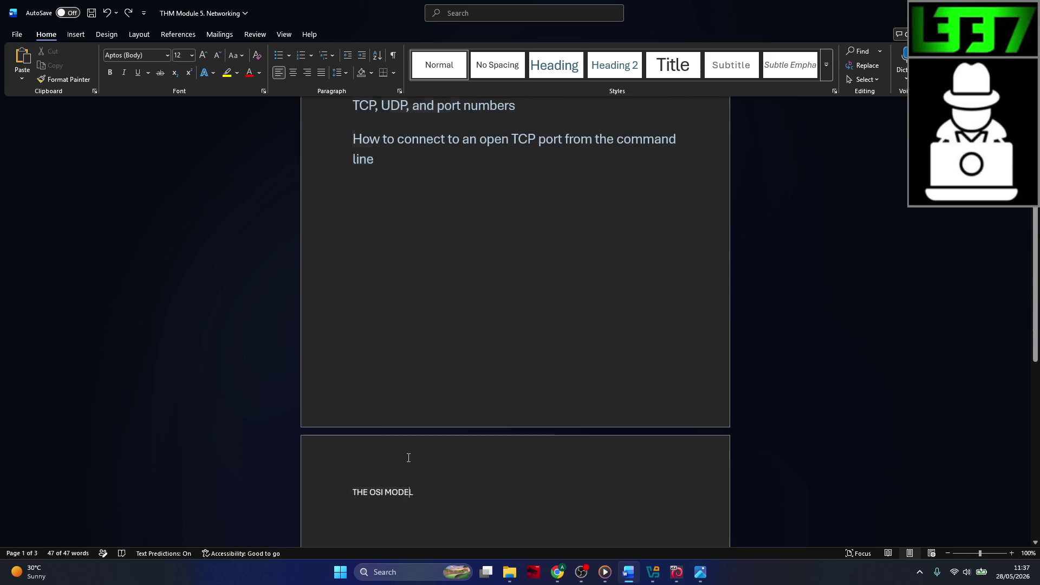
pyautogui.tripleClick(410, 492)
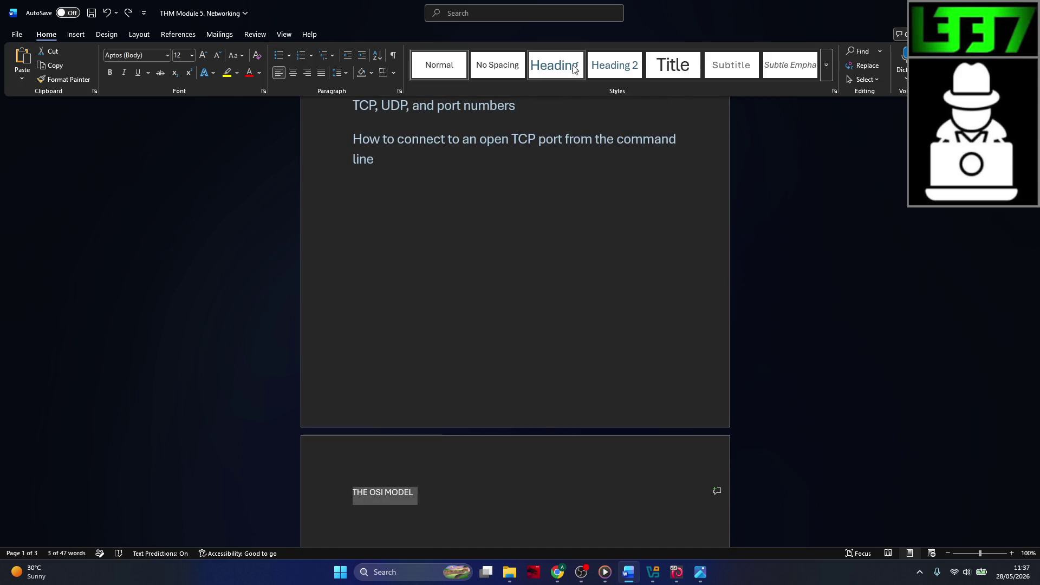
pyautogui.click(615, 66)
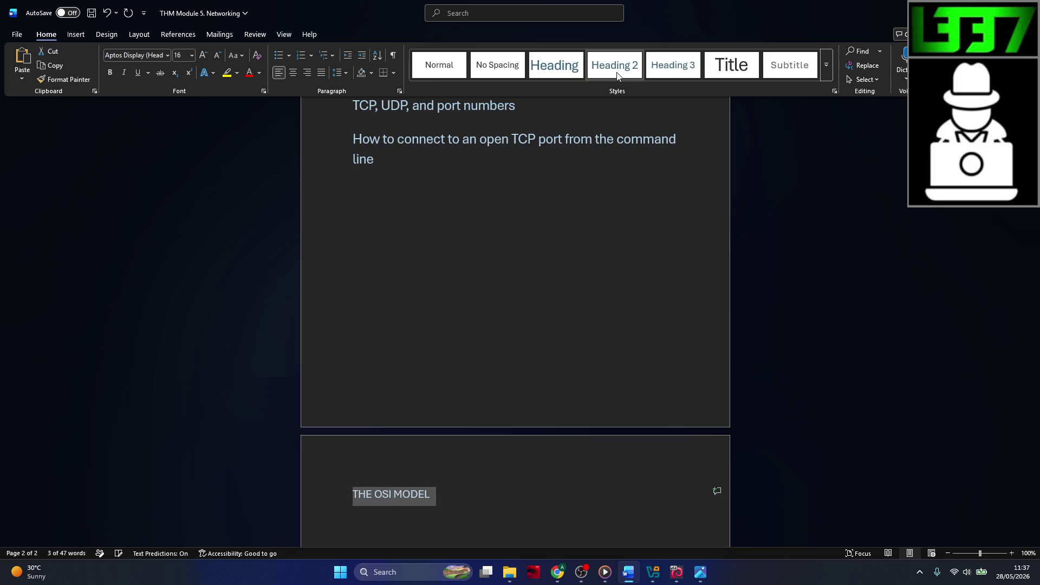
pyautogui.click(731, 66)
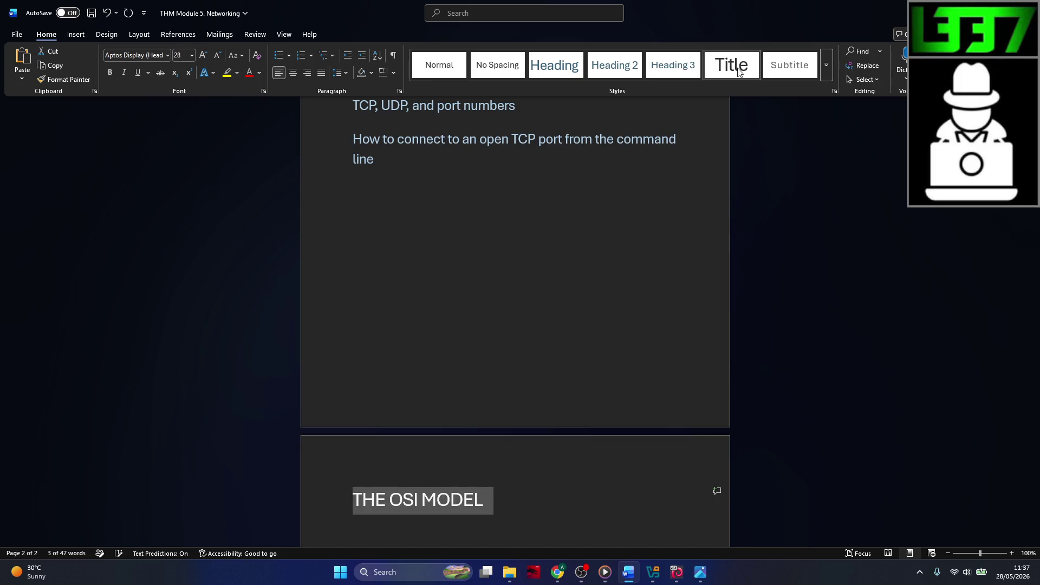
pyautogui.scroll(2, 526, 348)
pyautogui.scroll(2, 526, 348)
pyautogui.scroll(-6, 528, 346)
# Add an empty line under the heading and drag the osi layer diagram beneath it
pyautogui.click(486, 357)
pyautogui.press('Return')
pyautogui.scroll(-2, 564, 431)
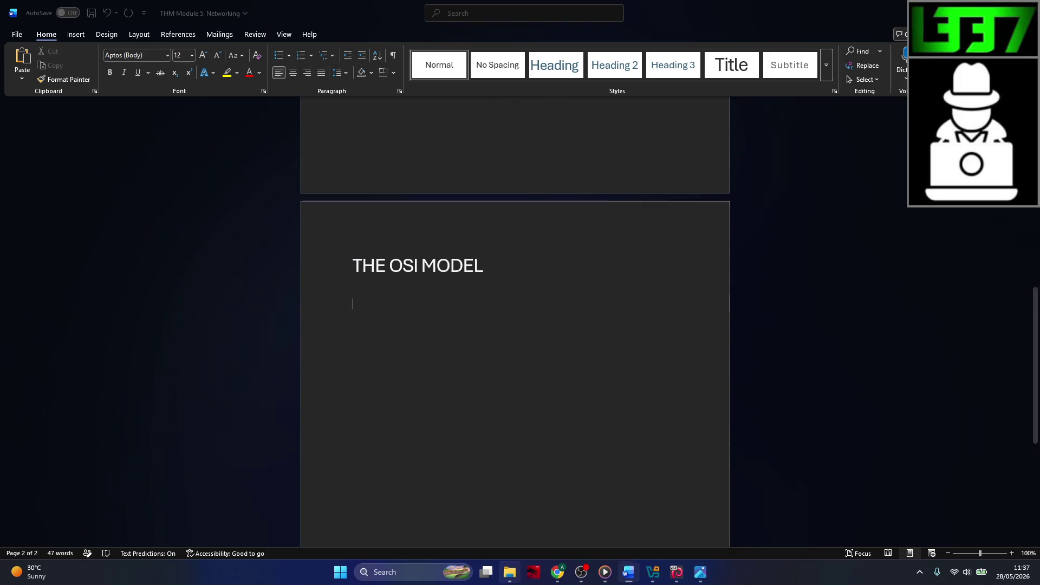
pyautogui.hotkey('alt', 'Tab')
pyautogui.moveTo(662, 243)
pyautogui.mouseDown()
pyautogui.moveTo(528, 417)
pyautogui.moveTo(415, 369)
pyautogui.mouseUp()
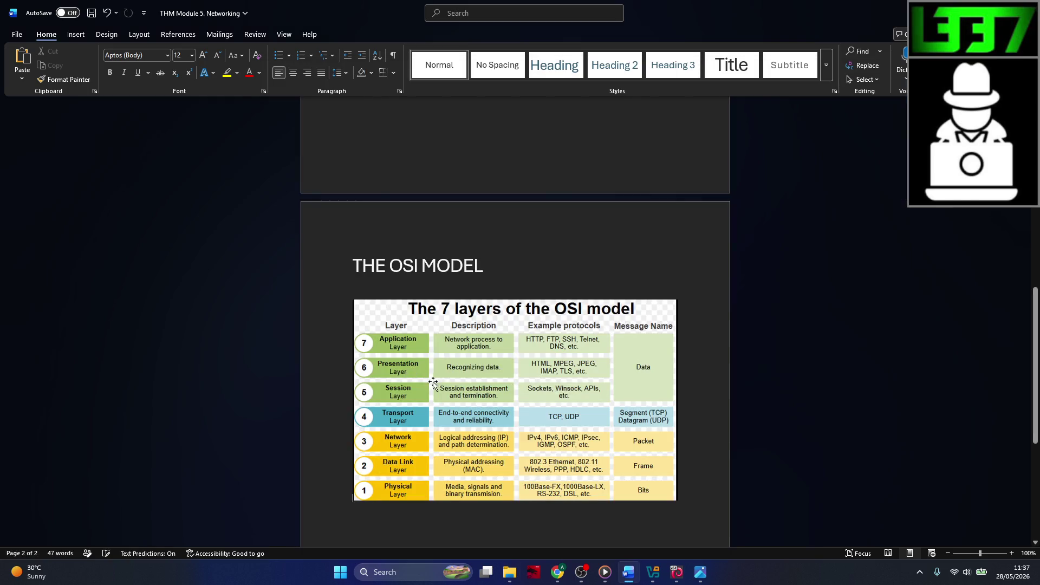
# Make the THE OSI MODEL heading bold with Ctrl+B
pyautogui.scroll(-1, 481, 383)
pyautogui.click(435, 212)
pyautogui.doubleClick(433, 212)
pyautogui.moveTo(485, 212); pyautogui.dragTo(337, 213)
pyautogui.hotkey('ctrl', 'b')
pyautogui.click(559, 222)
# Remove stray 'ds' text typed below the diagram, then return to the TryHackMe page
pyautogui.scroll(-1, 637, 399)
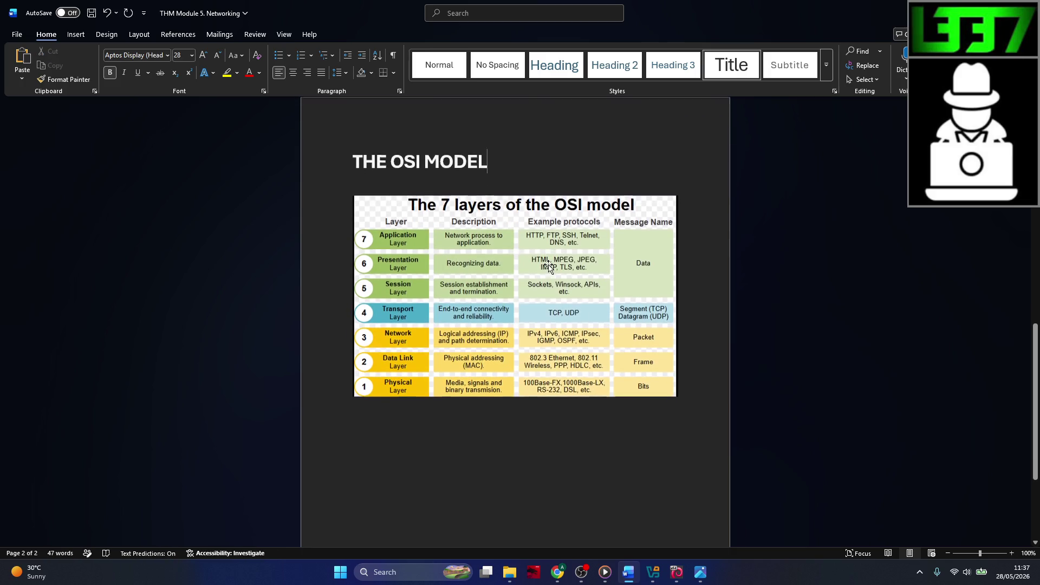
pyautogui.scroll(-1, 638, 398)
pyautogui.click(710, 357)
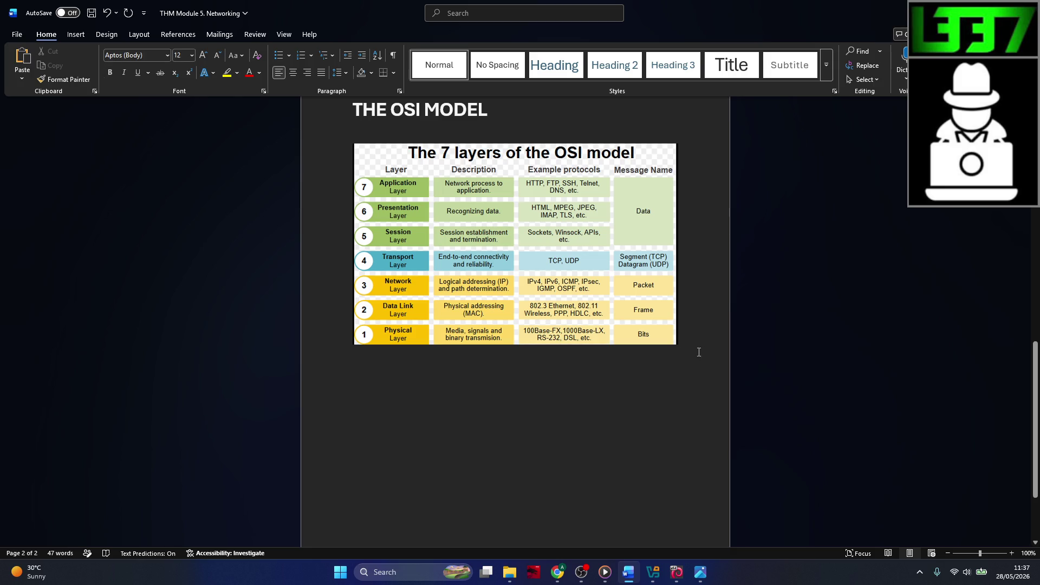
pyautogui.write('ds')
pyautogui.doubleClick(358, 398)
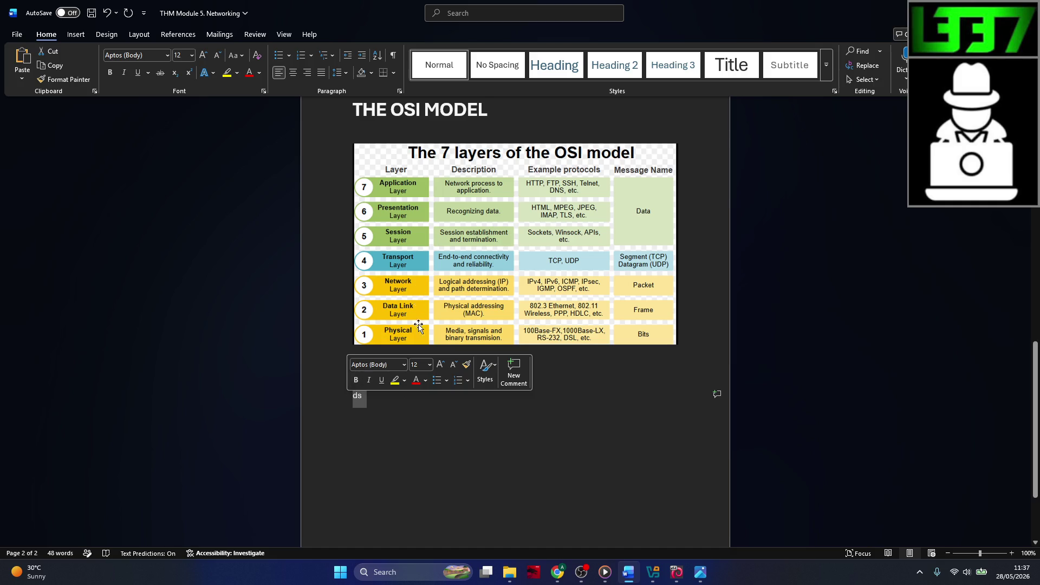
pyautogui.press('BackSpace')
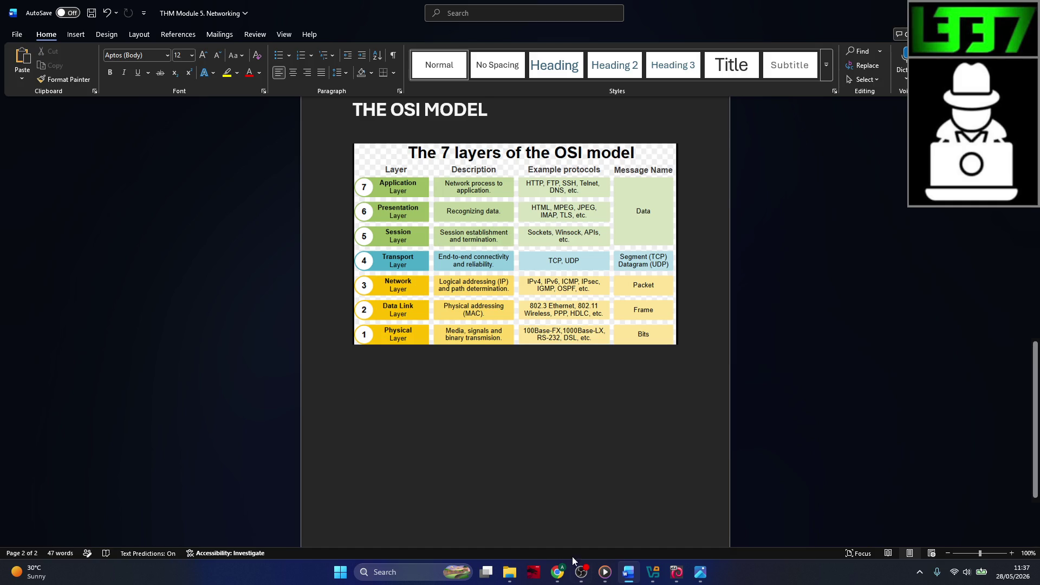
pyautogui.click(557, 572)
pyautogui.scroll(-3, 367, 360)
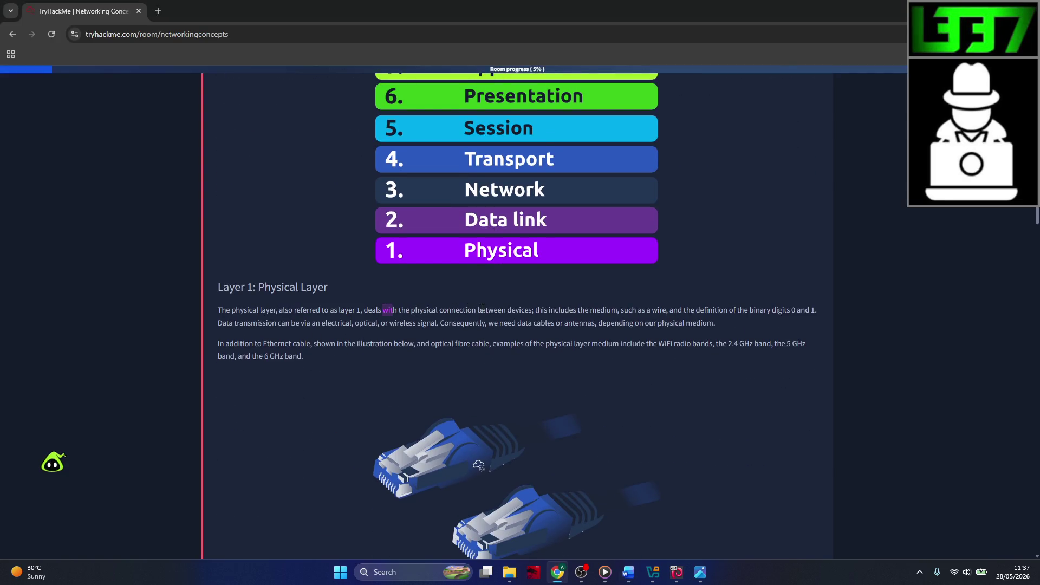
# Read the Layer 1: Physical Layer paragraph, highlighting phrases about wireless and wire
pyautogui.moveTo(623, 310); pyautogui.dragTo(652, 310)
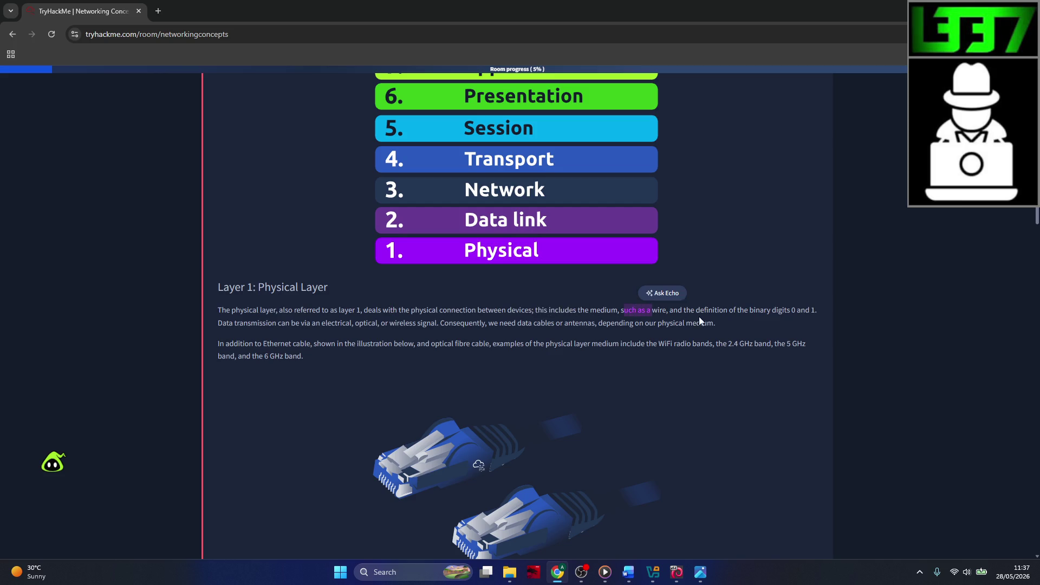
pyautogui.moveTo(729, 311); pyautogui.dragTo(816, 311)
pyautogui.click(407, 308)
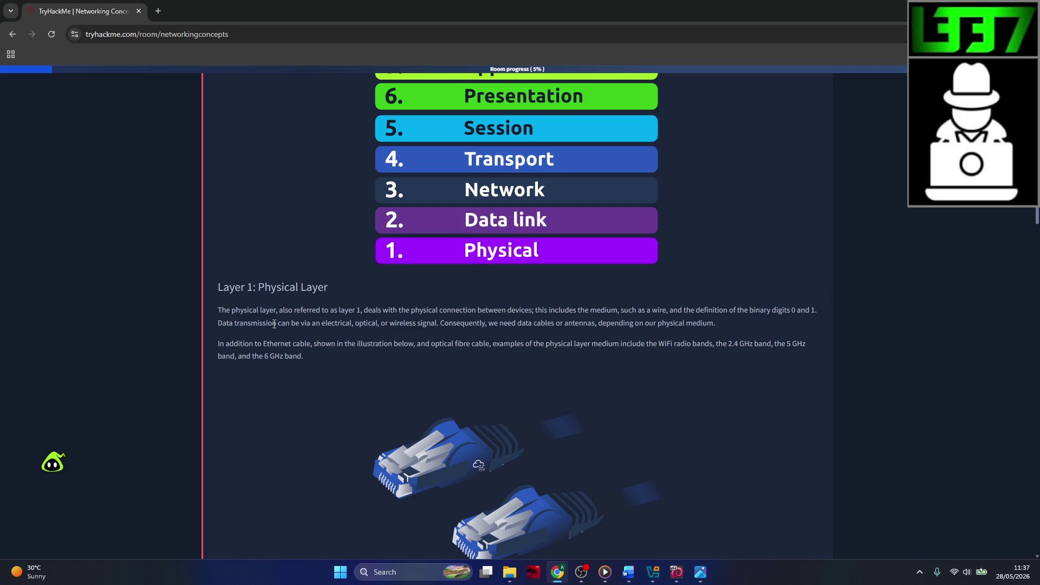
pyautogui.moveTo(404, 322); pyautogui.dragTo(671, 333)
pyautogui.moveTo(650, 319); pyautogui.dragTo(675, 319)
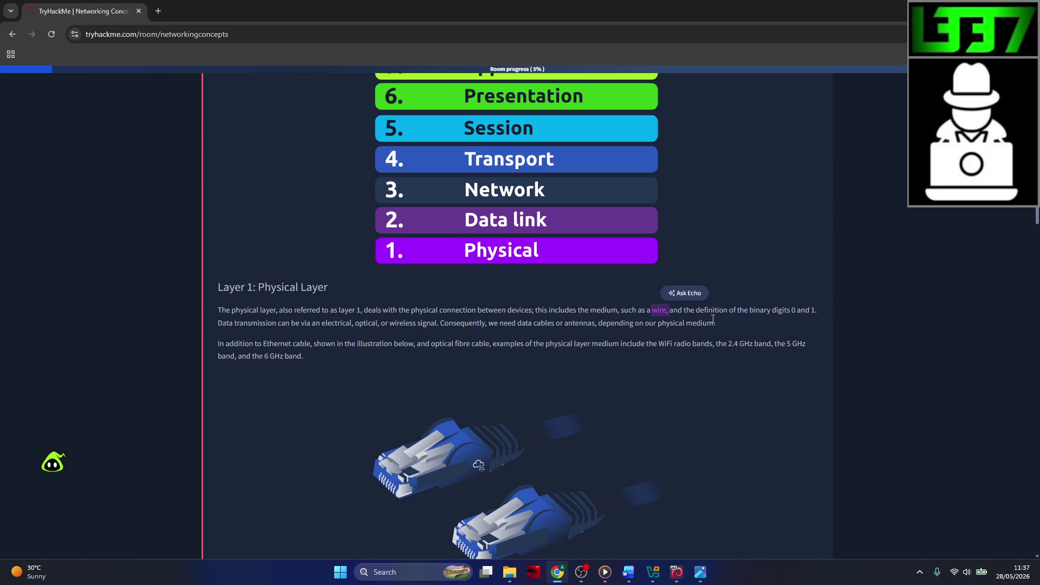
# Read the Ethernet, fibre cable and WiFi frequency band examples, highlighting each briefly
pyautogui.scroll(-2, 288, 350)
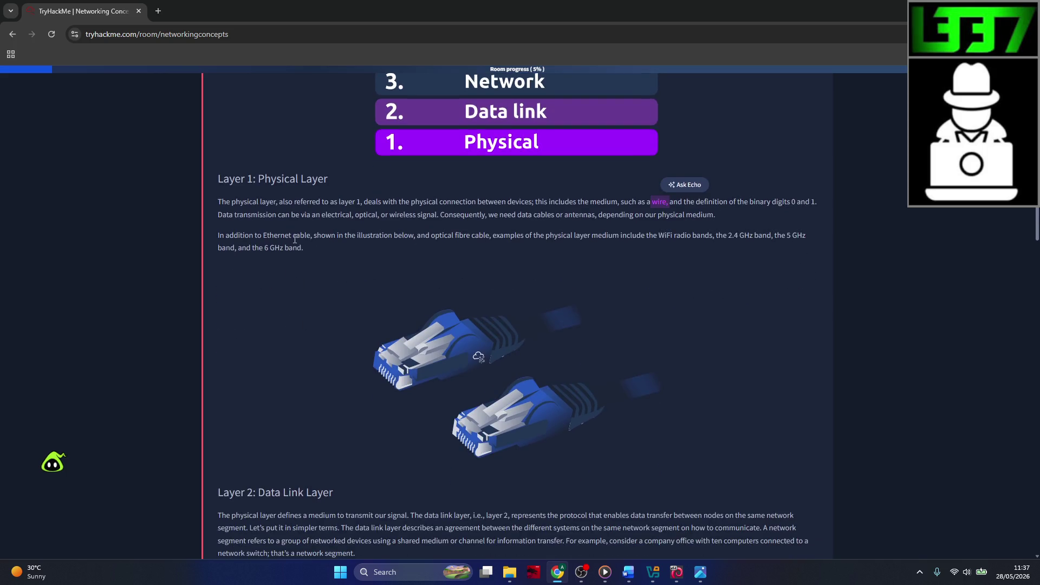
pyautogui.doubleClick(269, 236)
pyautogui.click(361, 238)
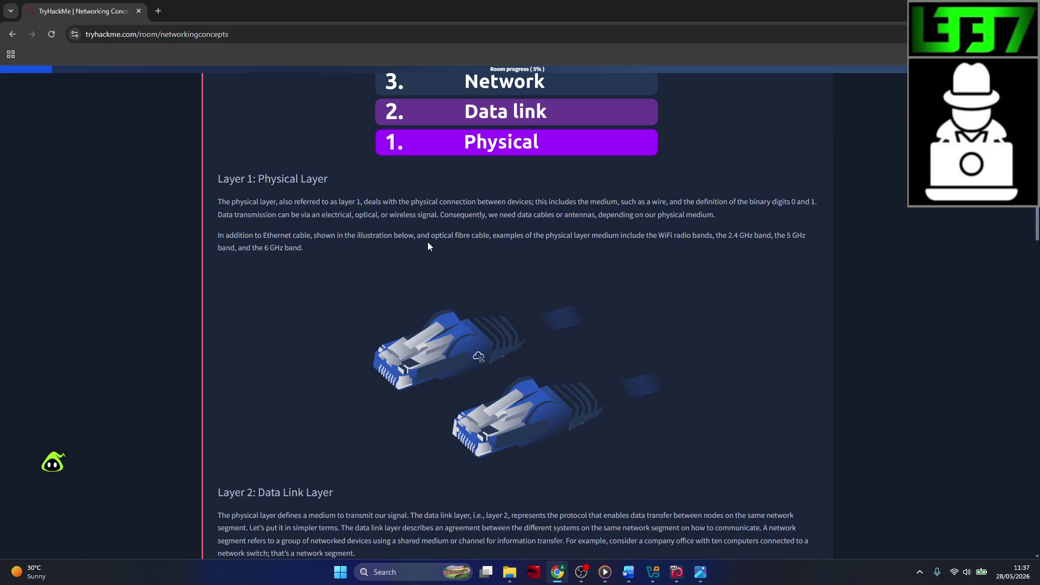
pyautogui.moveTo(489, 238); pyautogui.dragTo(459, 239)
pyautogui.click(516, 238)
pyautogui.moveTo(667, 238); pyautogui.dragTo(806, 235)
pyautogui.click(710, 238)
pyautogui.click(271, 241)
# Read into Layer 2: Data Link Layer, then switch to the Kali VM window
pyautogui.scroll(-1, 301, 242)
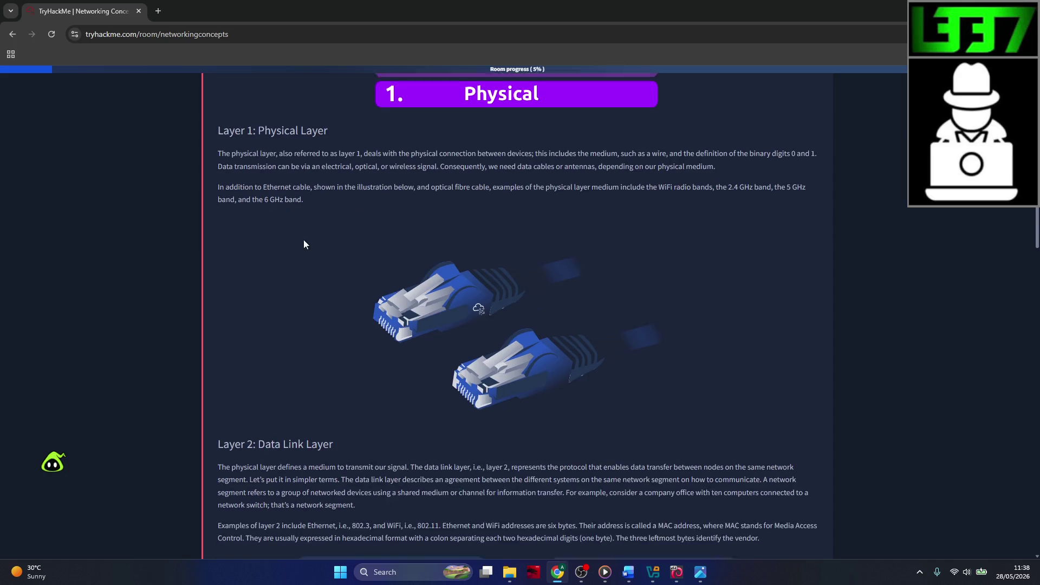
pyautogui.scroll(-3, 345, 236)
pyautogui.moveTo(244, 276); pyautogui.dragTo(333, 276)
pyautogui.click(345, 279)
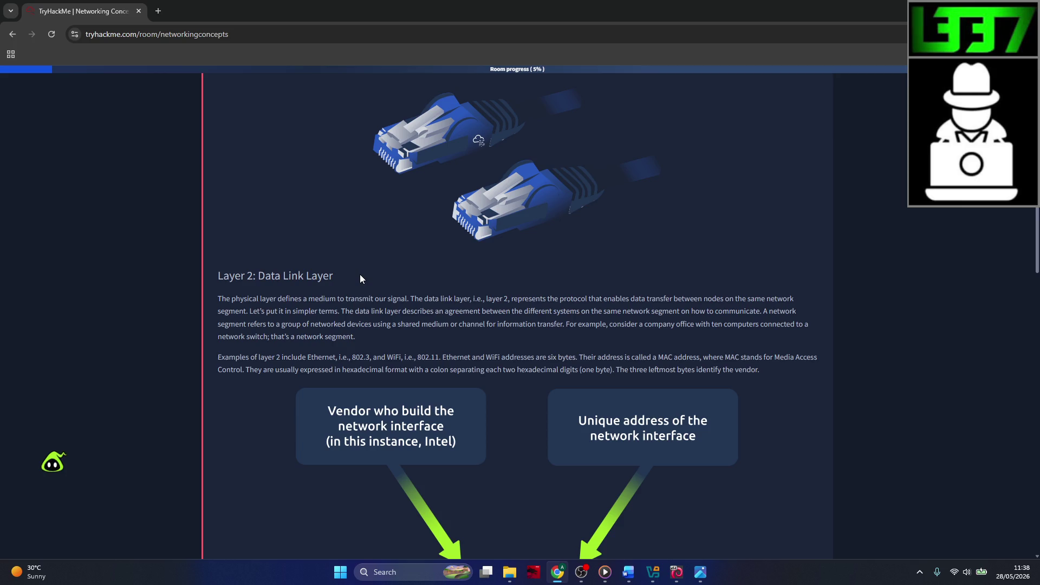
pyautogui.scroll(3, 363, 277)
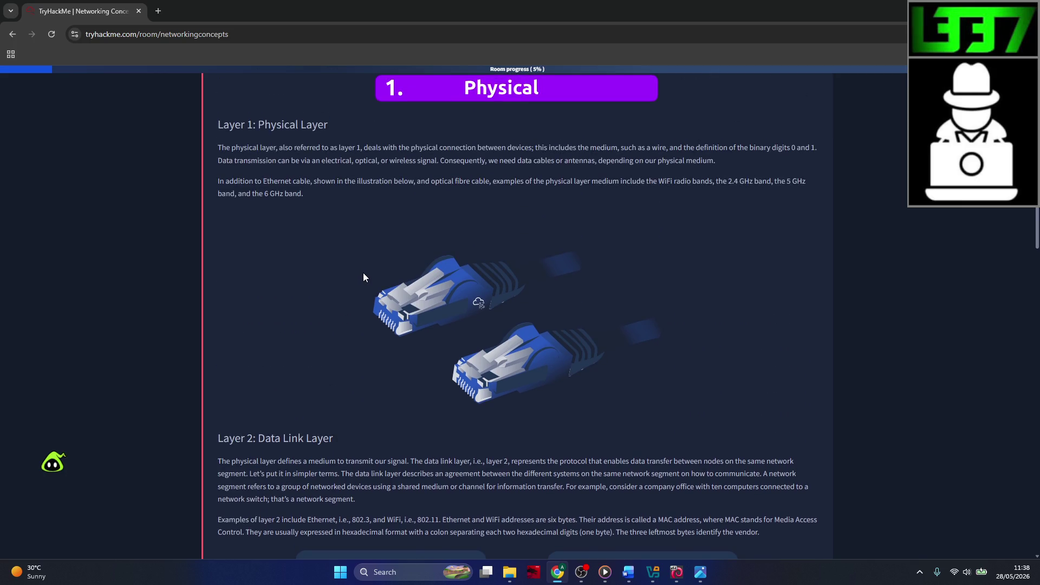
pyautogui.scroll(-5, 363, 277)
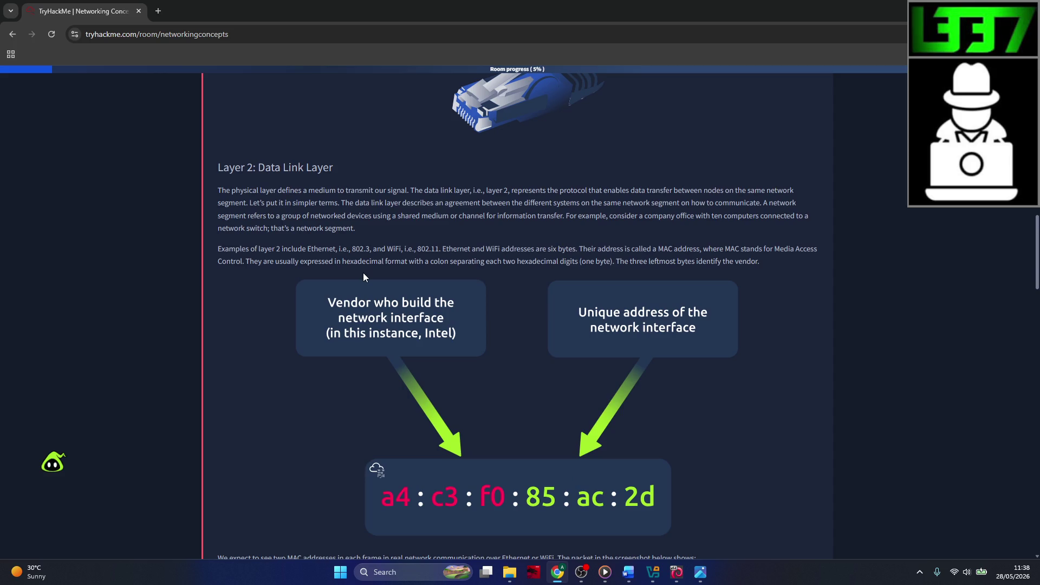
pyautogui.moveTo(307, 191); pyautogui.dragTo(345, 190)
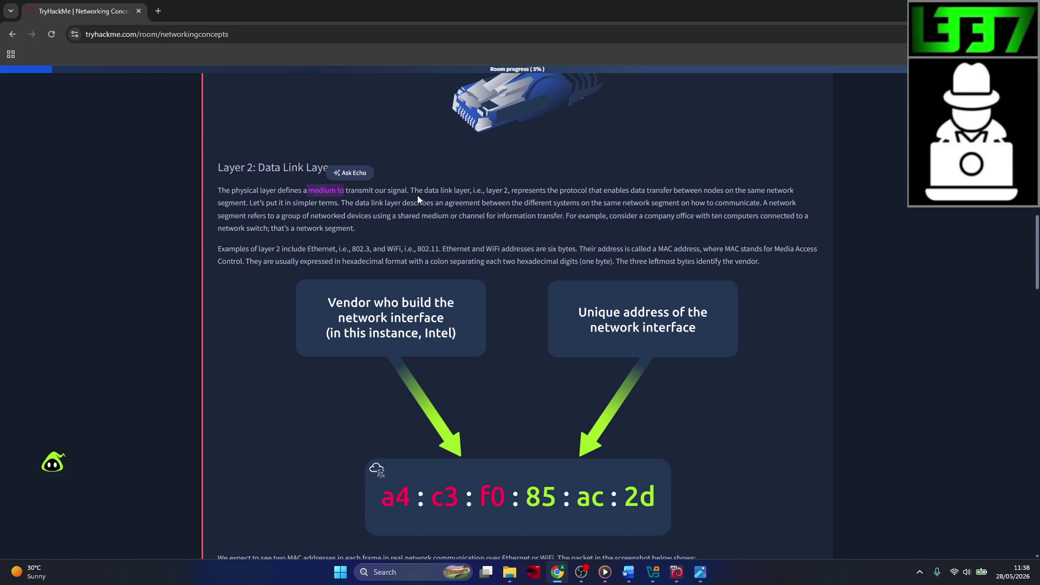
pyautogui.click(677, 572)
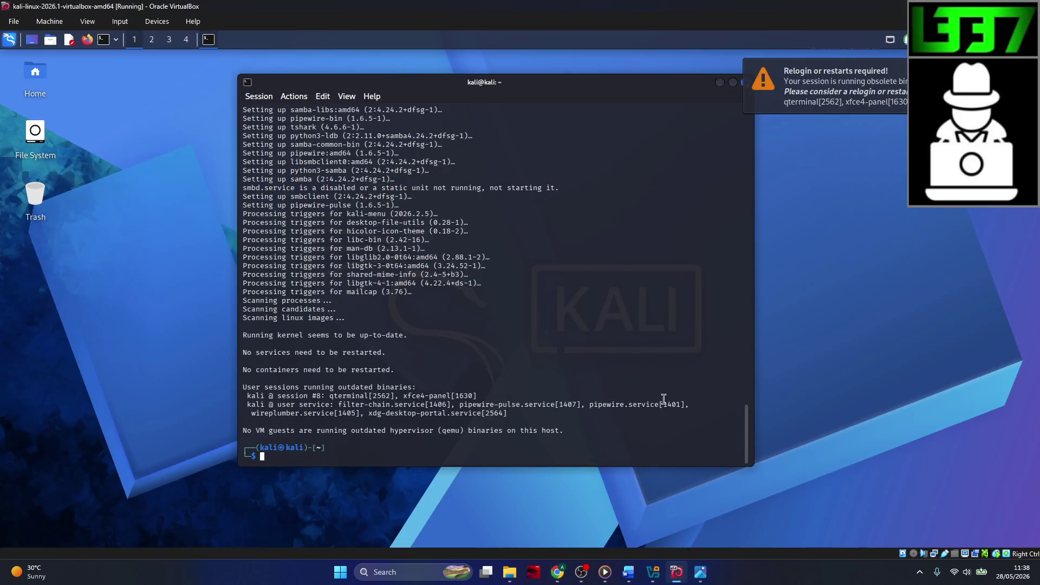
# Erase the partly typed 'sudo apt' command, restart Kali via Log Out > Restart, and return to Chrome
pyautogui.write('sudo apt')
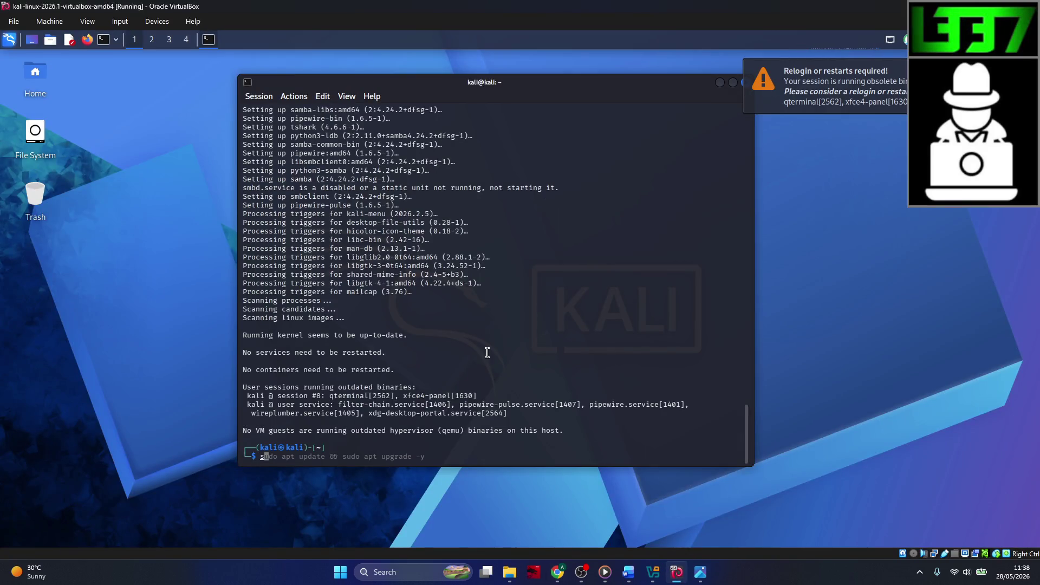
pyautogui.press('BackSpace')
pyautogui.press('BackSpace')
pyautogui.press('BackSpace')
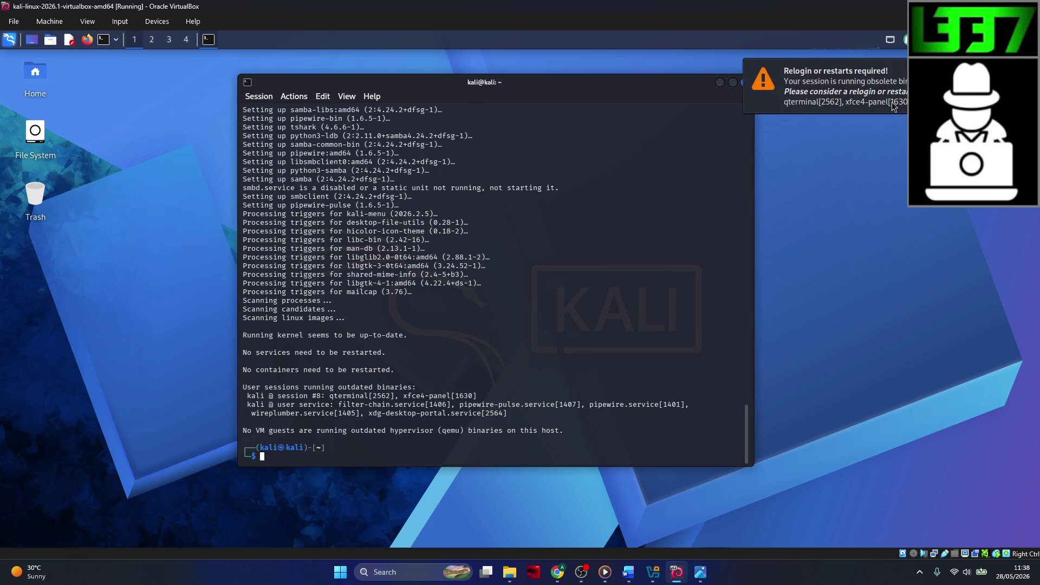
pyautogui.click(143, 286)
pyautogui.press('super')
pyautogui.click(293, 420)
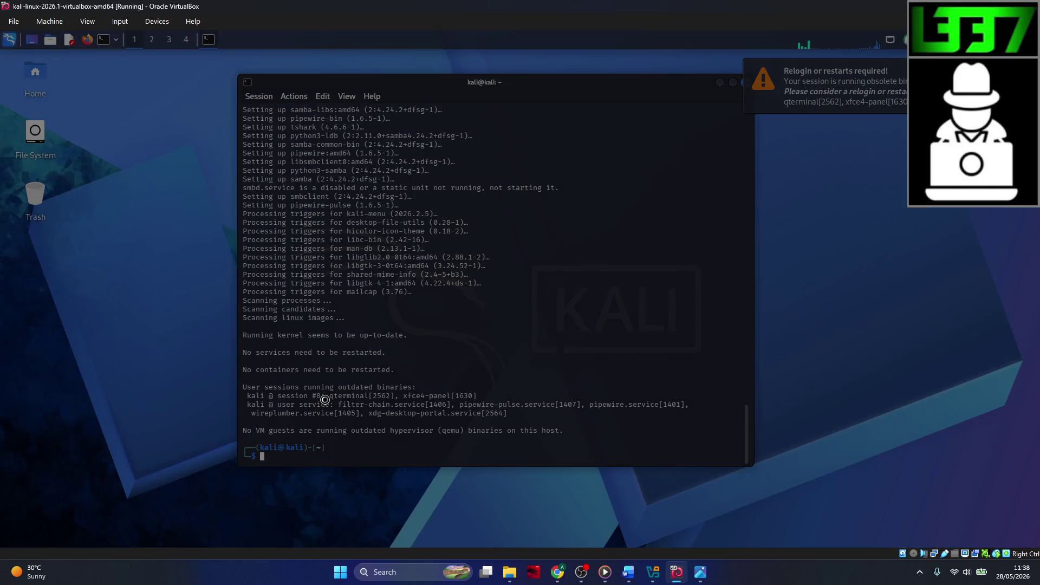
pyautogui.click(525, 286)
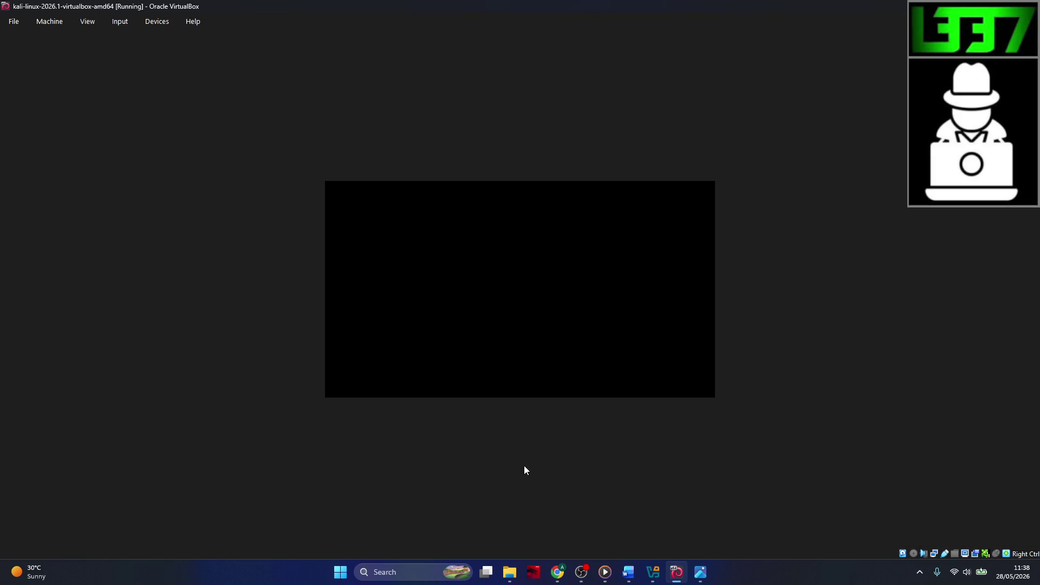
pyautogui.hotkey('alt', 'Tab')
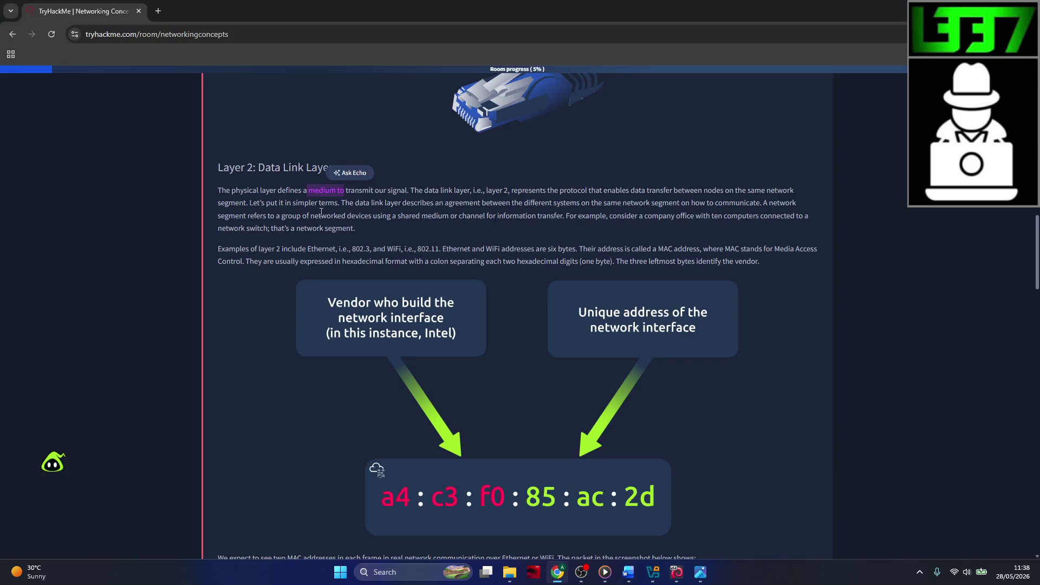
# Clear the old highlight and scroll through the Layer 2 MAC address explanation
pyautogui.click(372, 216)
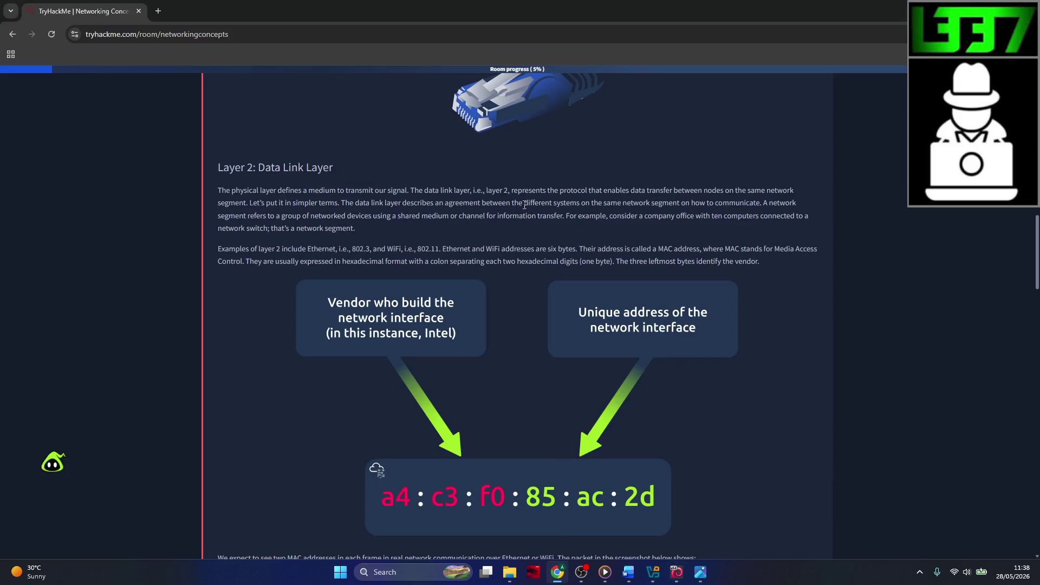
pyautogui.scroll(-1, 524, 205)
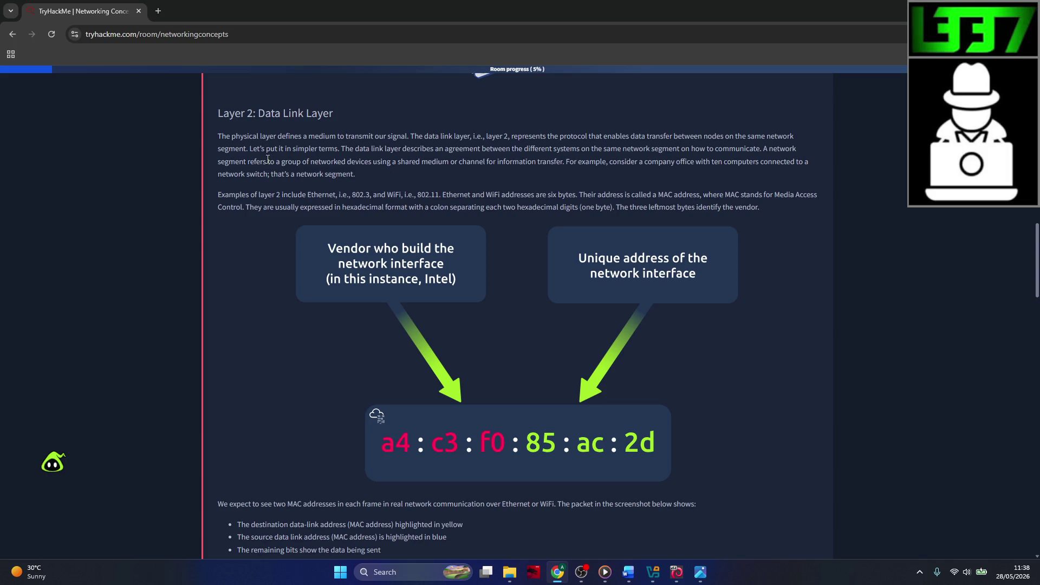
pyautogui.scroll(-1, 397, 201)
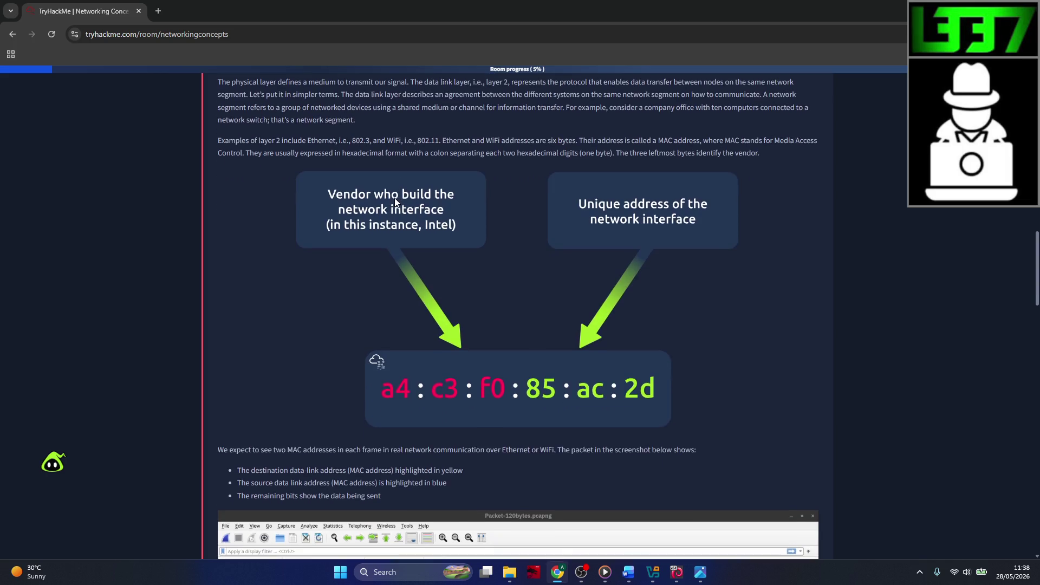
pyautogui.scroll(2, 371, 187)
pyautogui.scroll(2, 371, 188)
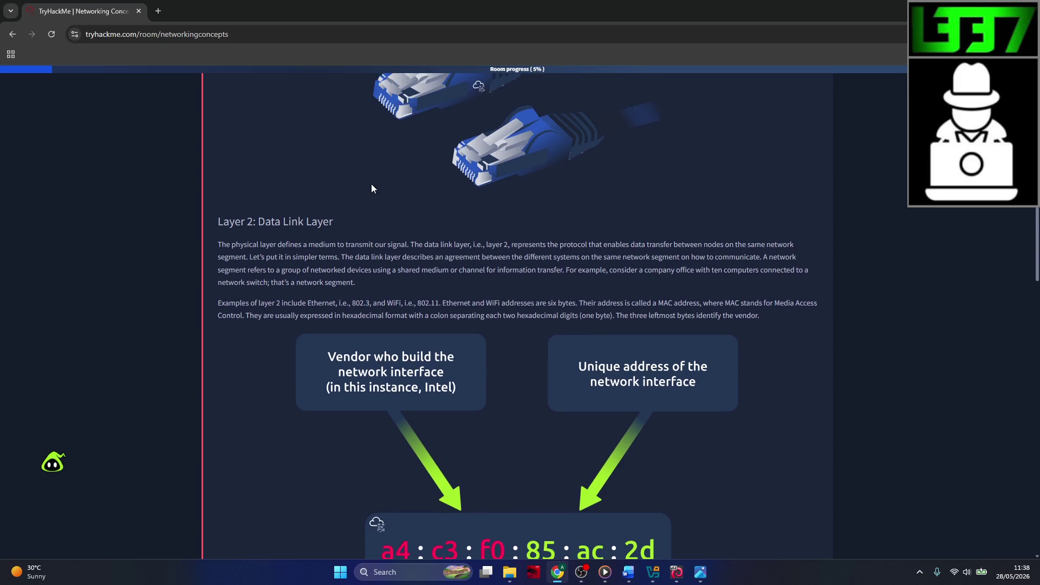
pyautogui.scroll(-1, 372, 188)
pyautogui.scroll(-3, 372, 188)
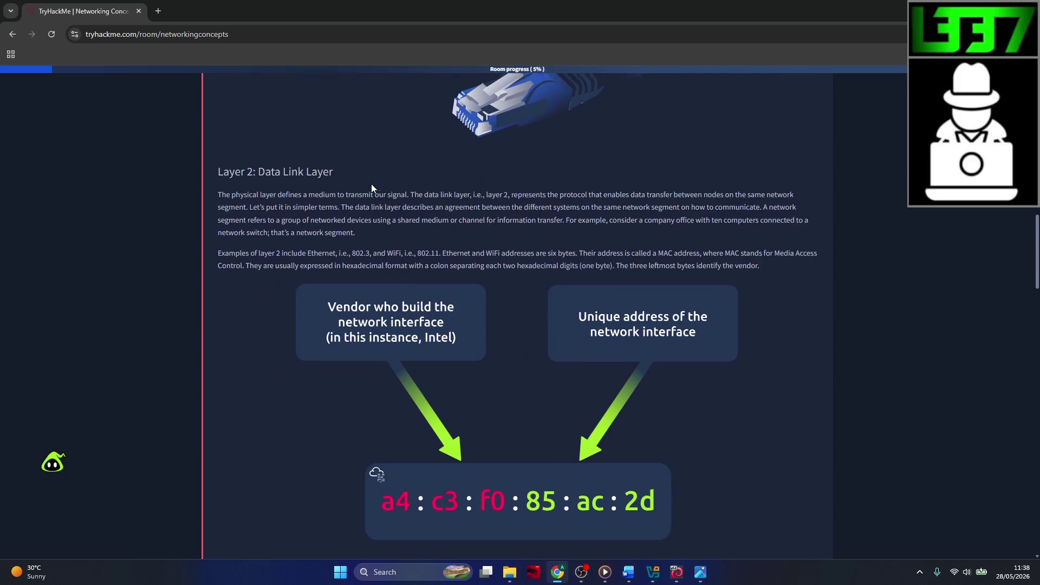
pyautogui.moveTo(372, 189)
pyautogui.mouseDown()
pyautogui.moveTo(360, 190)
pyautogui.moveTo(416, 203)
pyautogui.mouseUp()
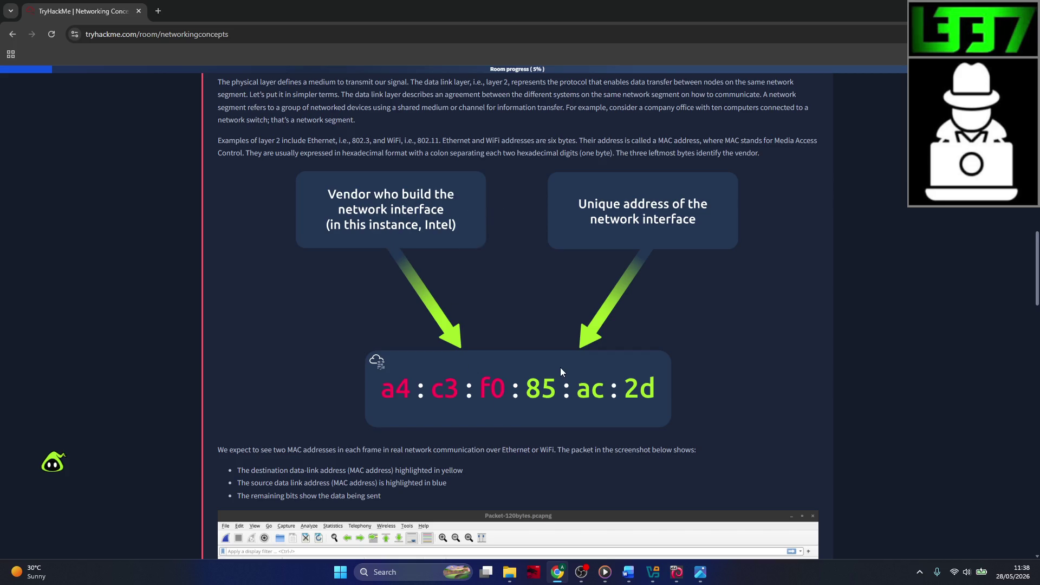
pyautogui.scroll(2, 560, 363)
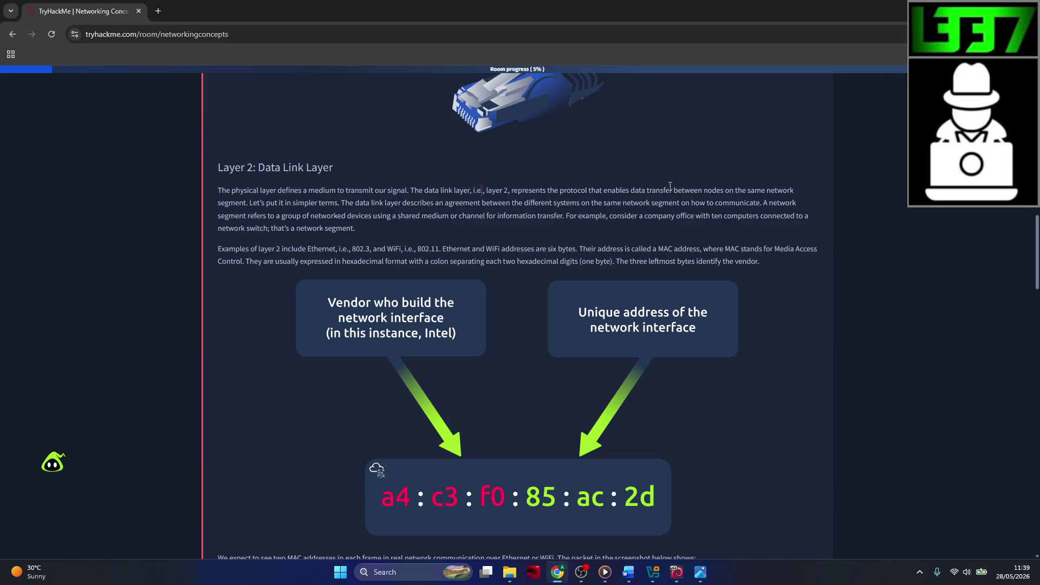
# Highlight the shared-medium and Ethernet/WiFi sentences, then scroll to the Wireshark example and Layer 3
pyautogui.moveTo(247, 204); pyautogui.dragTo(338, 203)
pyautogui.click(347, 203)
pyautogui.moveTo(380, 216); pyautogui.dragTo(449, 216)
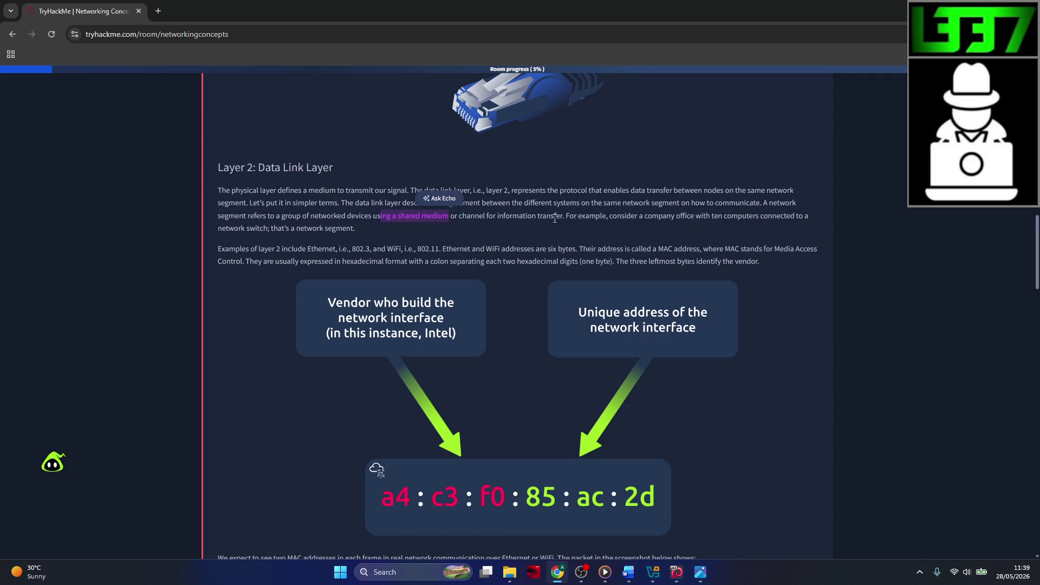
pyautogui.moveTo(631, 215); pyautogui.dragTo(643, 217)
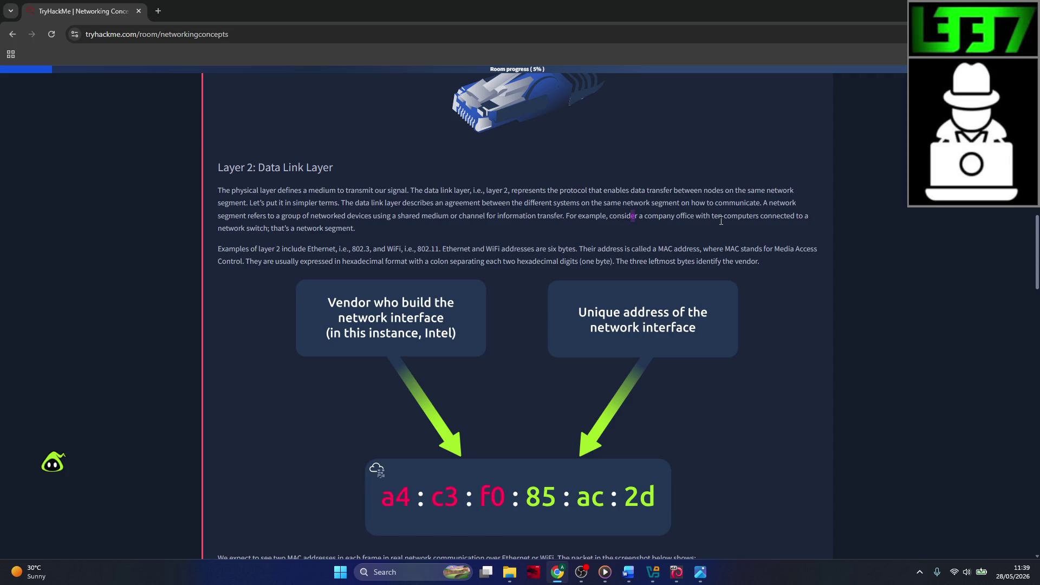
pyautogui.click(309, 226)
pyautogui.moveTo(325, 247); pyautogui.dragTo(593, 252)
pyautogui.click(593, 252)
pyautogui.moveTo(660, 249); pyautogui.dragTo(796, 250)
pyautogui.click(796, 250)
pyautogui.scroll(-2, 507, 258)
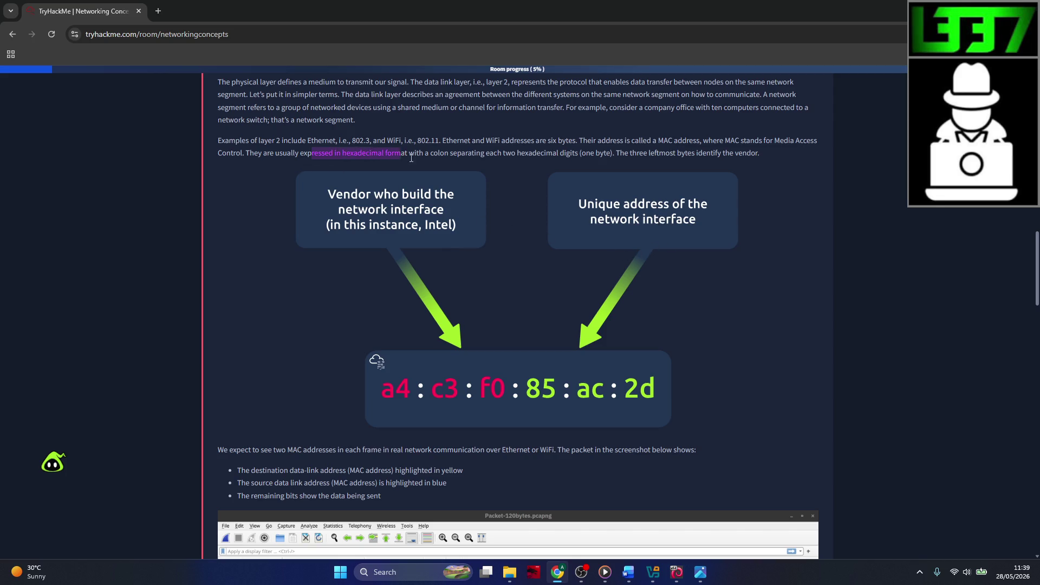
pyautogui.scroll(-4, 400, 169)
pyautogui.scroll(-1, 310, 243)
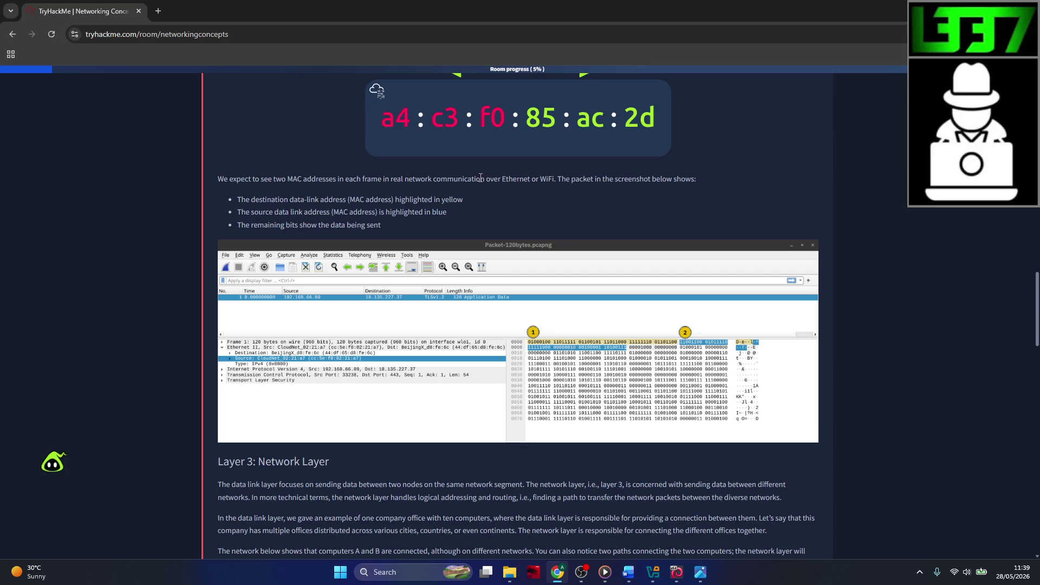
pyautogui.moveTo(587, 178); pyautogui.dragTo(626, 179)
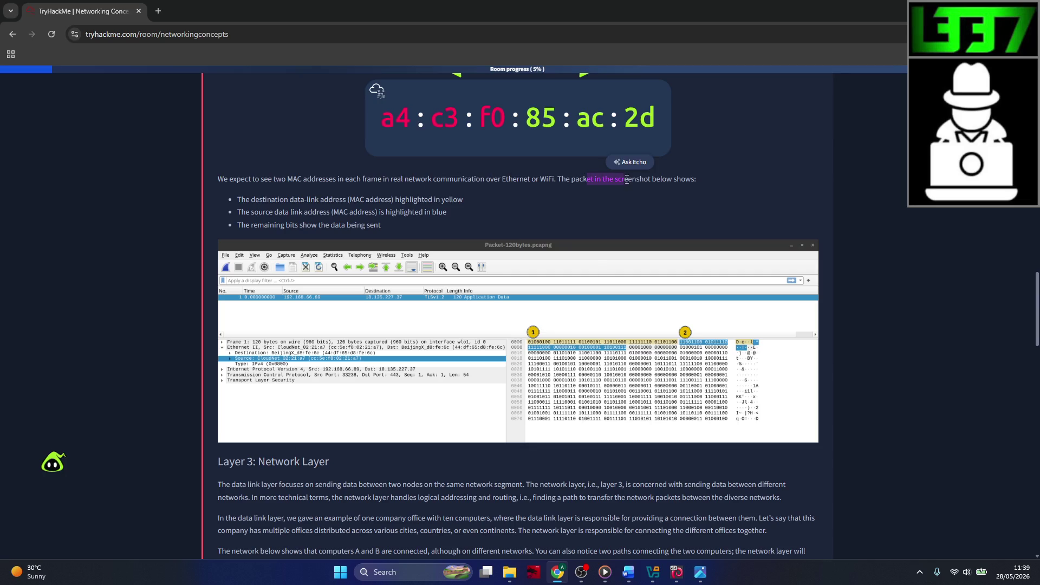
pyautogui.click(299, 195)
pyautogui.click(607, 341)
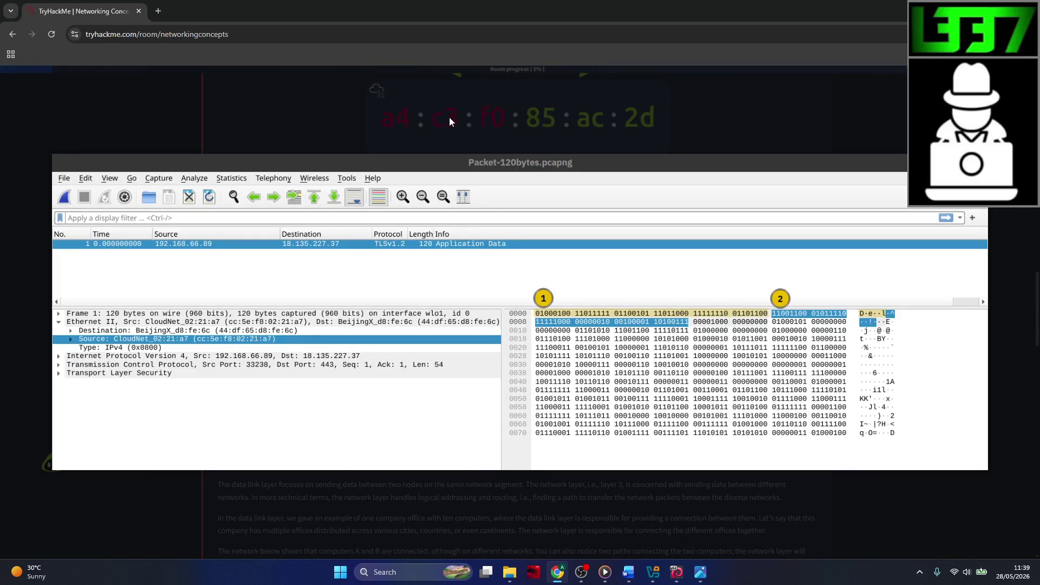
pyautogui.click(509, 124)
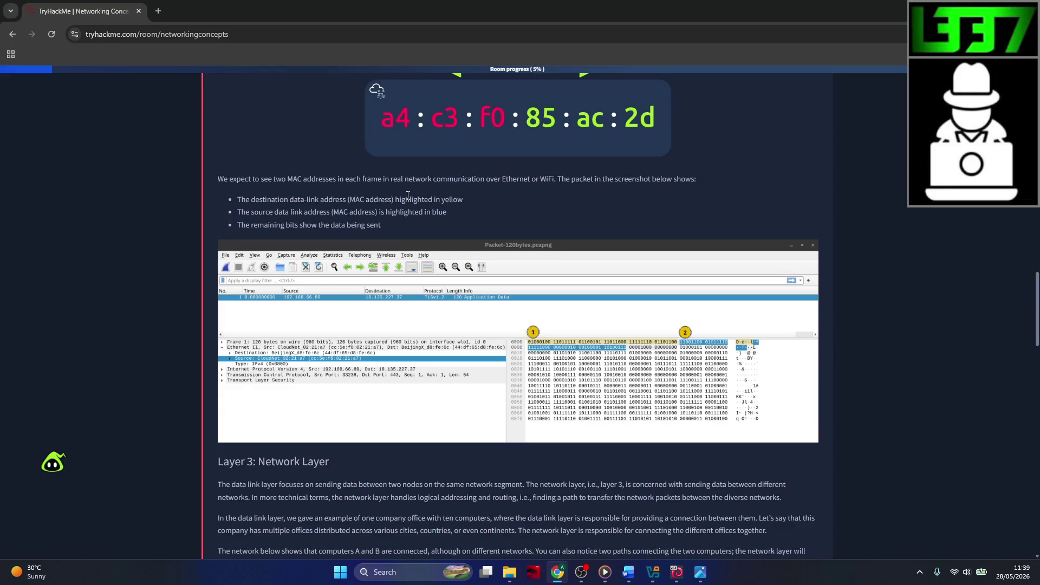
pyautogui.click(545, 332)
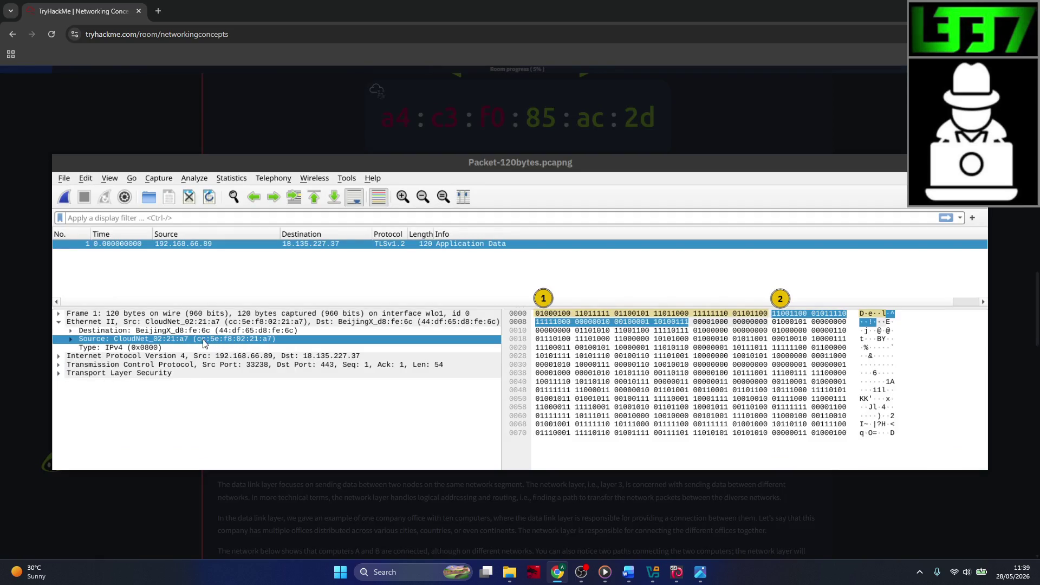
pyautogui.click(142, 470)
pyautogui.scroll(-4, 280, 335)
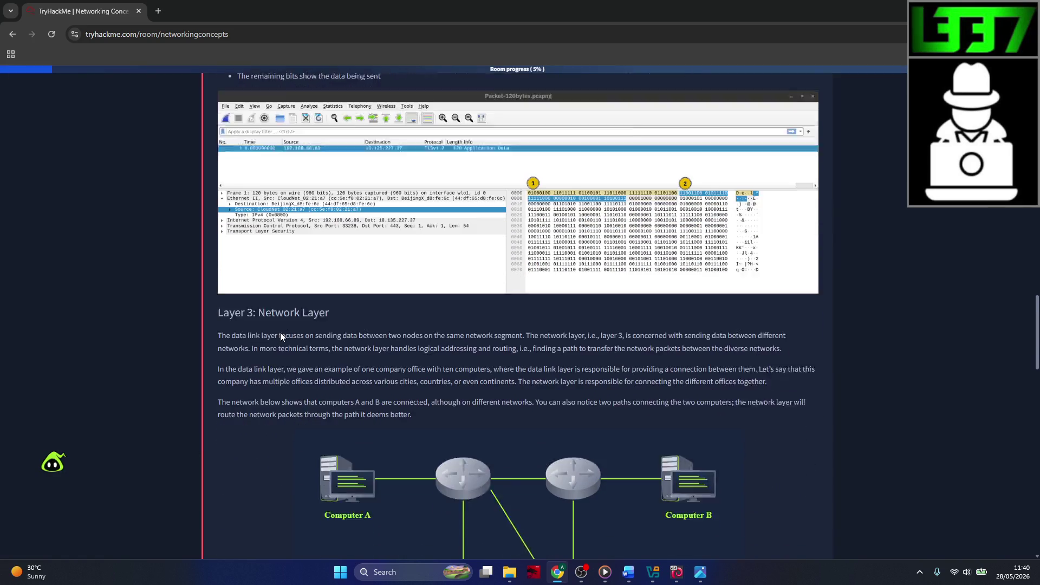
pyautogui.scroll(-1, 280, 283)
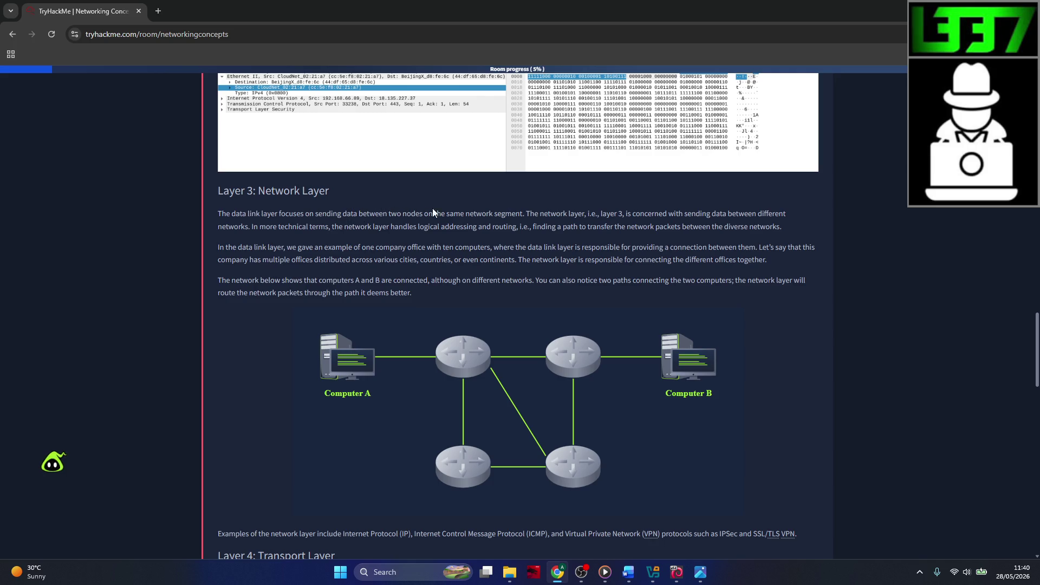
pyautogui.scroll(-1, 466, 362)
pyautogui.click(472, 353)
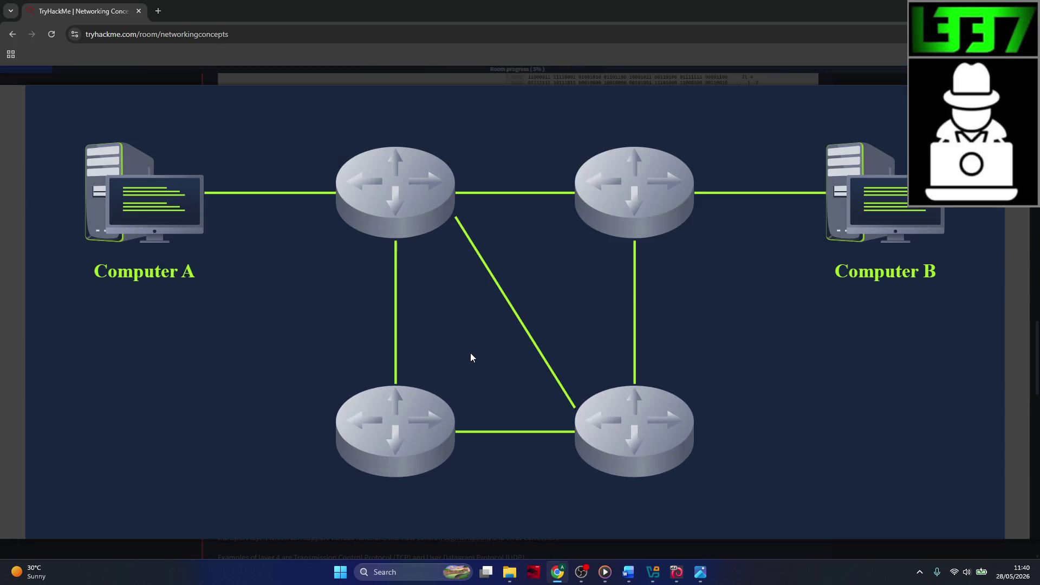
pyautogui.click(610, 202)
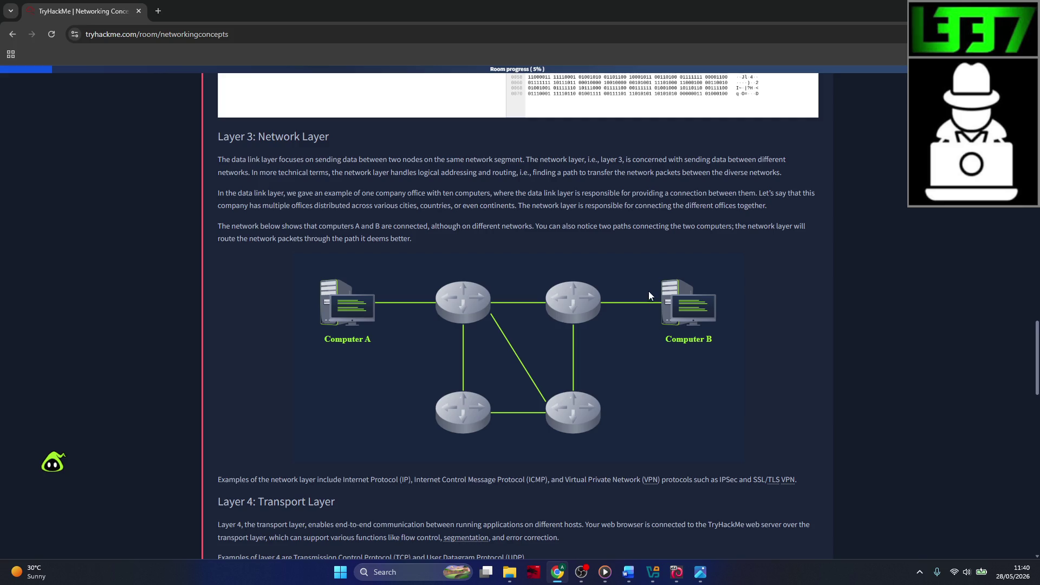
pyautogui.scroll(-1, 627, 291)
pyautogui.scroll(1, 627, 289)
pyautogui.click(676, 572)
# Log in to Kali as the kali user with the account password
pyautogui.write('kali')
pyautogui.press('Tab')
pyautogui.write('••••••')
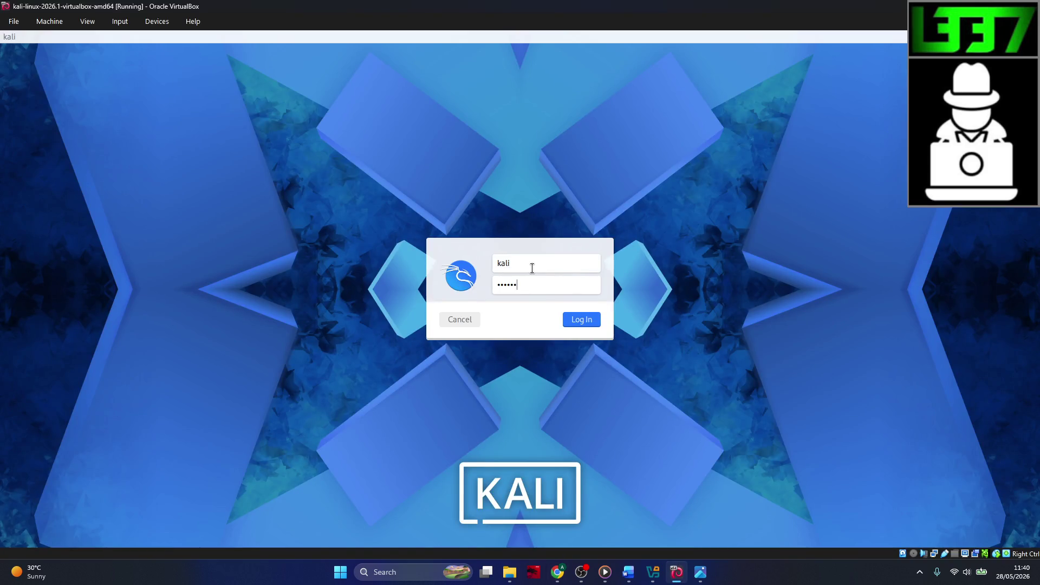
pyautogui.press('Return')
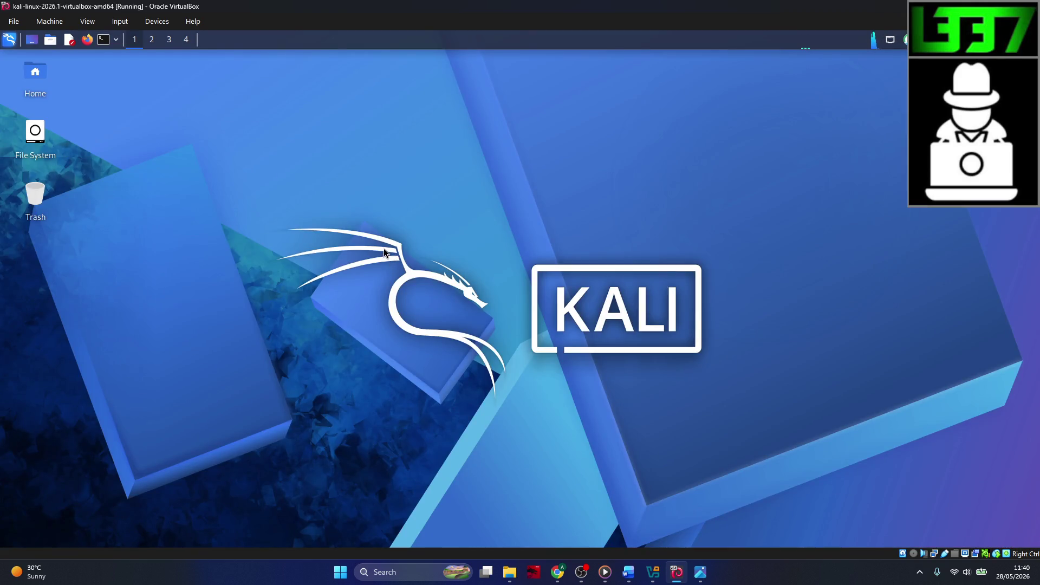
# In a terminal, run sudo apt update, then list upgradable packages with apt list --upgradable
pyautogui.click(102, 40)
pyautogui.write('sudo apt update')
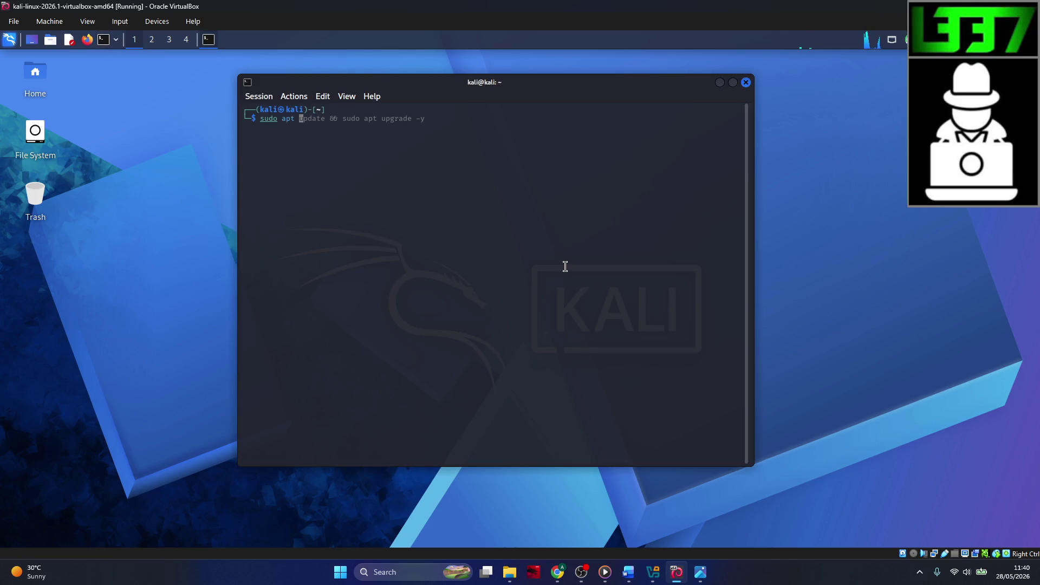
pyautogui.press('Return')
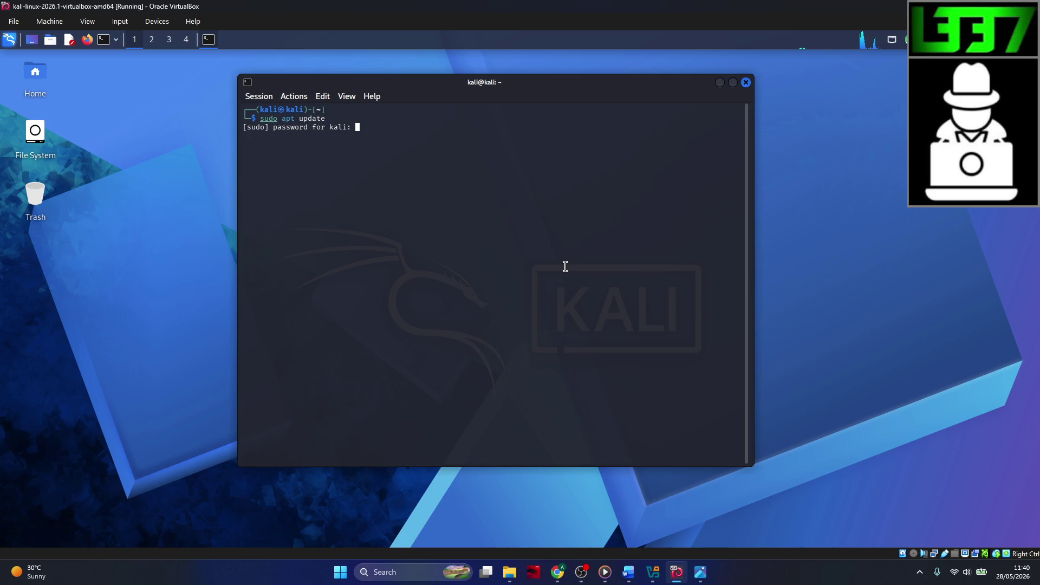
pyautogui.press('Return')
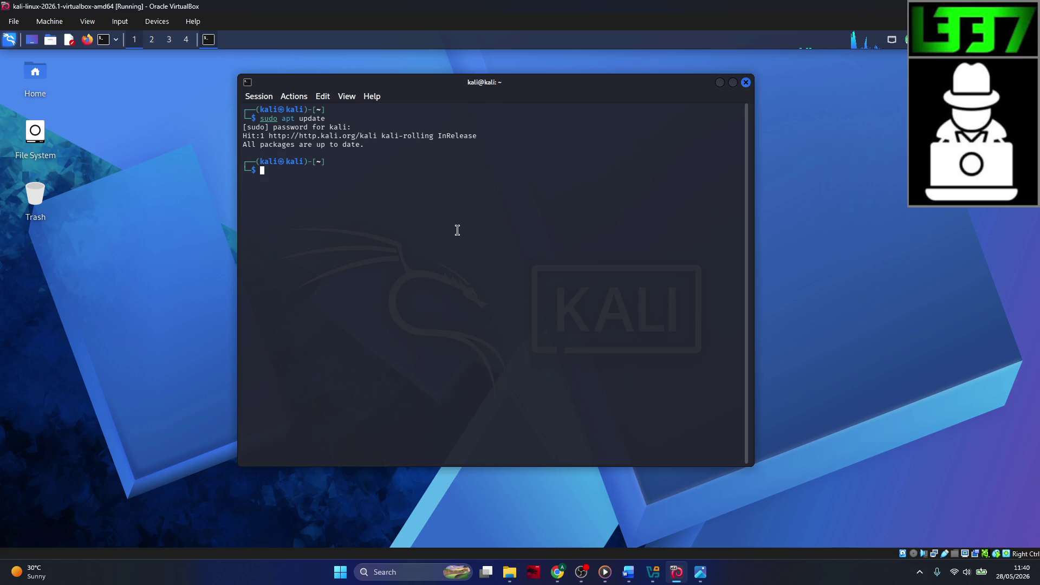
pyautogui.write('apt list --')
pyautogui.write('upgradable')
pyautogui.press('Return')
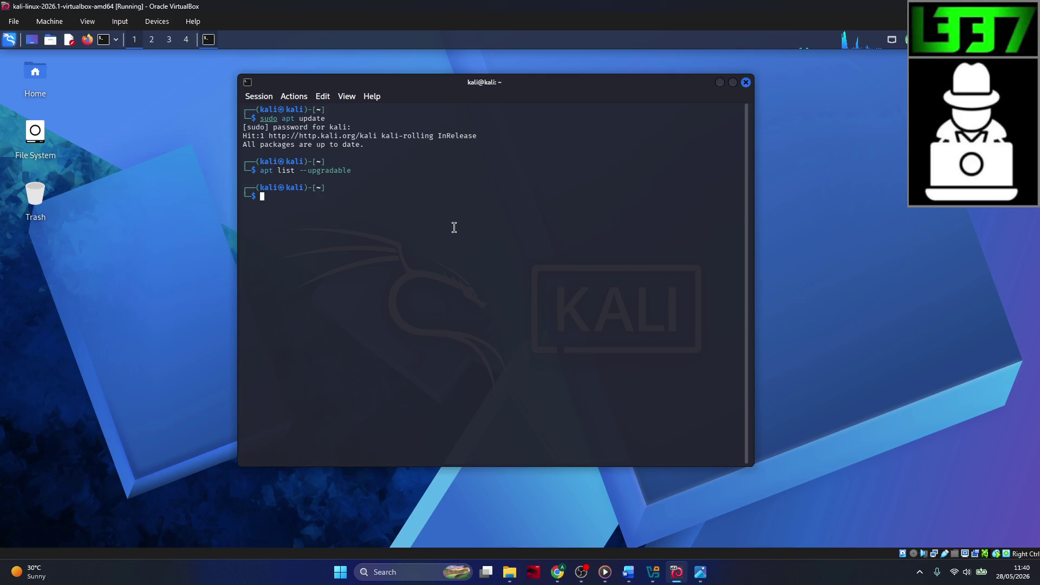
pyautogui.write('clear')
pyautogui.press('Return')
# Change into the Downloads folder and list its contents
pyautogui.write('cd')
pyautogui.press('Return')
pyautogui.write('l')
pyautogui.press('BackSpace')
pyautogui.write('ls')
pyautogui.press('Return')
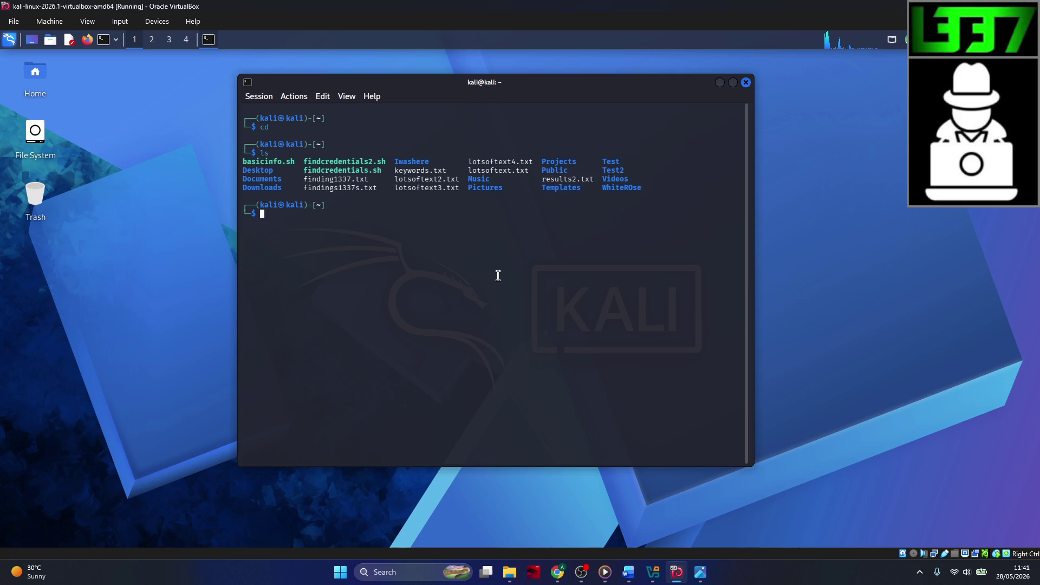
pyautogui.write('cd Downloads')
pyautogui.press('Return')
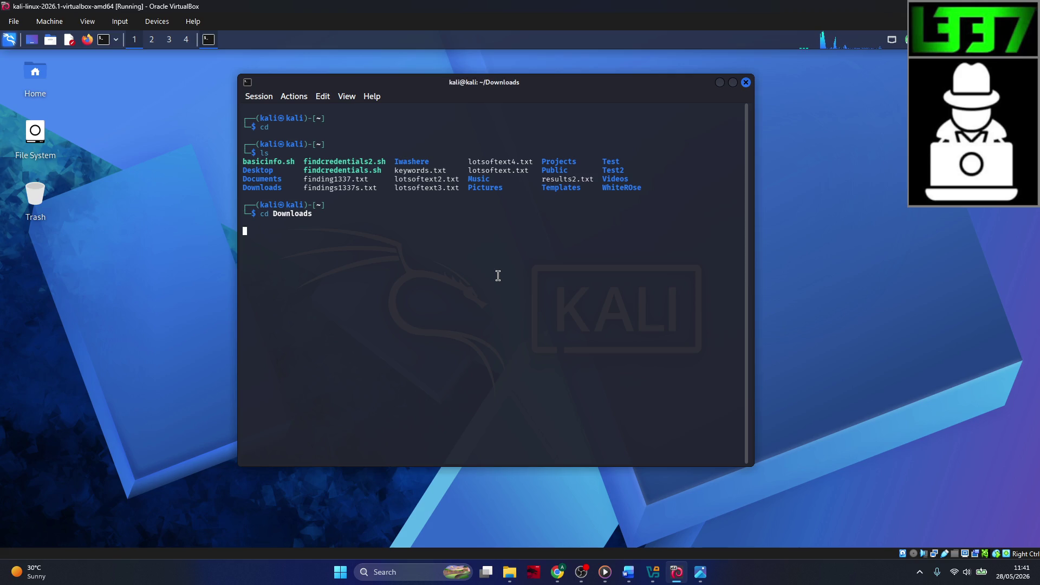
pyautogui.write('ls')
pyautogui.press('Return')
# Start OpenVPN with sudo openvpn on the eu- .ovpn config file
pyautogui.write('sudo openvpn ')
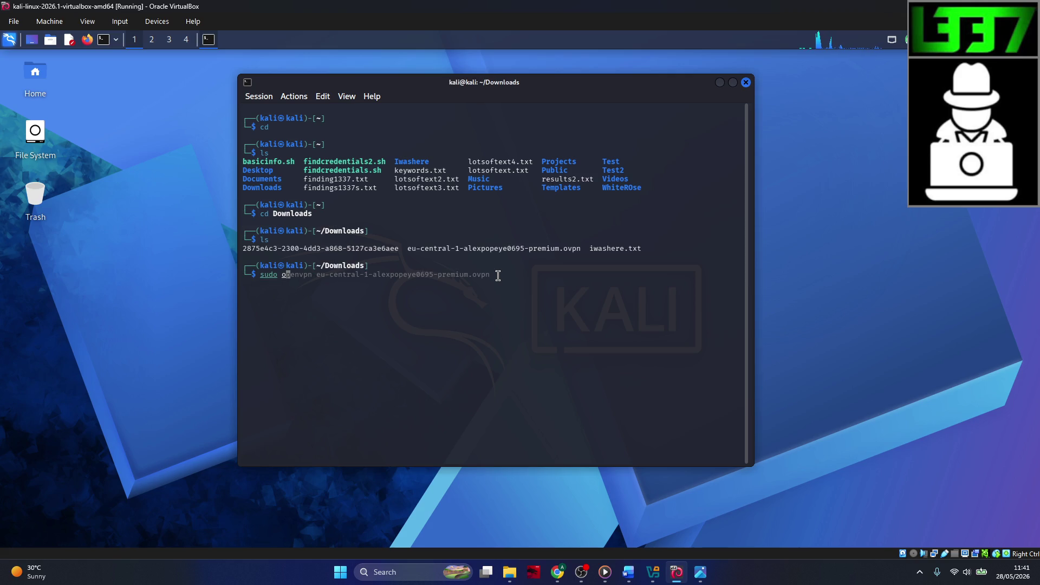
pyautogui.write('eu-')
pyautogui.press('Tab')
pyautogui.press('BackSpace')
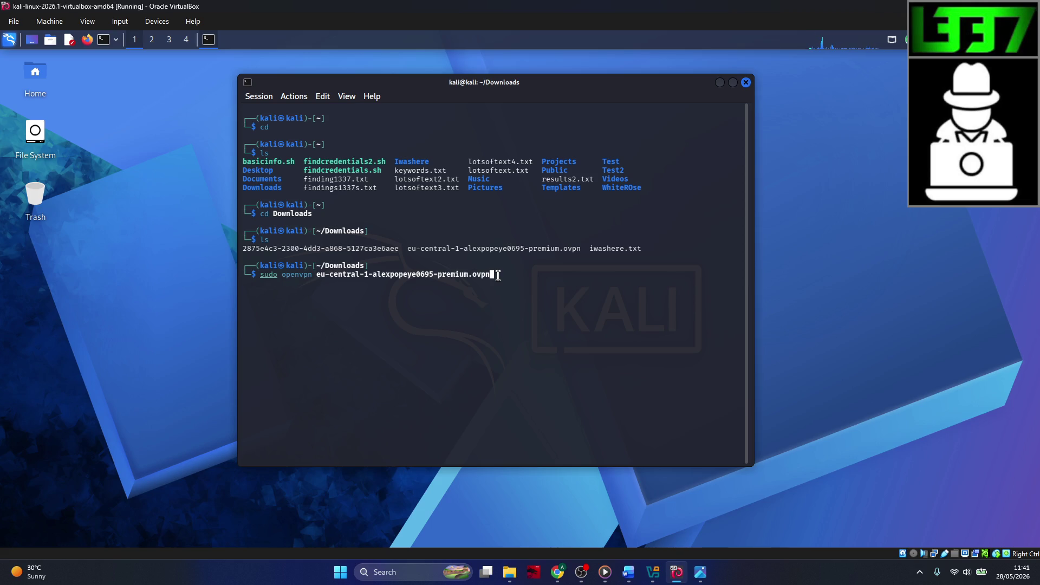
pyautogui.press('Return')
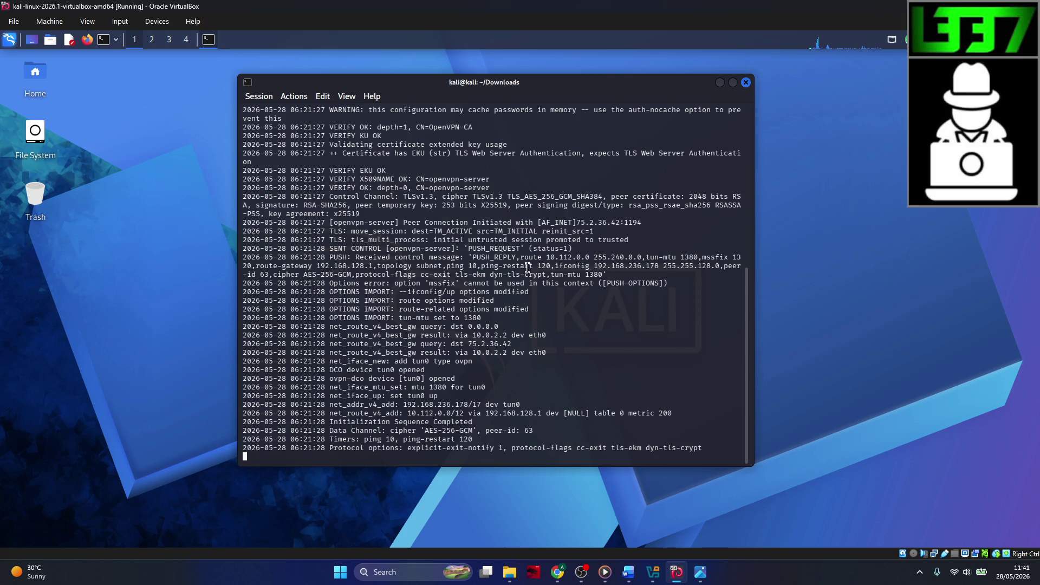
# Move the terminal to the right and confirm the TryHackMe access page shows Connected
pyautogui.tripleClick(398, 417)
pyautogui.click(396, 395)
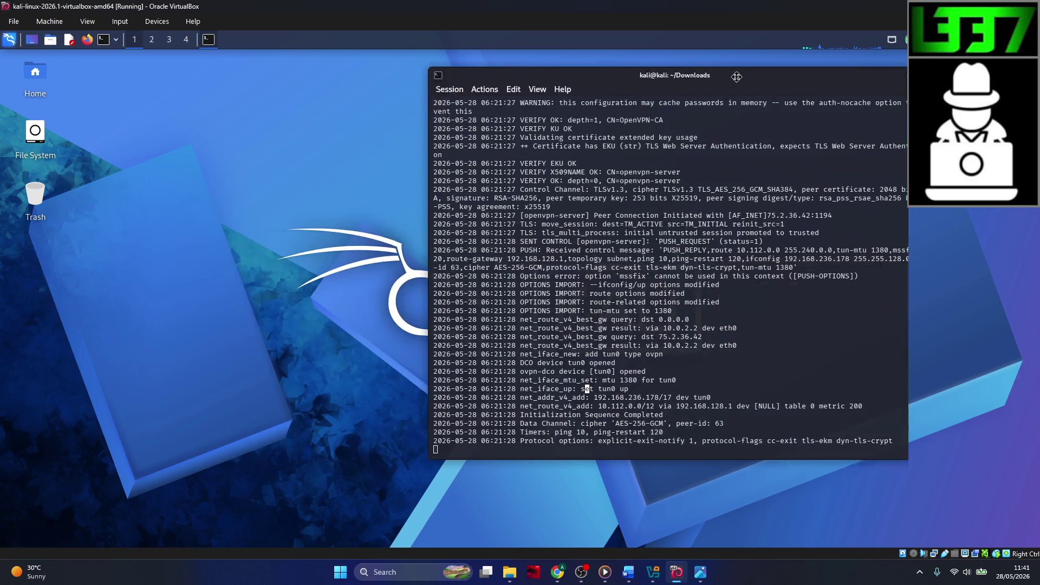
pyautogui.moveTo(536, 82); pyautogui.dragTo(773, 90)
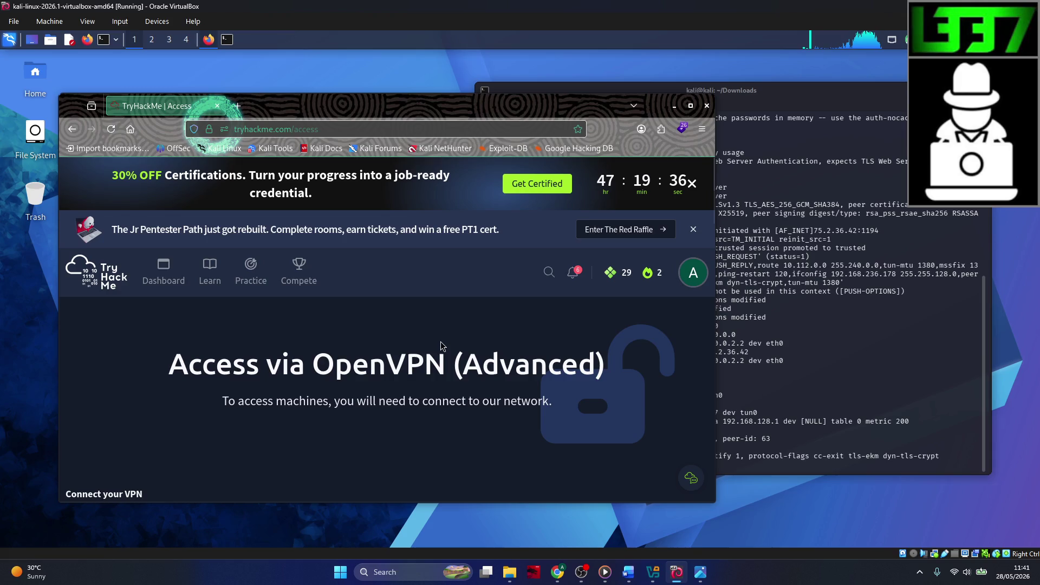
pyautogui.scroll(-10, 443, 343)
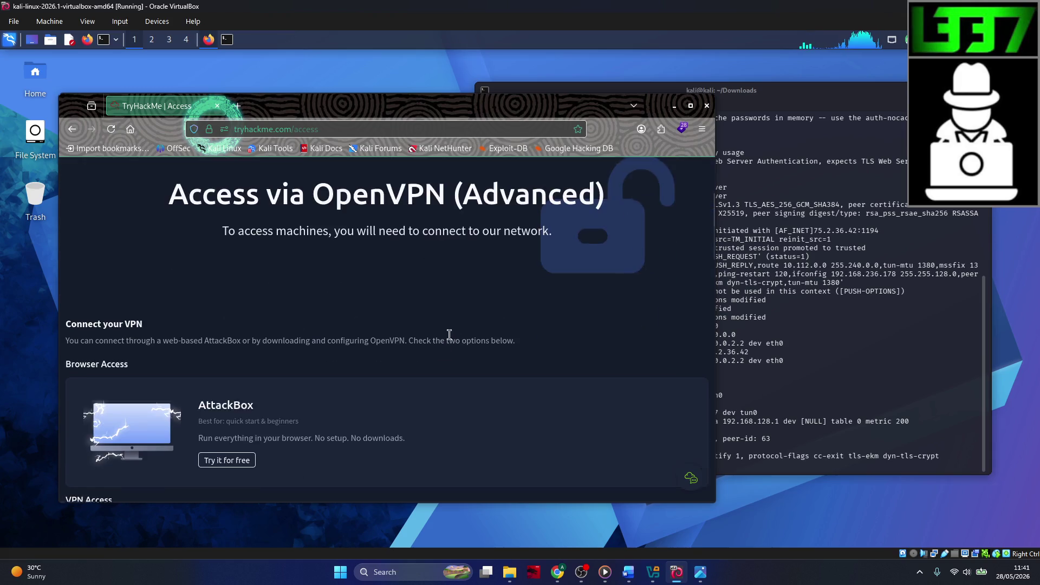
pyautogui.scroll(-3, 453, 335)
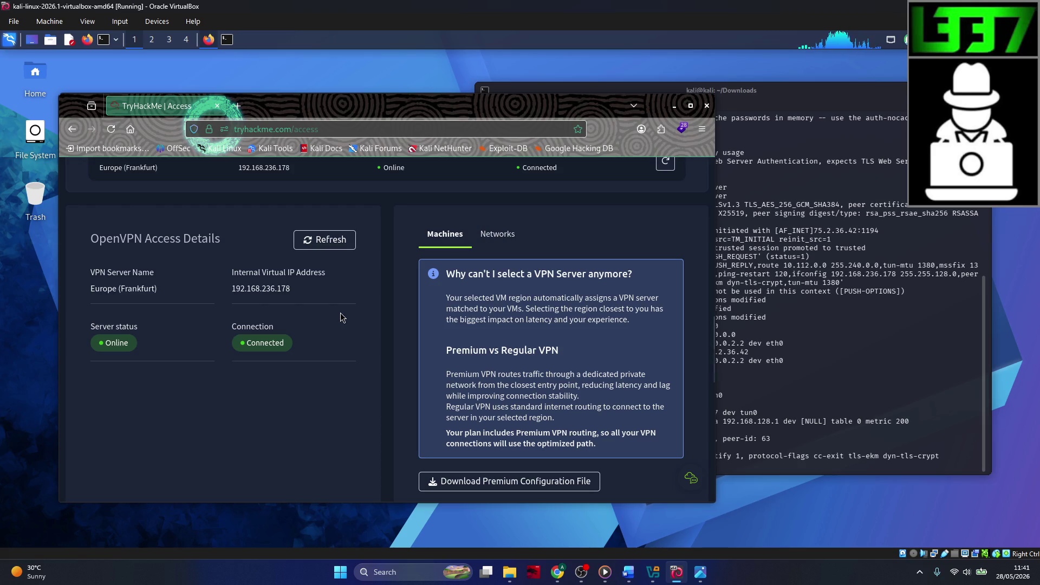
# Close Firefox, minimise the terminal and return to the TryHackMe lesson in Chrome
pyautogui.click(706, 105)
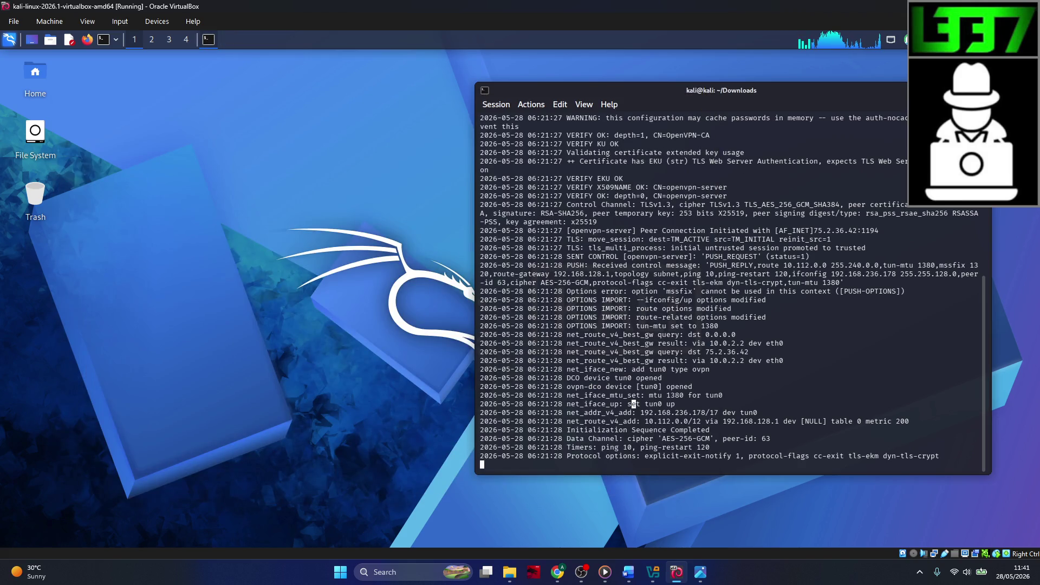
pyautogui.click(960, 89)
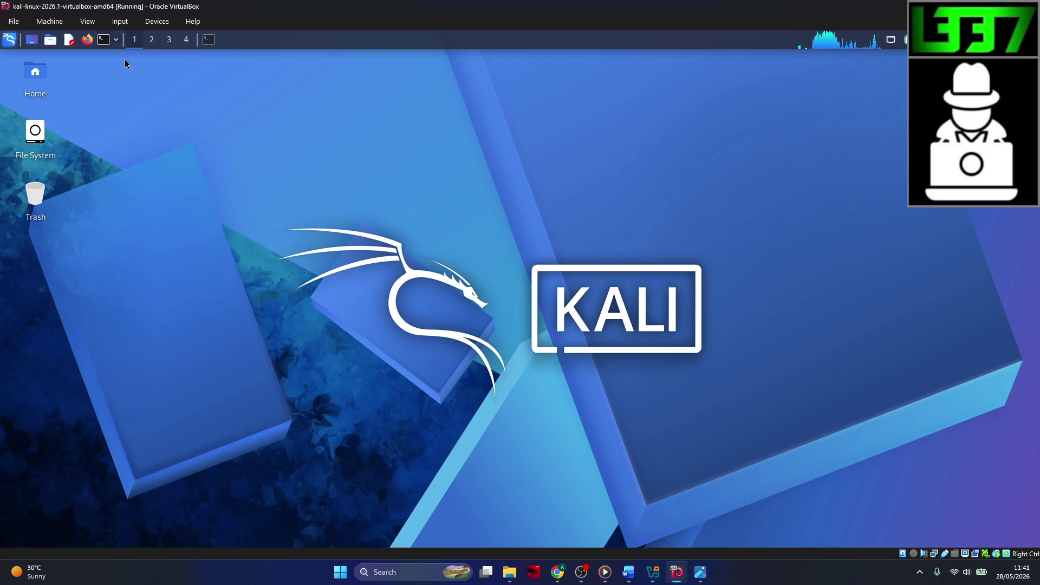
pyautogui.click(559, 571)
pyautogui.scroll(-2, 325, 227)
pyautogui.scroll(-1, 321, 216)
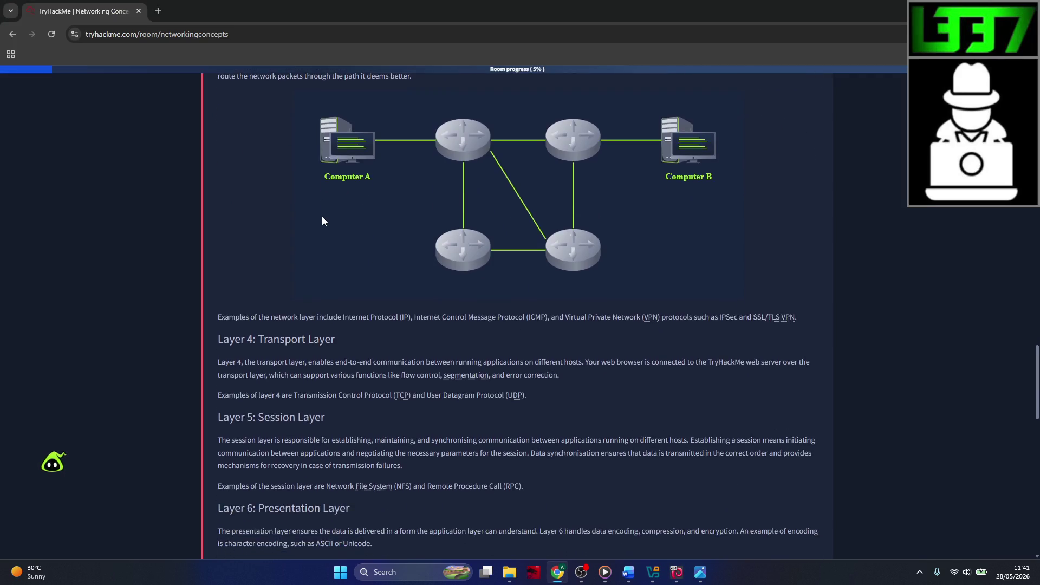
pyautogui.scroll(3, 321, 216)
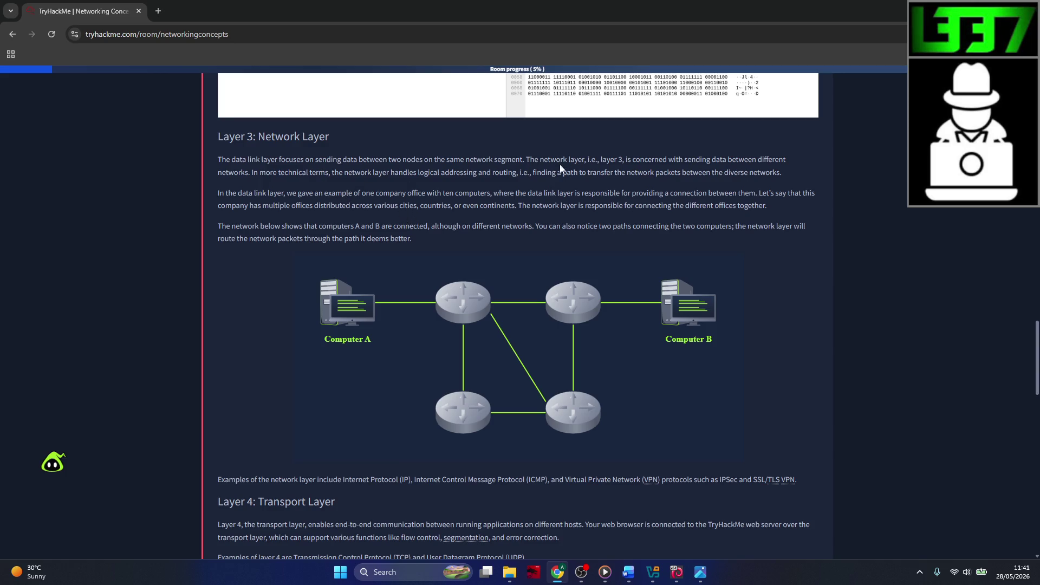
pyautogui.moveTo(597, 159); pyautogui.dragTo(708, 161)
pyautogui.moveTo(273, 172); pyautogui.dragTo(509, 172)
pyautogui.click(536, 172)
pyautogui.moveTo(641, 178); pyautogui.dragTo(693, 182)
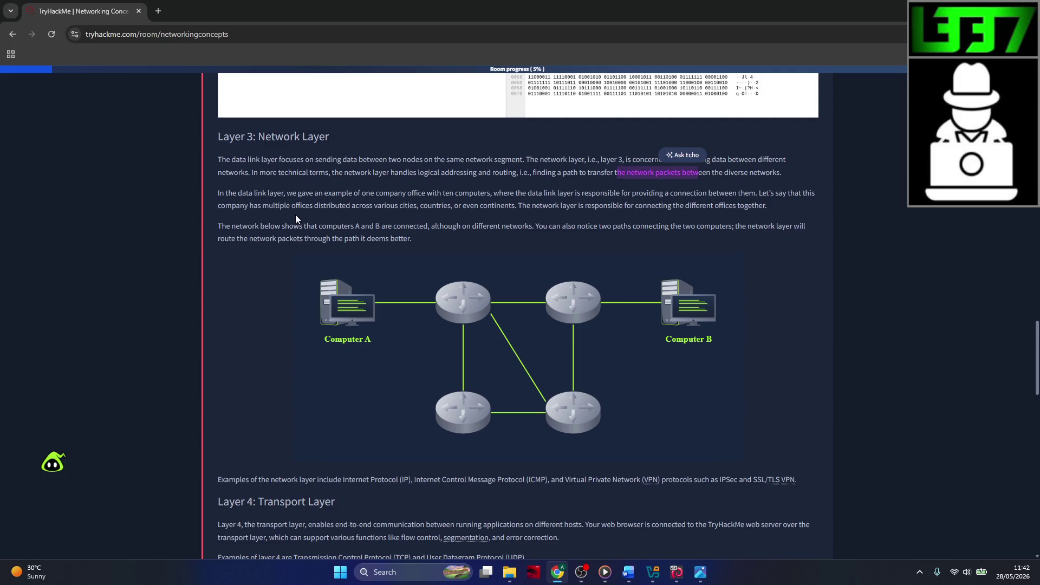
pyautogui.scroll(-1, 317, 200)
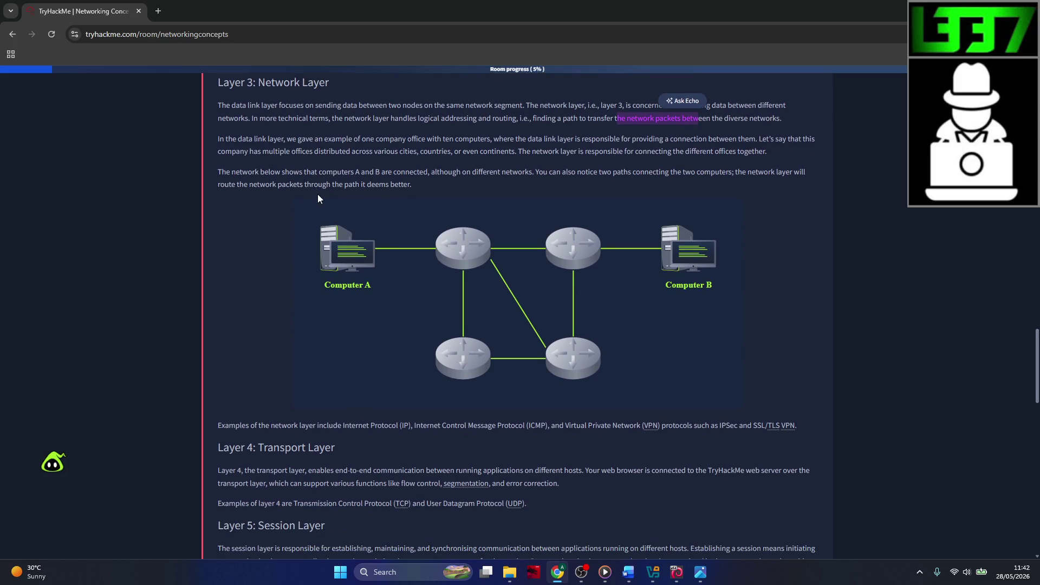
pyautogui.moveTo(323, 135); pyautogui.dragTo(528, 139)
pyautogui.click(577, 142)
pyautogui.moveTo(702, 138); pyautogui.dragTo(774, 139)
pyautogui.click(703, 137)
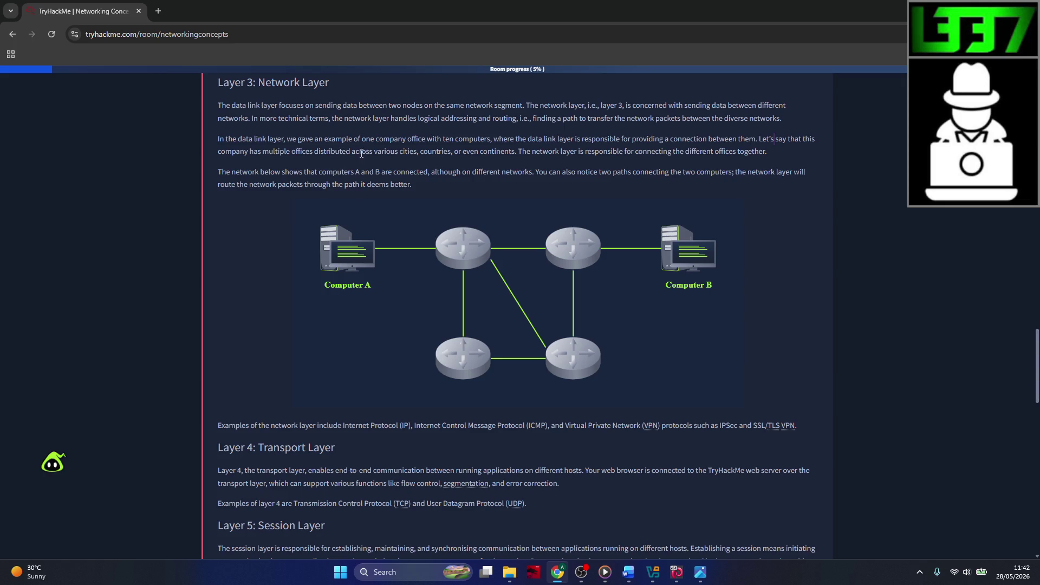
pyautogui.moveTo(437, 152); pyautogui.dragTo(609, 152)
pyautogui.click(522, 152)
pyautogui.moveTo(519, 152); pyautogui.dragTo(432, 140)
pyautogui.click(578, 149)
pyautogui.moveTo(326, 172); pyautogui.dragTo(494, 176)
pyautogui.click(574, 175)
pyautogui.scroll(-1, 350, 200)
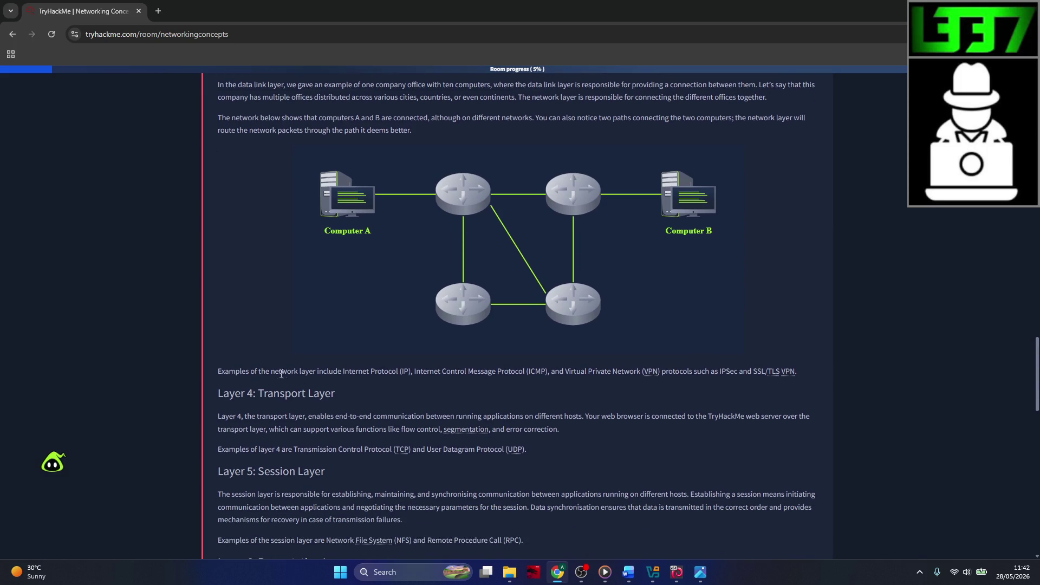
pyautogui.moveTo(345, 372); pyautogui.dragTo(523, 372)
pyautogui.click(567, 369)
pyautogui.moveTo(596, 373); pyautogui.dragTo(661, 372)
pyautogui.click(679, 373)
pyautogui.moveTo(796, 373); pyautogui.dragTo(752, 372)
pyautogui.click(737, 373)
pyautogui.scroll(-1, 462, 367)
pyautogui.scroll(-1, 463, 366)
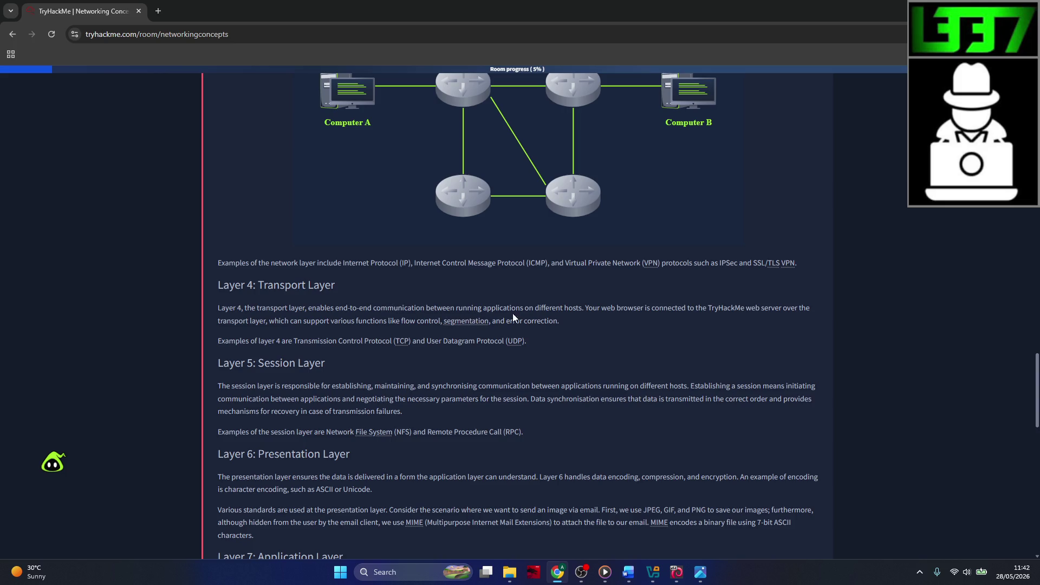
pyautogui.moveTo(677, 312); pyautogui.dragTo(785, 312)
pyautogui.click(281, 325)
pyautogui.moveTo(291, 323); pyautogui.dragTo(563, 324)
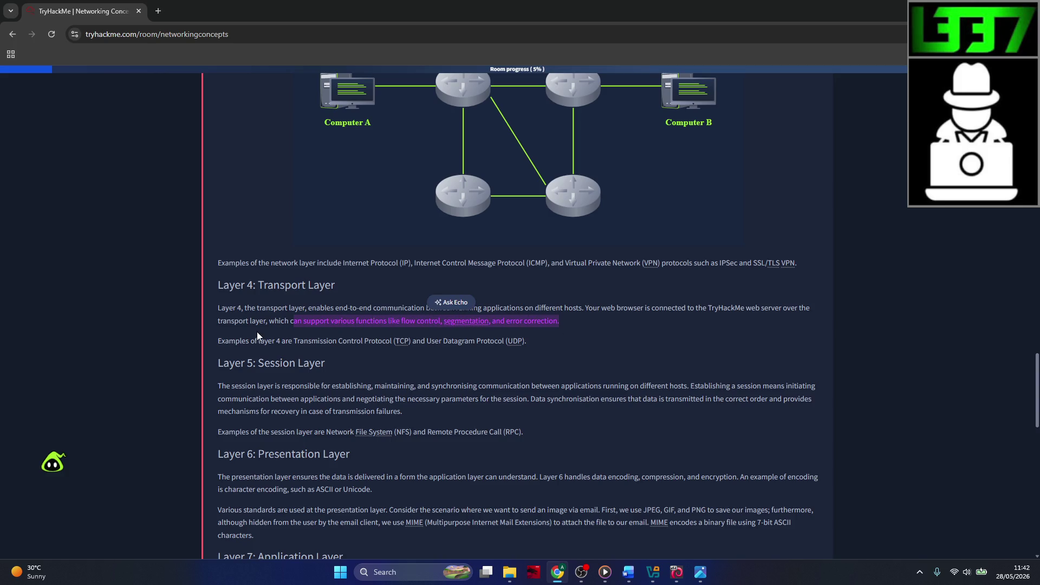
pyautogui.click(275, 340)
pyautogui.moveTo(312, 341); pyautogui.dragTo(511, 347)
pyautogui.click(514, 351)
# Read the Session Layer description, then scroll down to the seven-layer summary table and questions
pyautogui.scroll(-3, 290, 268)
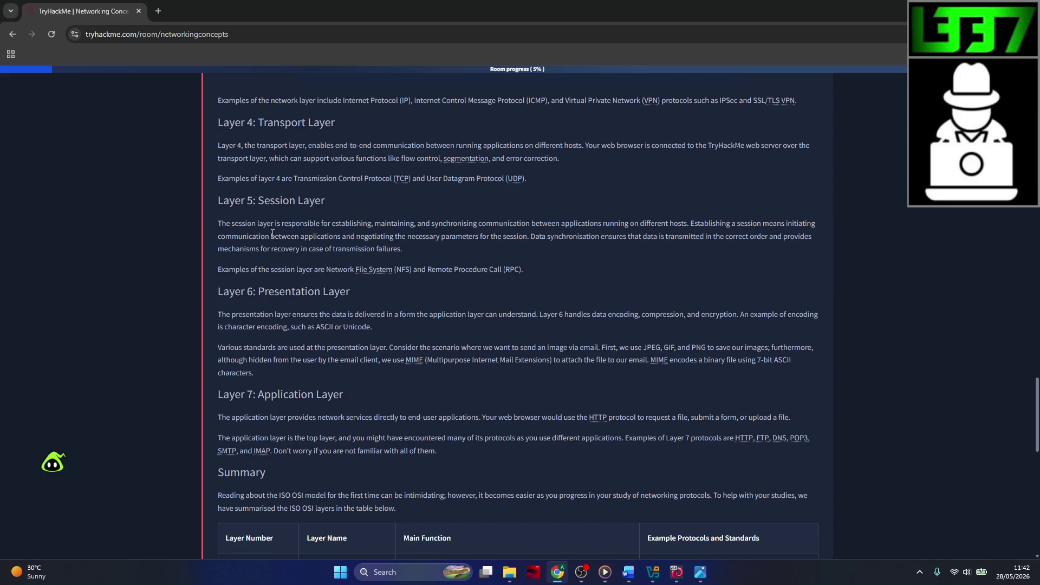
pyautogui.moveTo(328, 224); pyautogui.dragTo(354, 224)
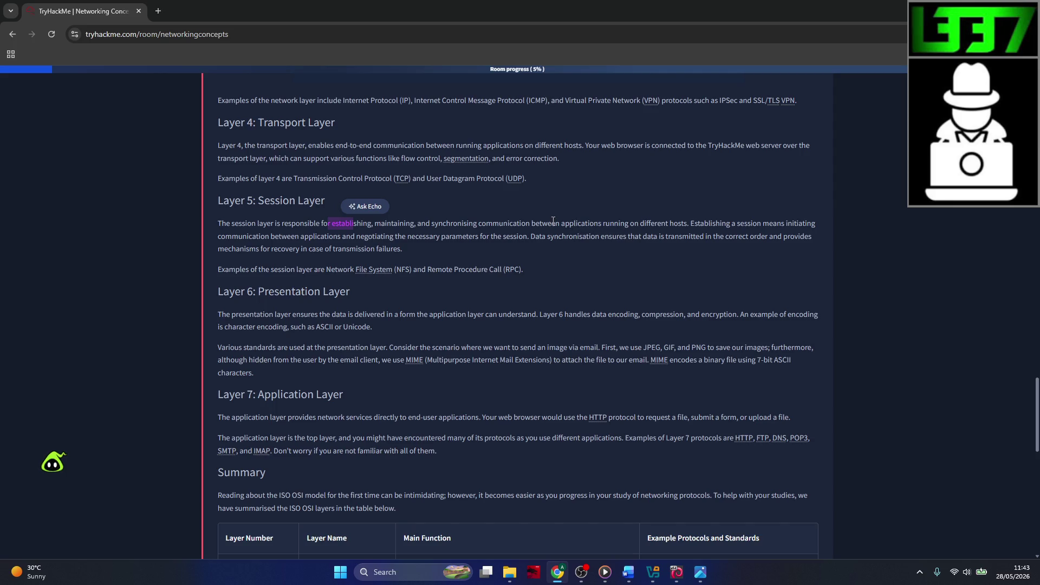
pyautogui.scroll(1, 517, 256)
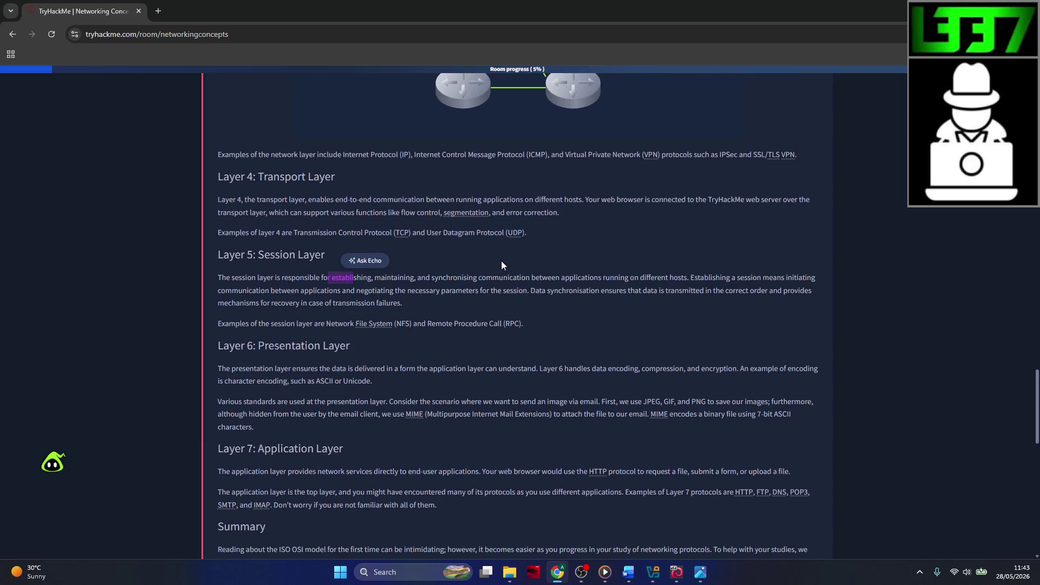
pyautogui.moveTo(716, 278); pyautogui.dragTo(774, 278)
pyautogui.moveTo(321, 291); pyautogui.dragTo(491, 294)
pyautogui.click(535, 293)
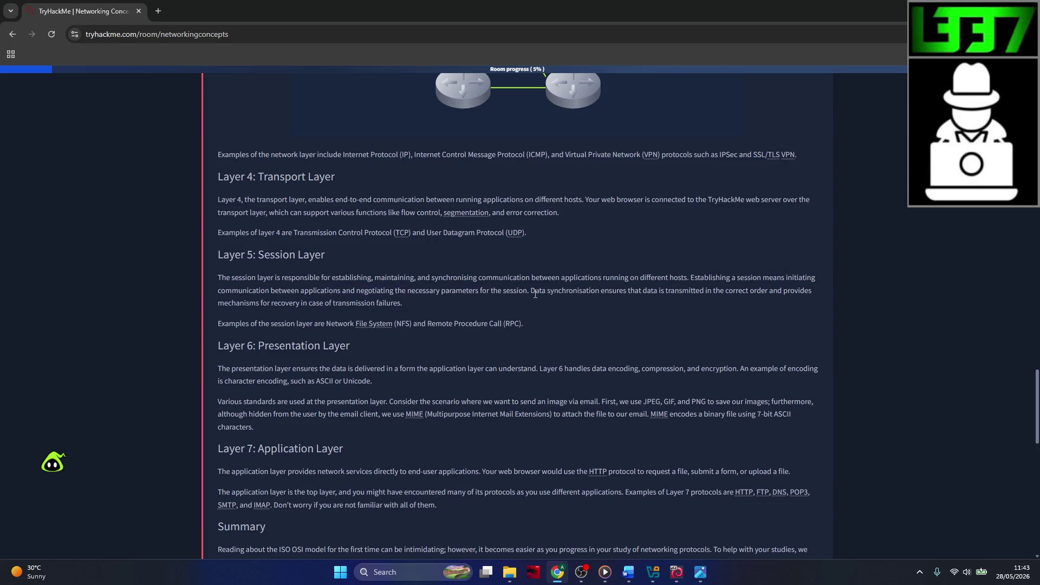
pyautogui.scroll(-3, 650, 291)
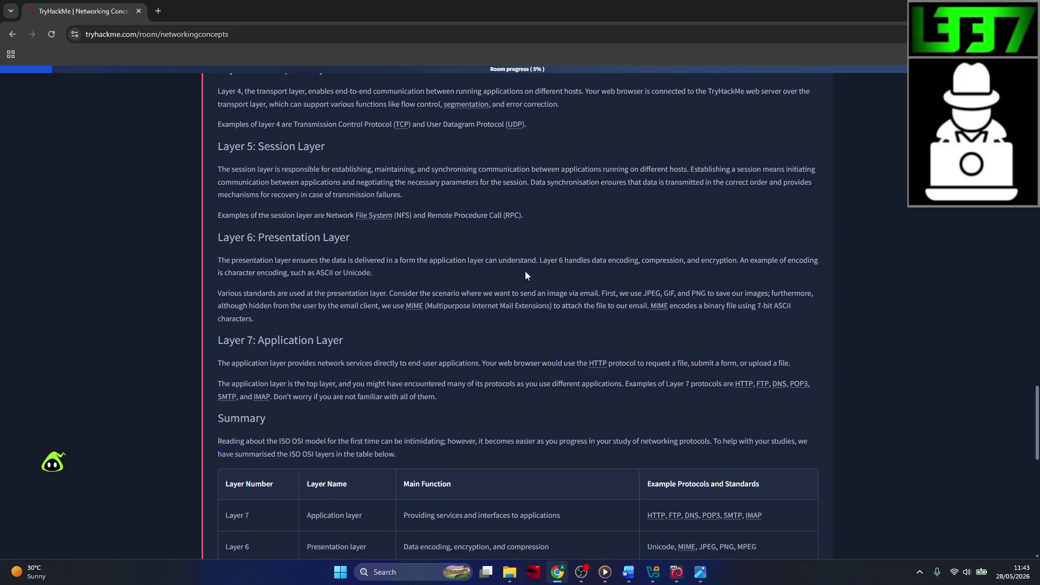
pyautogui.scroll(-5, 293, 237)
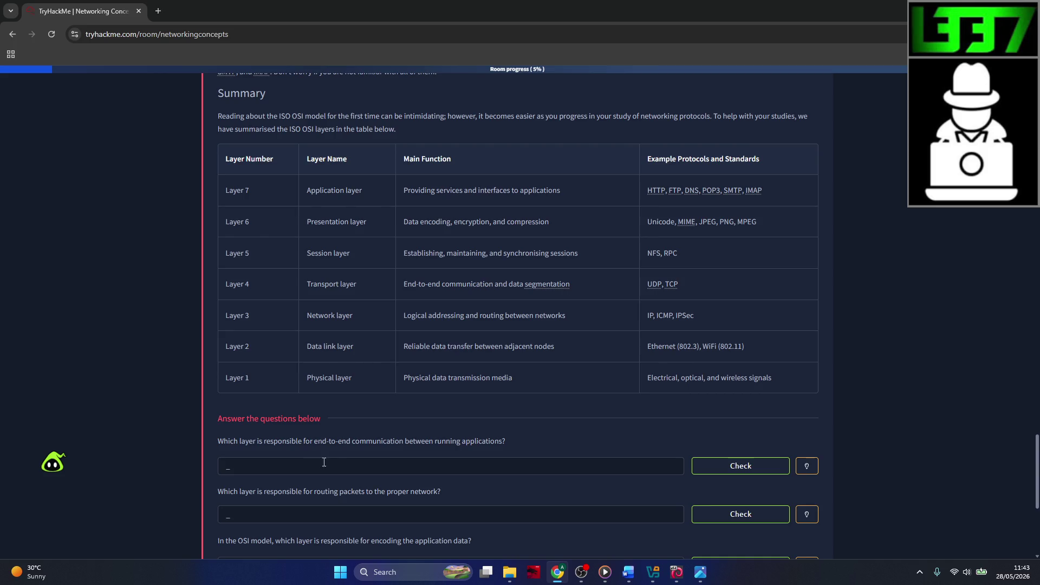
# Answer the first question with 7, which is marked incorrect
pyautogui.moveTo(505, 443); pyautogui.dragTo(324, 424)
pyautogui.click(333, 420)
pyautogui.click(325, 467)
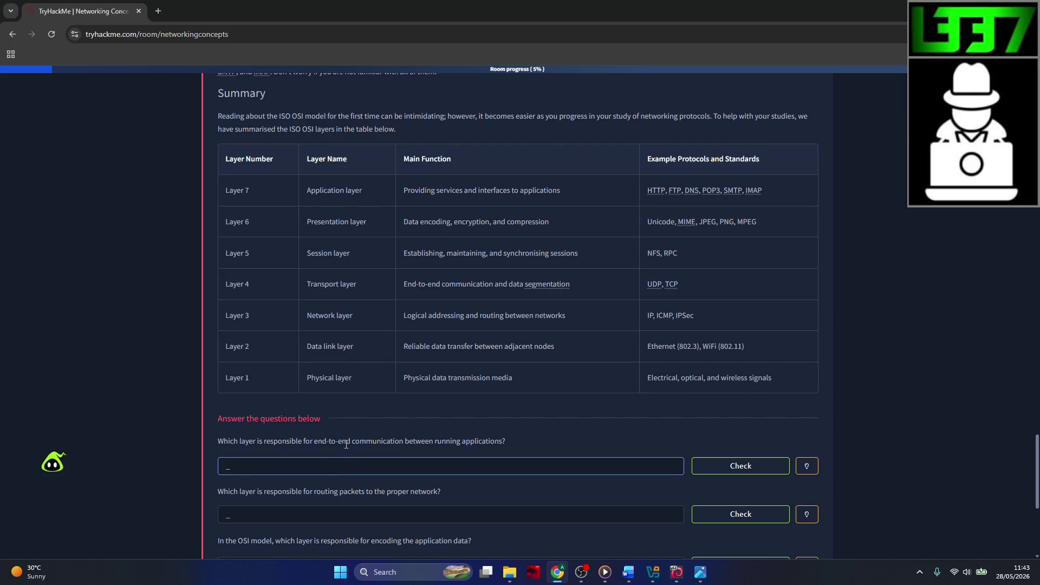
pyautogui.write('7')
pyautogui.press('Return')
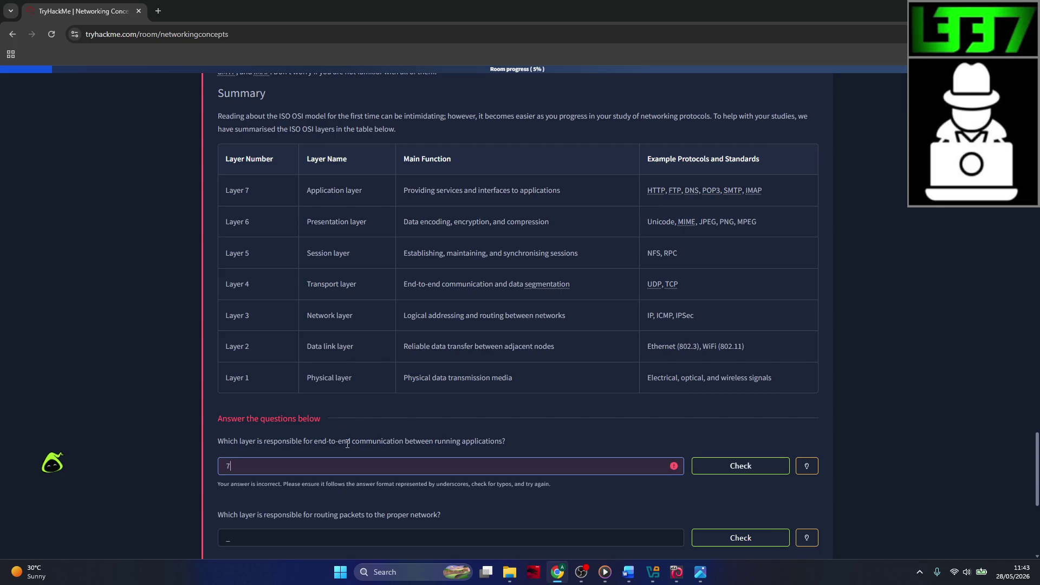
pyautogui.doubleClick(292, 468)
# Reread the question and resubmit the first answer as 5, which also fails
pyautogui.scroll(1, 543, 516)
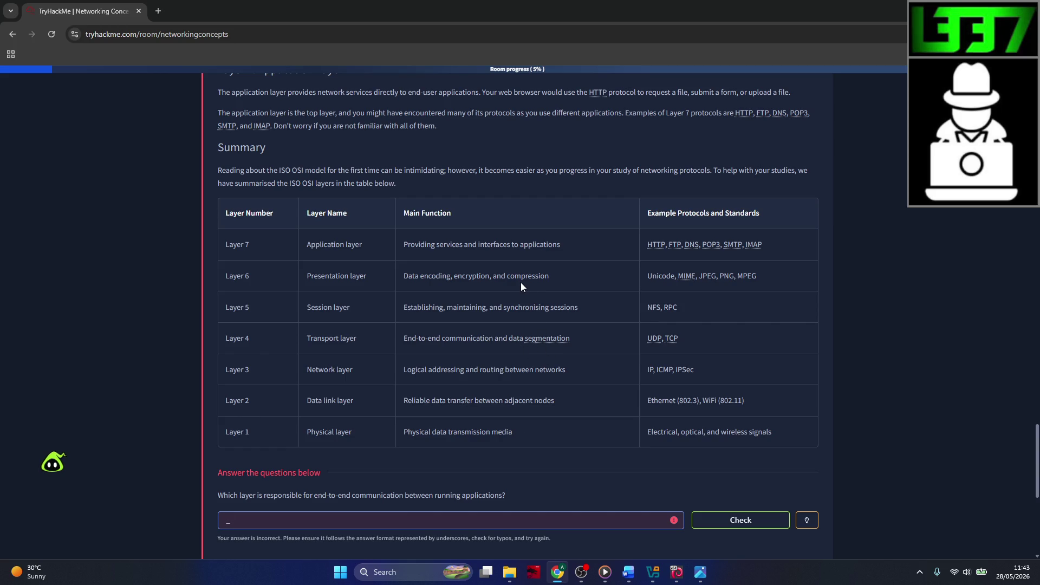
pyautogui.scroll(5, 520, 282)
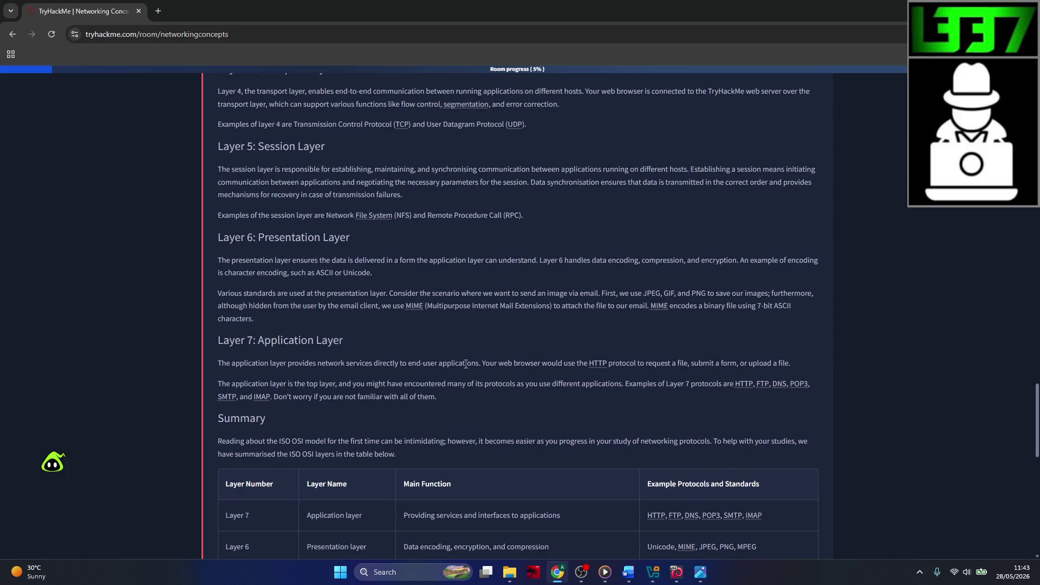
pyautogui.scroll(-9, 482, 366)
pyautogui.moveTo(256, 322); pyautogui.dragTo(262, 321)
pyautogui.moveTo(248, 279); pyautogui.dragTo(491, 280)
pyautogui.click(524, 281)
pyautogui.scroll(8, 524, 290)
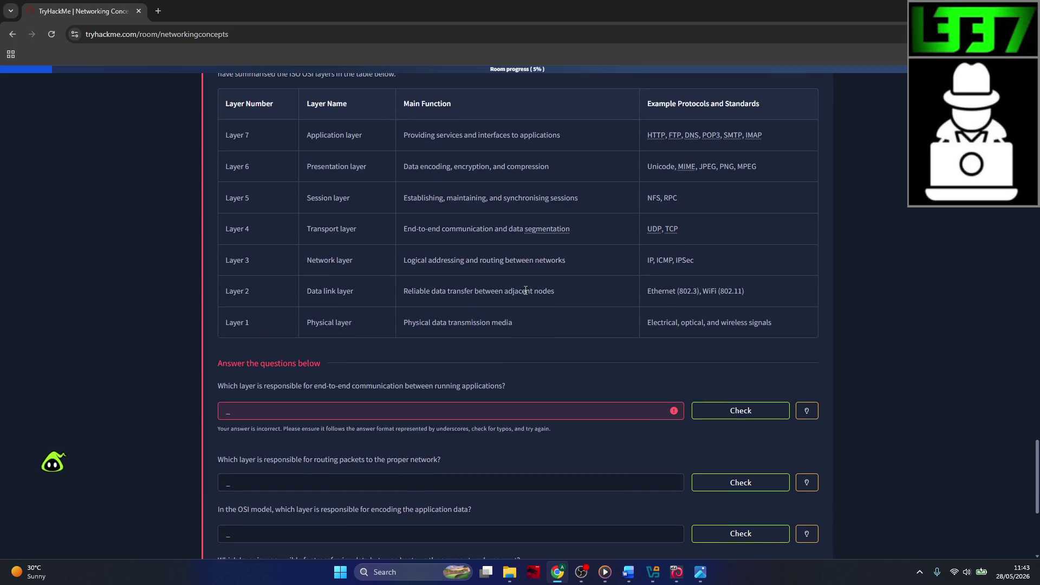
pyautogui.scroll(3, 547, 352)
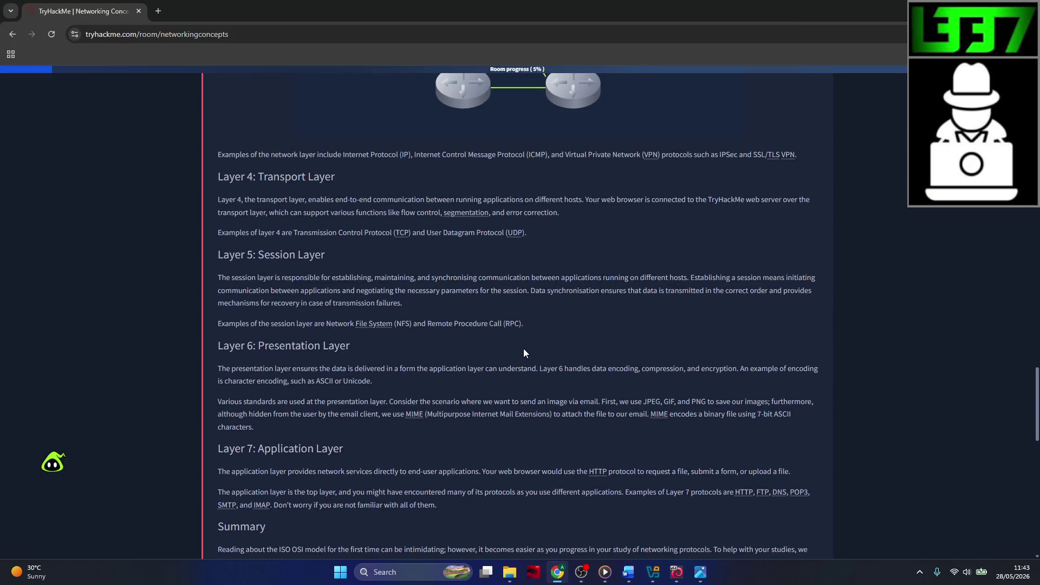
pyautogui.scroll(-11, 523, 352)
pyautogui.click(282, 306)
pyautogui.press('Return')
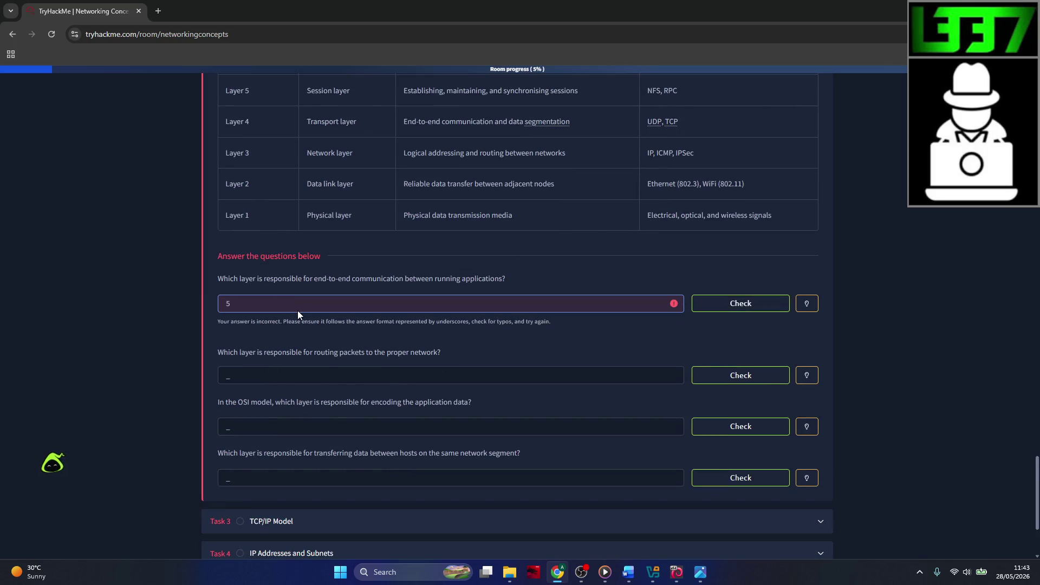
pyautogui.scroll(6, 325, 317)
pyautogui.scroll(1, 359, 352)
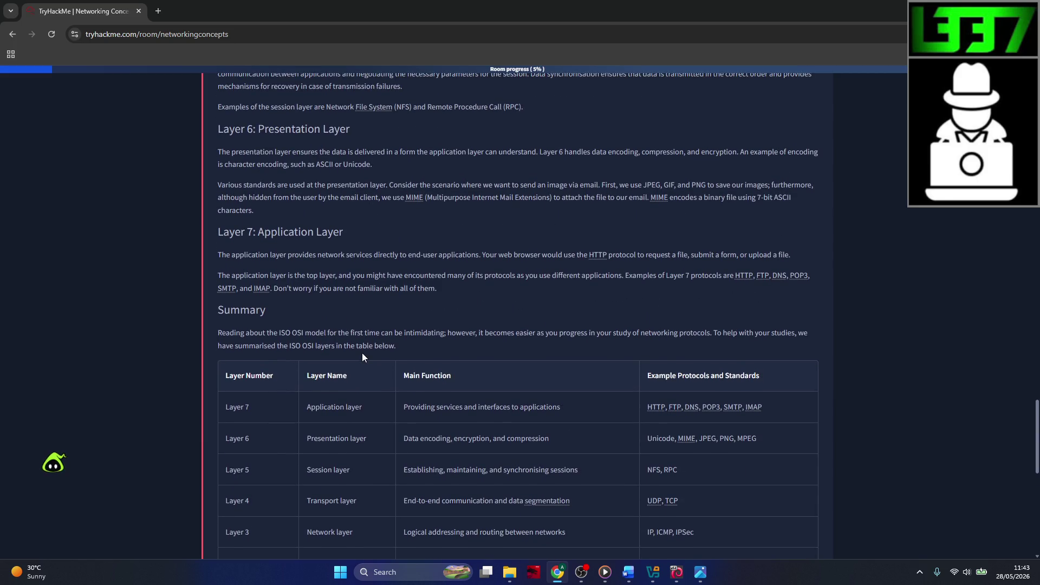
pyautogui.scroll(2, 362, 355)
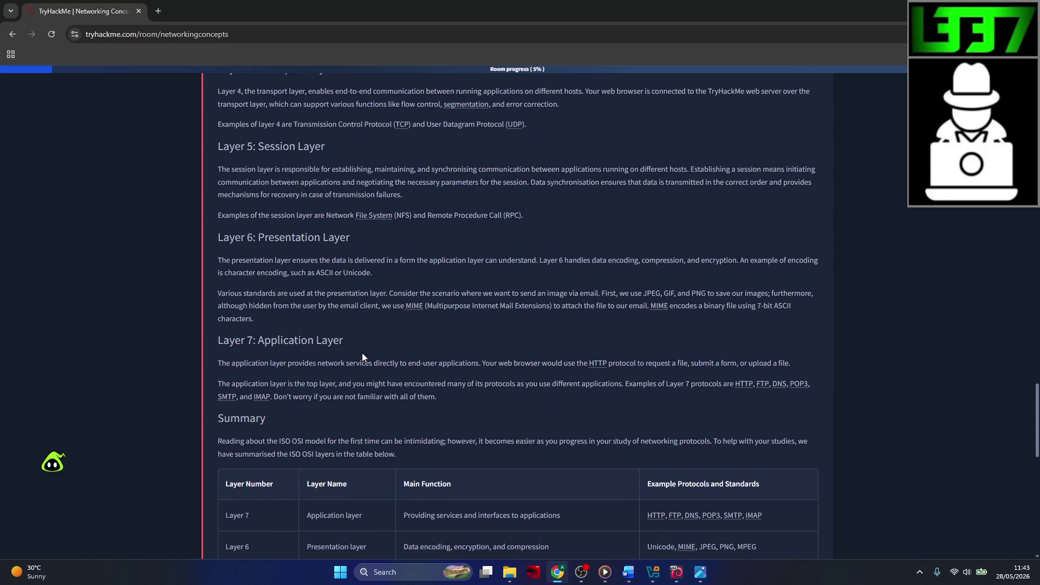
pyautogui.scroll(-6, 362, 352)
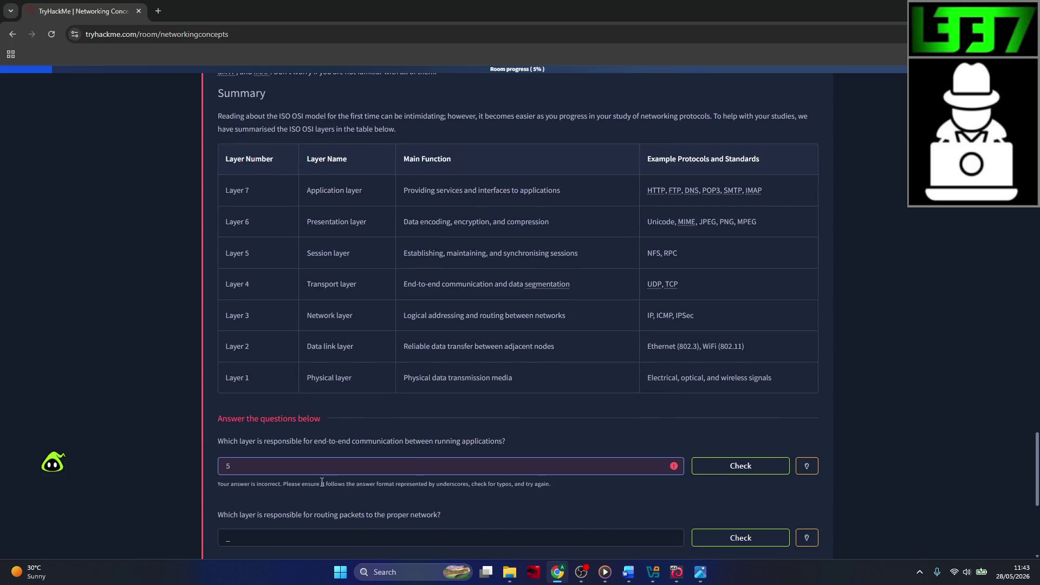
pyautogui.click(736, 466)
# Replace the first answer with 4 for end-to-end communication, which is accepted
pyautogui.scroll(6, 557, 347)
pyautogui.scroll(-5, 513, 455)
pyautogui.scroll(5, 504, 426)
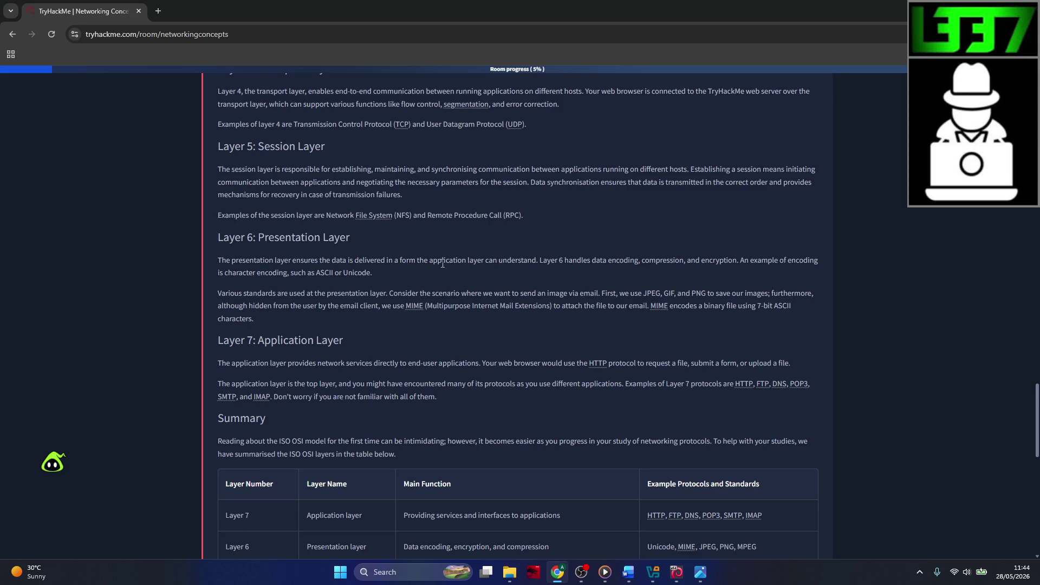
pyautogui.scroll(2, 443, 272)
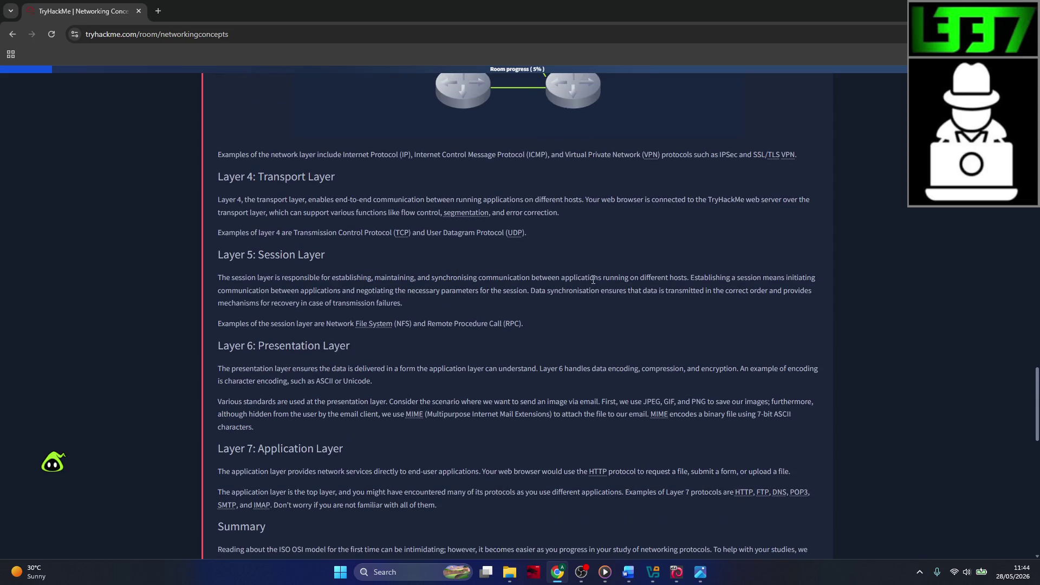
pyautogui.scroll(-10, 494, 280)
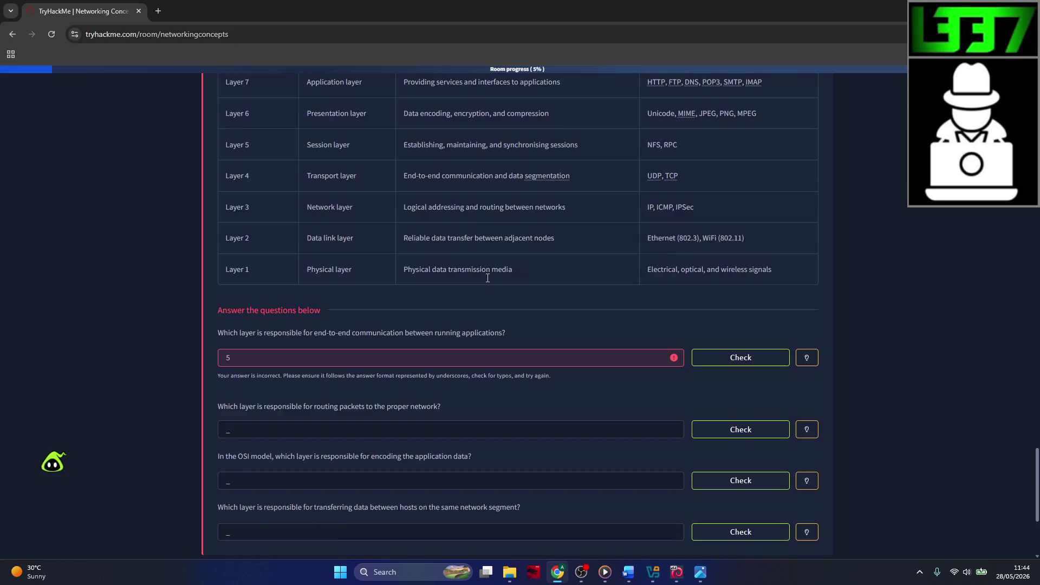
pyautogui.moveTo(315, 332)
pyautogui.mouseDown()
pyautogui.moveTo(491, 331)
pyautogui.moveTo(490, 322)
pyautogui.mouseUp()
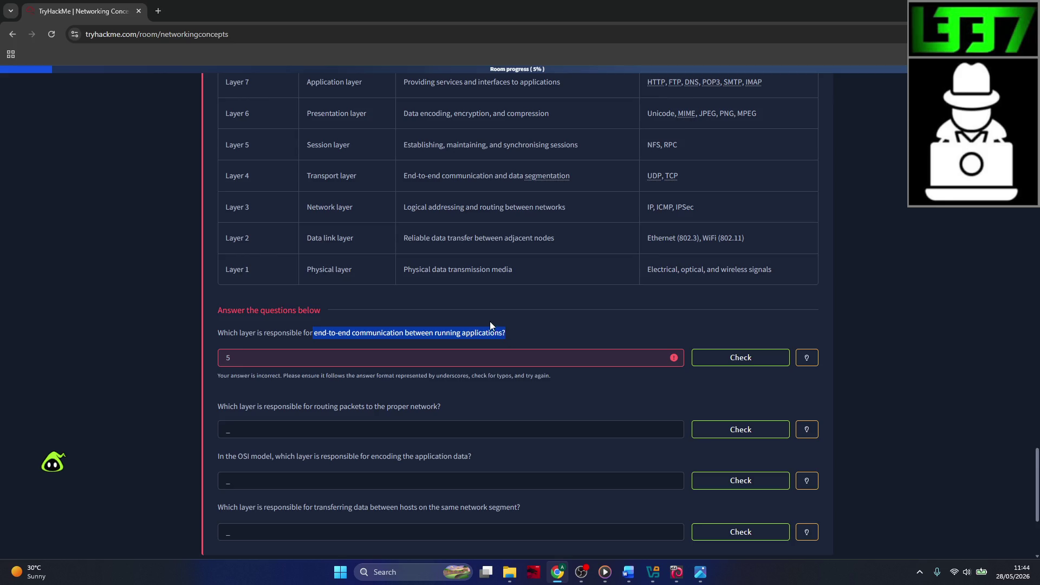
pyautogui.scroll(1, 489, 320)
pyautogui.scroll(1, 476, 323)
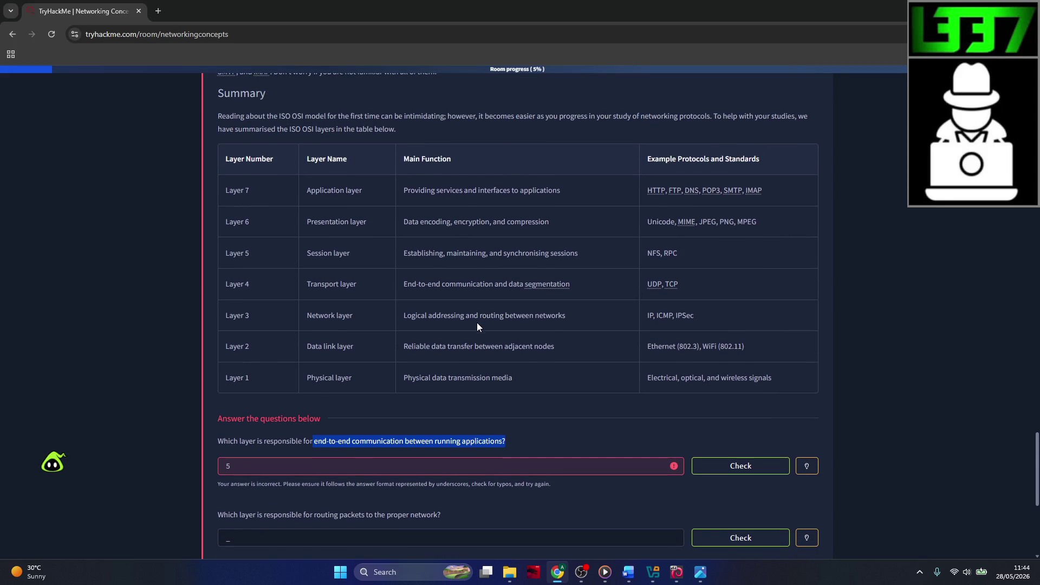
pyautogui.scroll(1, 477, 323)
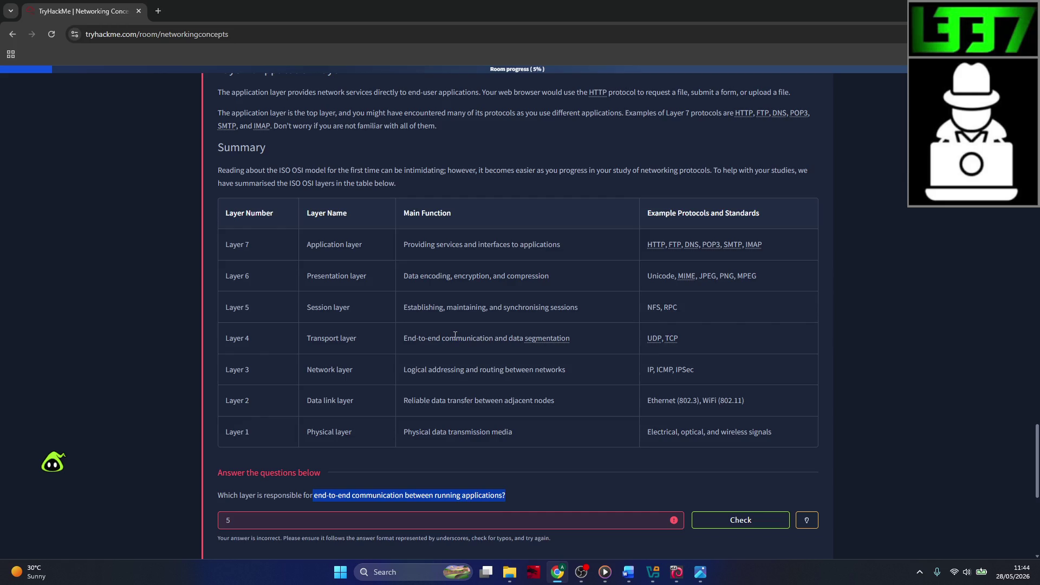
pyautogui.scroll(-3, 455, 335)
pyautogui.click(251, 353)
pyautogui.press('BackSpace')
pyautogui.write('4')
pyautogui.press('Return')
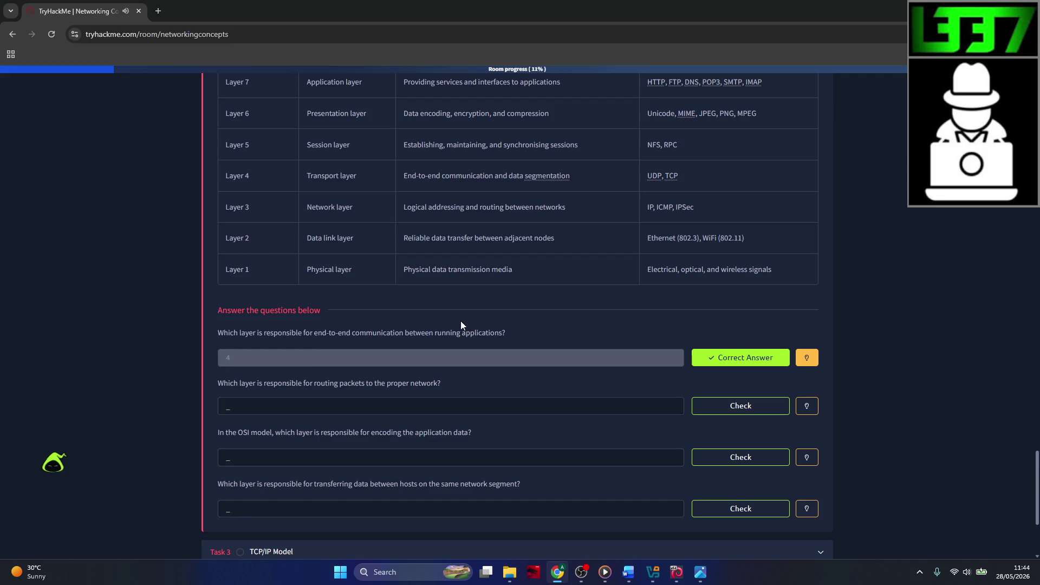
pyautogui.moveTo(304, 382); pyautogui.dragTo(394, 383)
pyautogui.click(450, 385)
pyautogui.scroll(1, 449, 383)
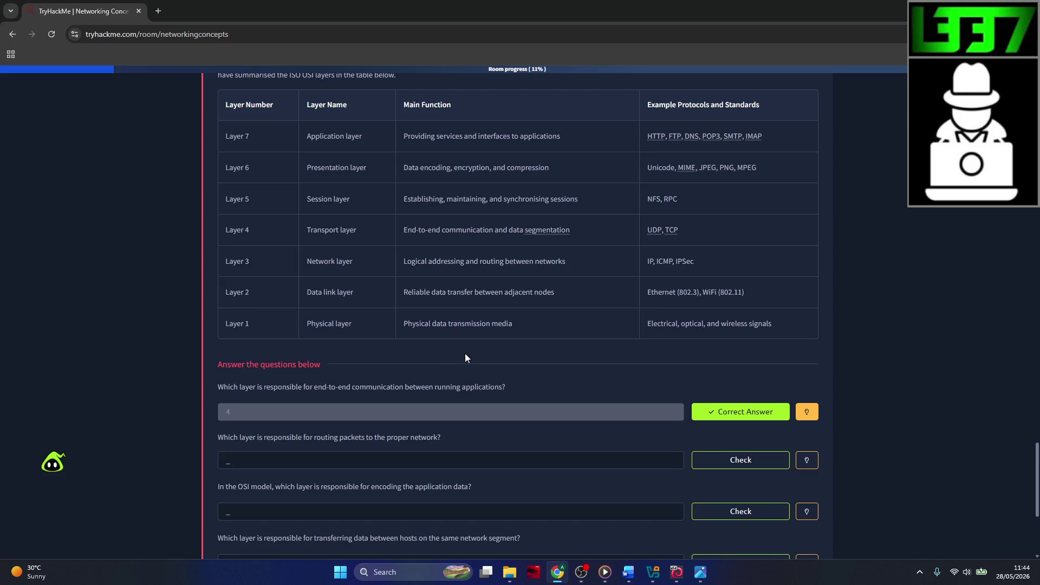
pyautogui.scroll(11, 465, 354)
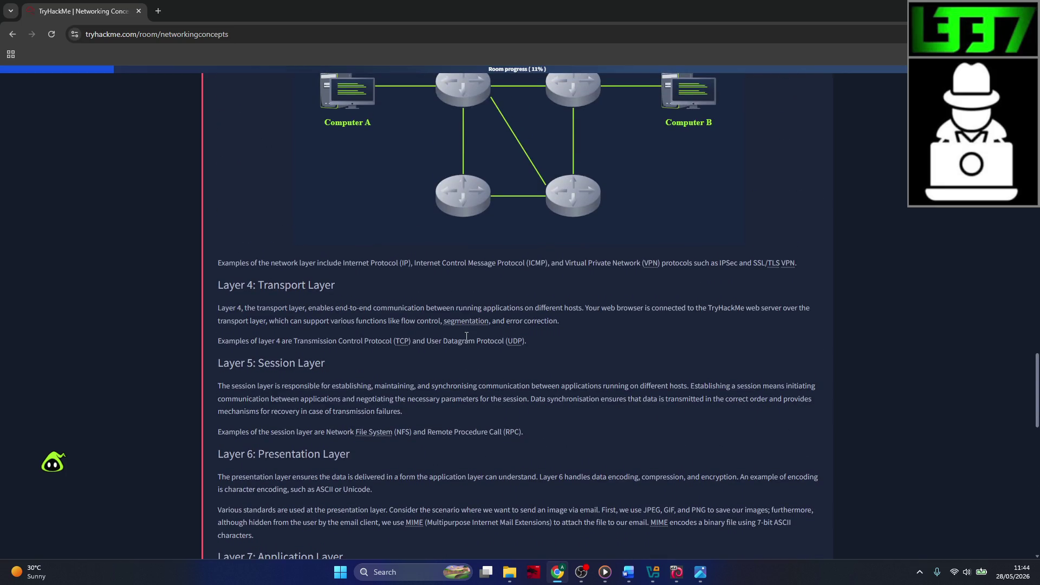
pyautogui.scroll(4, 466, 336)
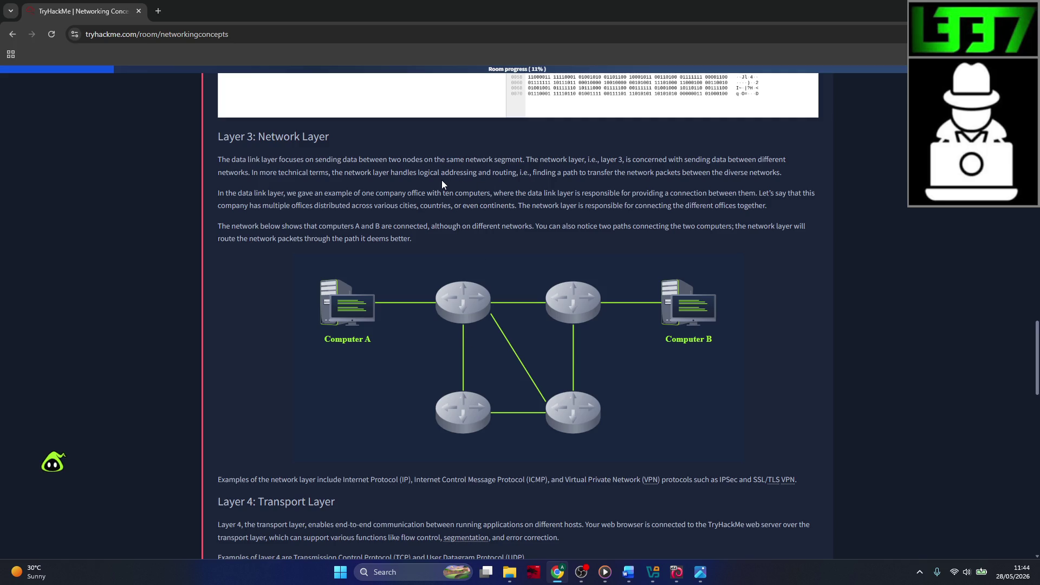
pyautogui.scroll(-15, 440, 220)
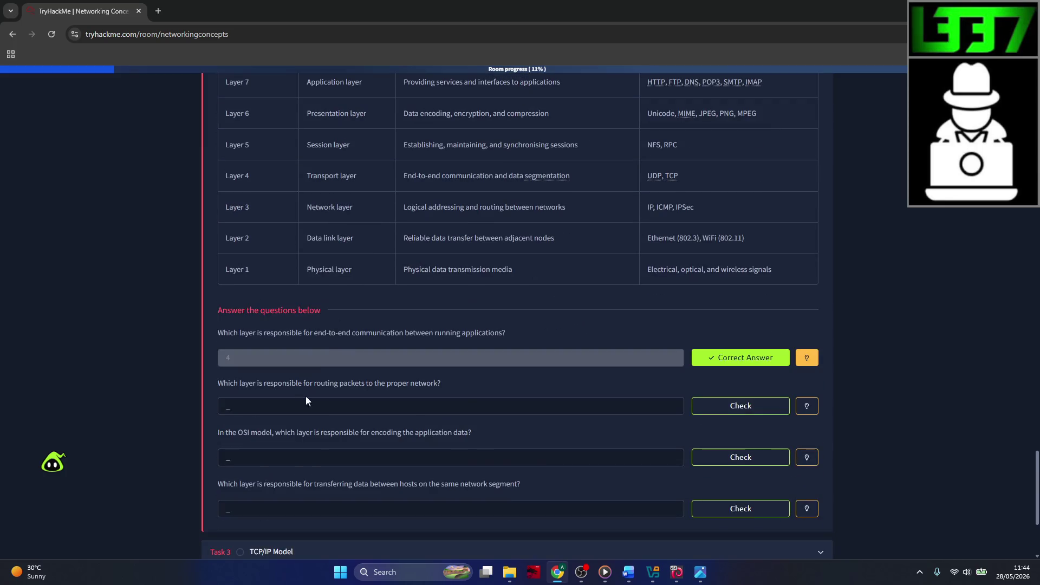
pyautogui.moveTo(441, 383); pyautogui.dragTo(330, 383)
pyautogui.click(396, 379)
pyautogui.scroll(1, 427, 398)
pyautogui.scroll(4, 426, 398)
pyautogui.scroll(3, 439, 331)
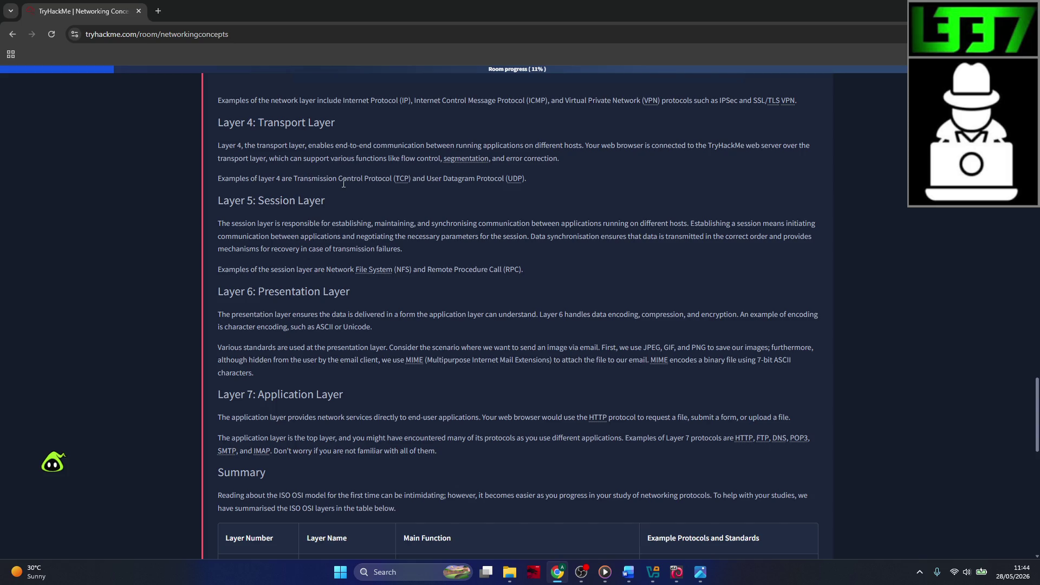
pyautogui.scroll(-1, 351, 182)
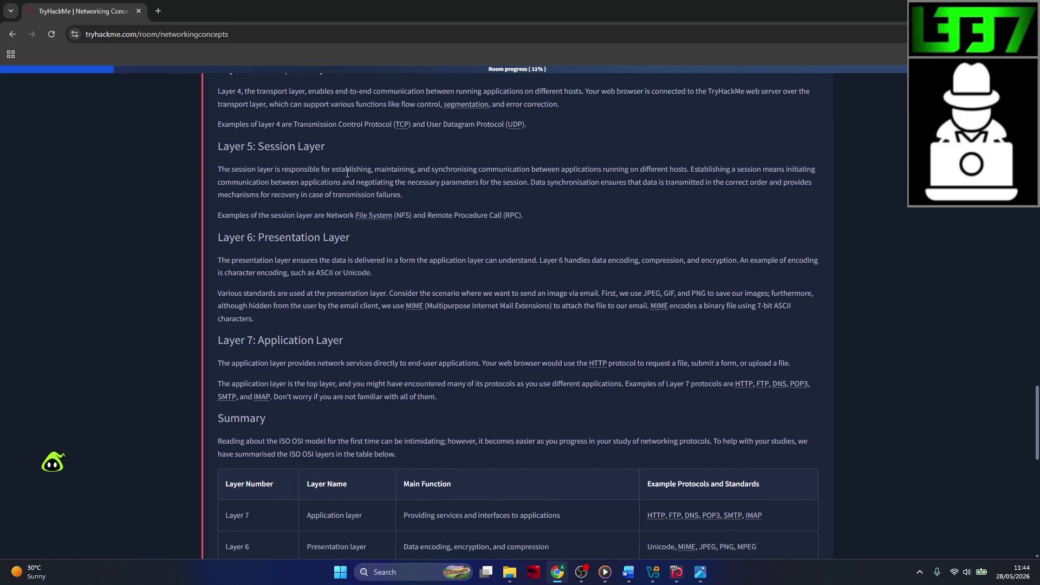
pyautogui.moveTo(375, 169); pyautogui.dragTo(417, 170)
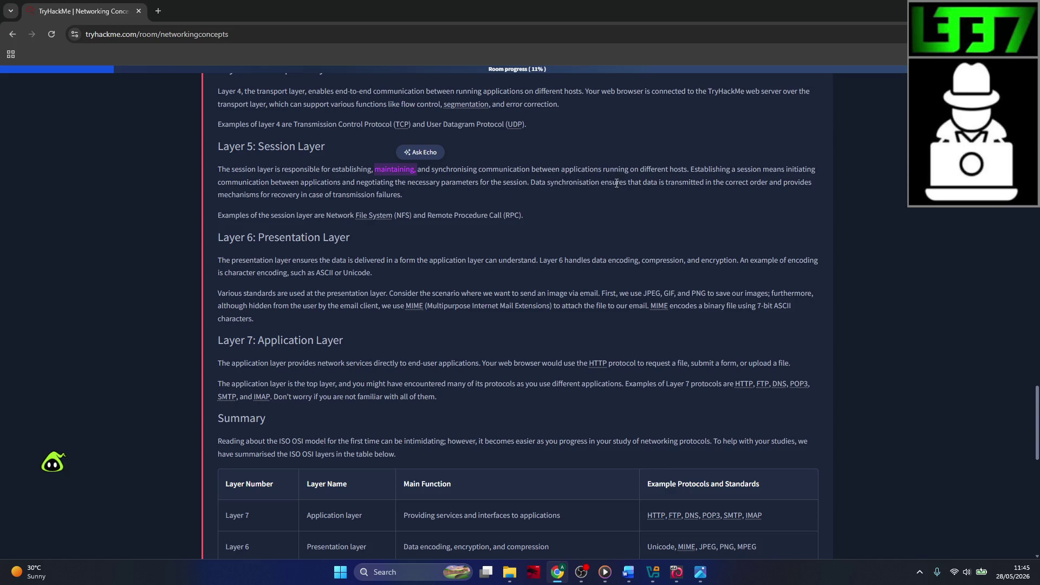
# Read through the Session and Presentation Layer text, highlighting key phrases
pyautogui.click(639, 183)
pyautogui.doubleClick(650, 182)
pyautogui.click(731, 184)
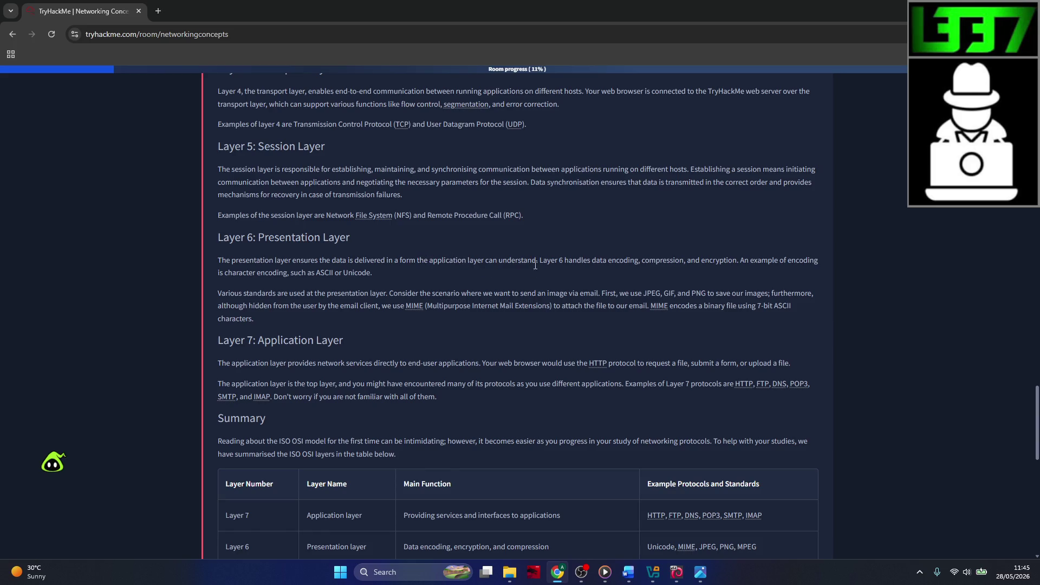
pyautogui.moveTo(595, 263); pyautogui.dragTo(748, 265)
pyautogui.click(748, 264)
pyautogui.moveTo(239, 272); pyautogui.dragTo(325, 272)
pyautogui.click(325, 273)
pyautogui.scroll(-1, 349, 271)
pyautogui.moveTo(351, 239)
pyautogui.mouseDown()
pyautogui.moveTo(520, 252)
pyautogui.moveTo(576, 245)
pyautogui.mouseUp()
pyautogui.click(619, 244)
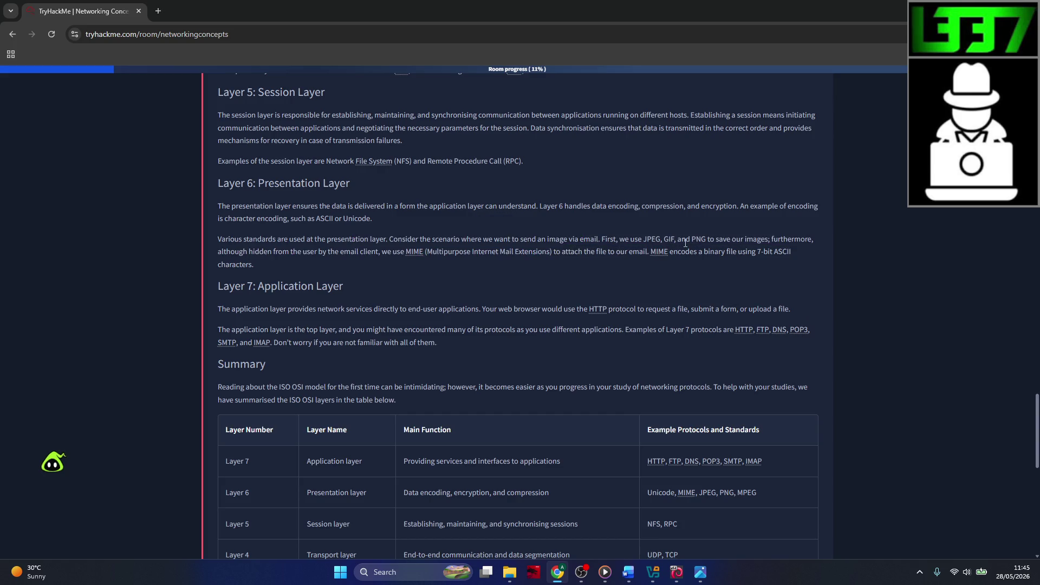
pyautogui.moveTo(292, 252); pyautogui.dragTo(481, 253)
pyautogui.click(514, 256)
# Read the Application Layer description and its Layer 7 protocol examples
pyautogui.scroll(-1, 693, 256)
pyautogui.moveTo(270, 254); pyautogui.dragTo(380, 254)
pyautogui.click(410, 252)
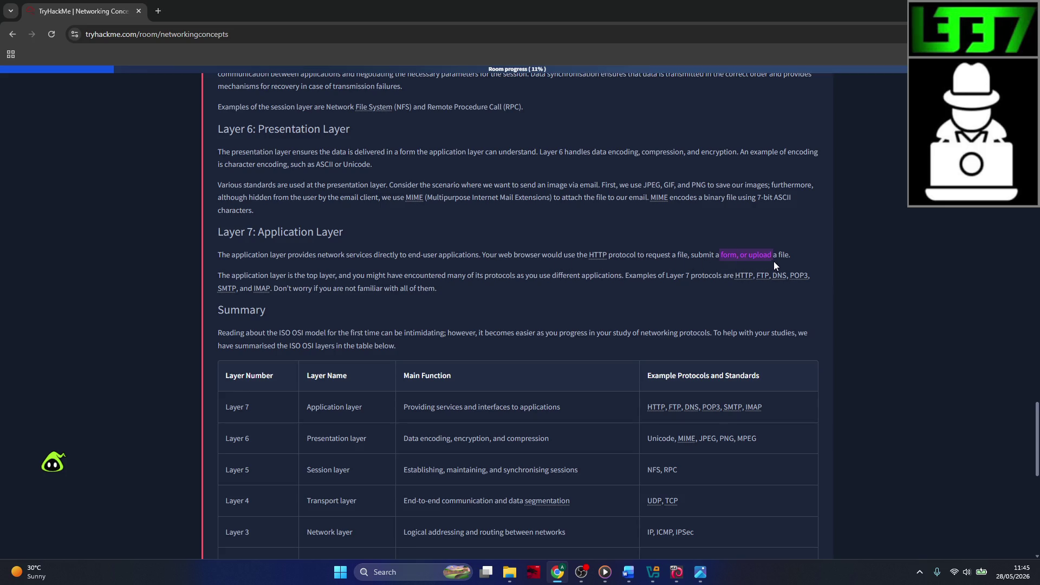
pyautogui.click(341, 279)
pyautogui.moveTo(539, 276); pyautogui.dragTo(755, 283)
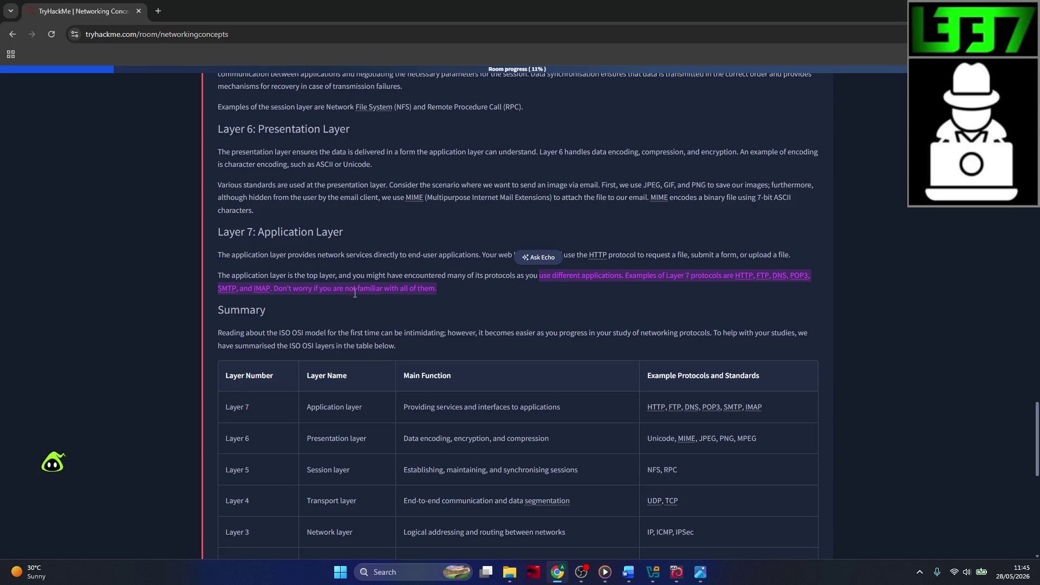
pyautogui.click(456, 299)
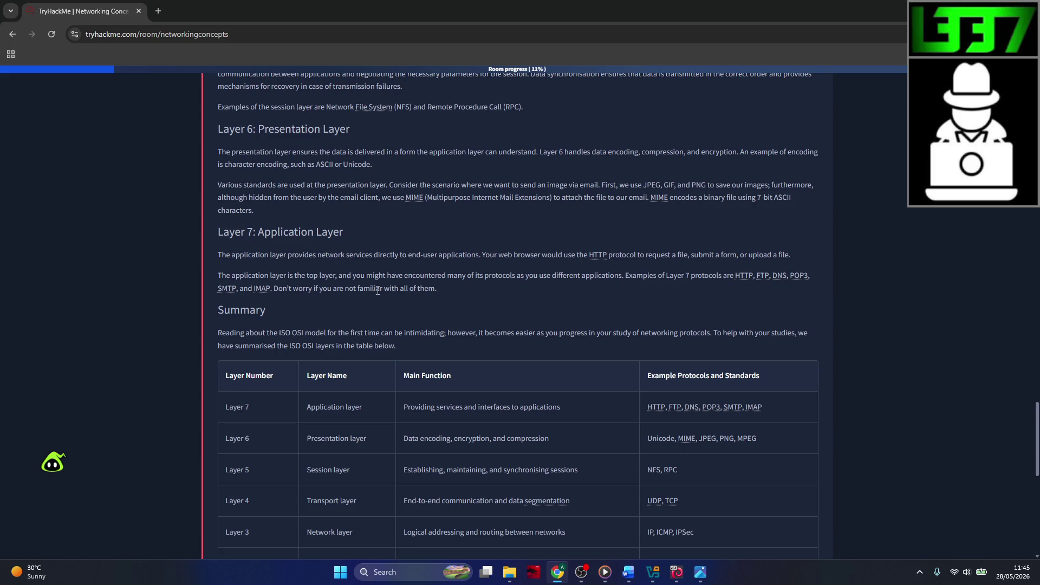
# Enter 3 as the answer to the routing-packets question and check it
pyautogui.scroll(15, 377, 291)
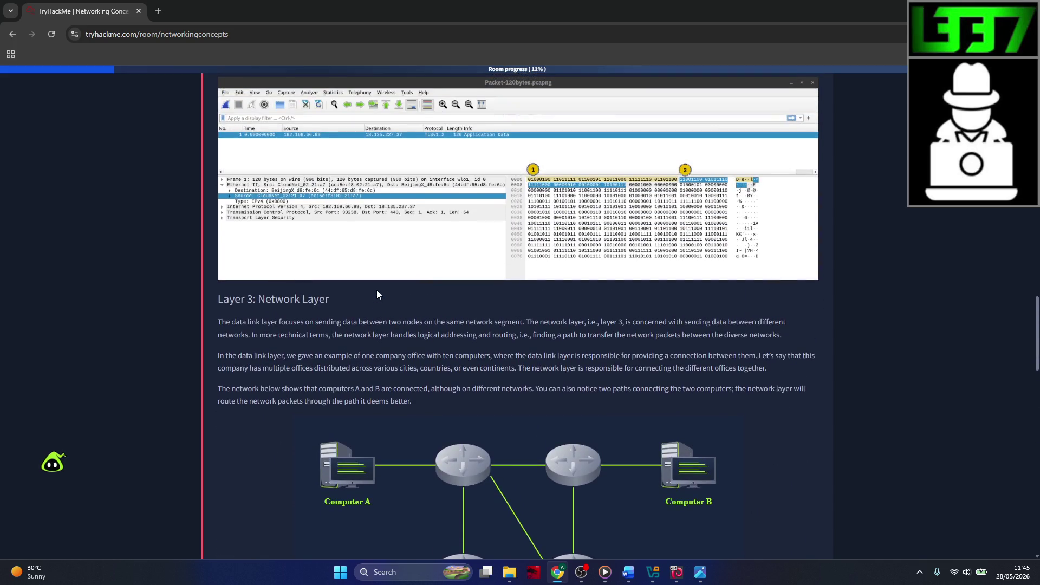
pyautogui.scroll(-1, 377, 295)
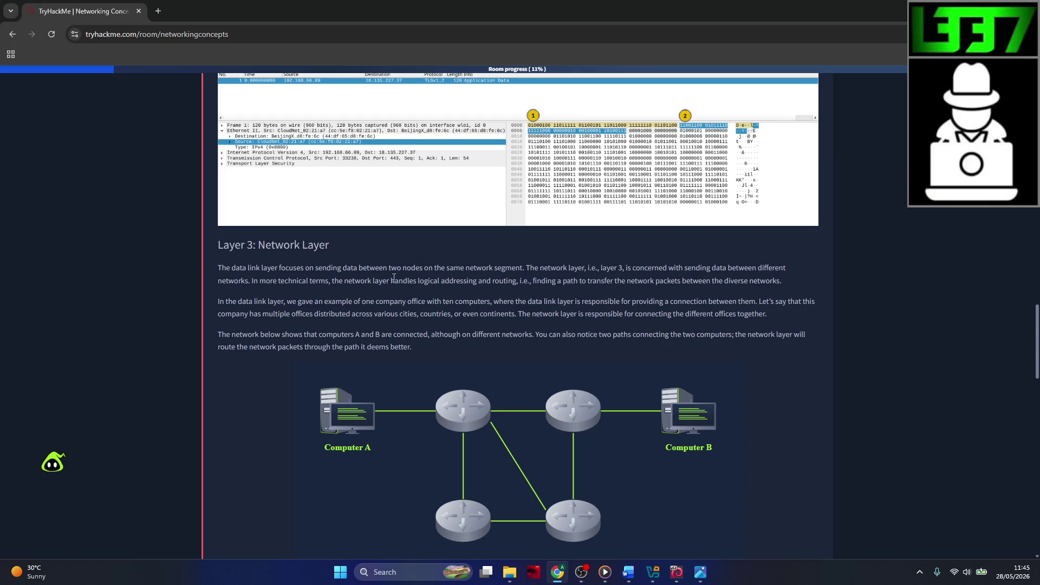
pyautogui.scroll(-14, 398, 276)
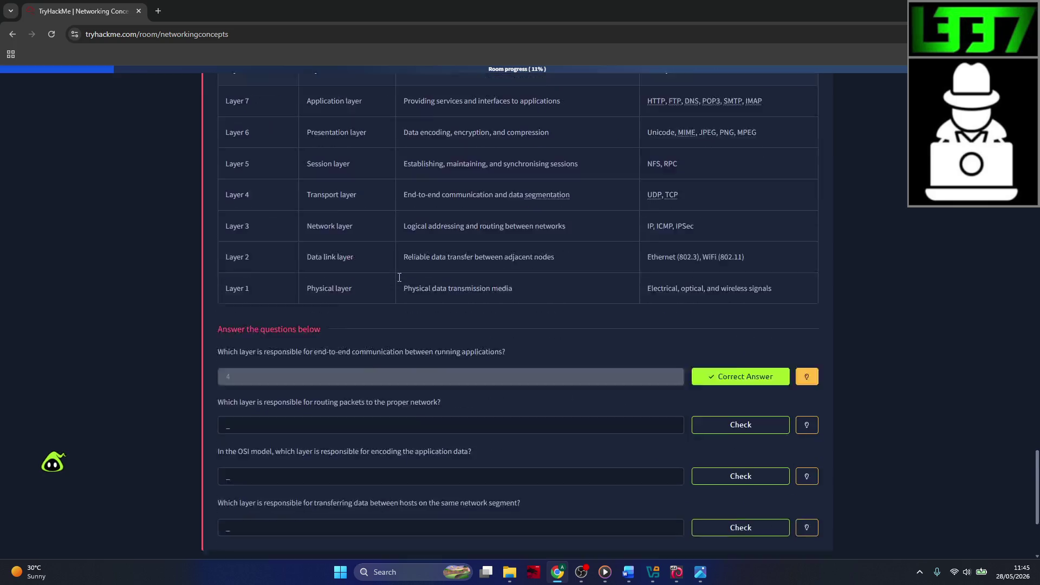
pyautogui.scroll(-2, 399, 277)
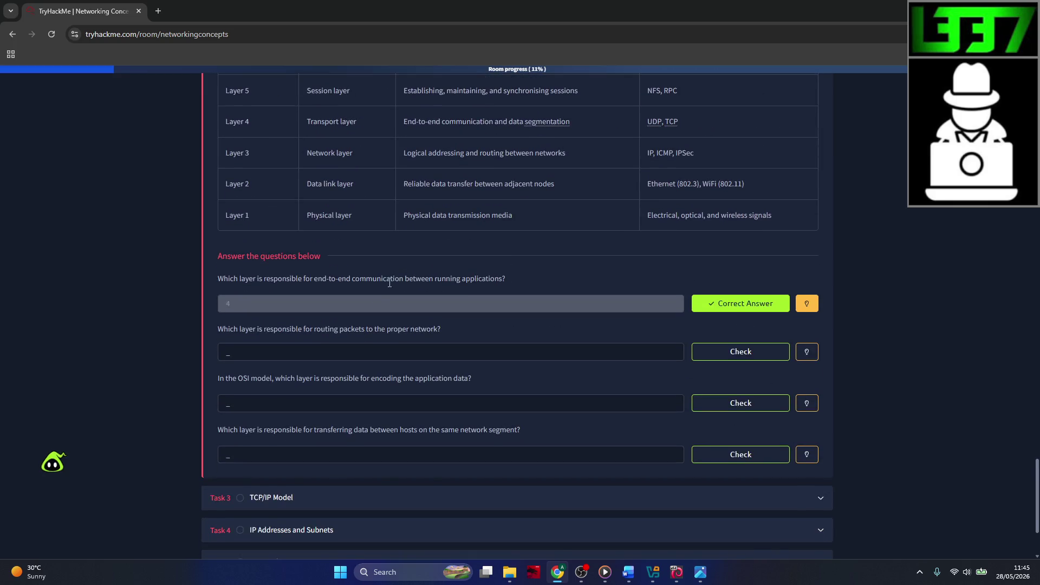
pyautogui.click(303, 349)
pyautogui.write('3')
pyautogui.click(737, 353)
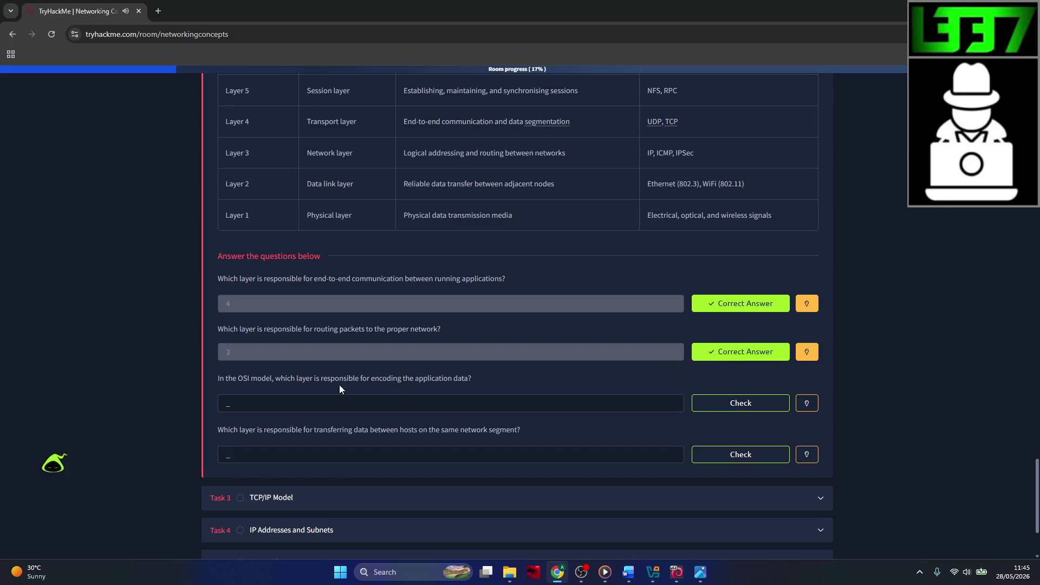
# Enter 6 as the answer to the third question, on encoding, and check it
pyautogui.moveTo(328, 387); pyautogui.dragTo(452, 382)
pyautogui.click(475, 389)
pyautogui.scroll(7, 474, 395)
pyautogui.scroll(1, 466, 394)
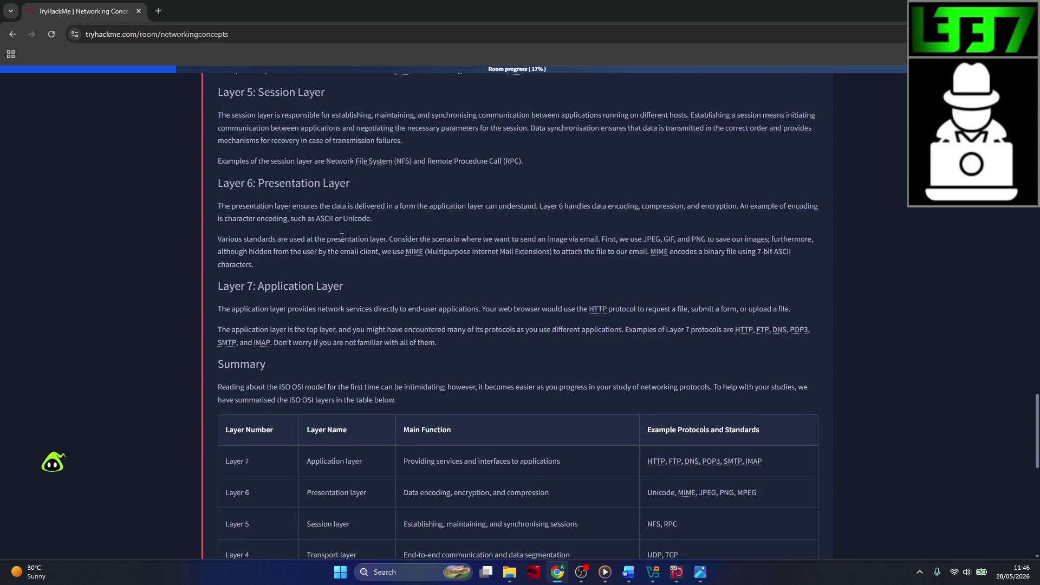
pyautogui.scroll(-10, 295, 220)
pyautogui.click(287, 299)
pyautogui.write('6')
pyautogui.click(733, 297)
# Answer the fourth question, on same-segment delivery, with 2 and submit it
pyautogui.scroll(2, 311, 434)
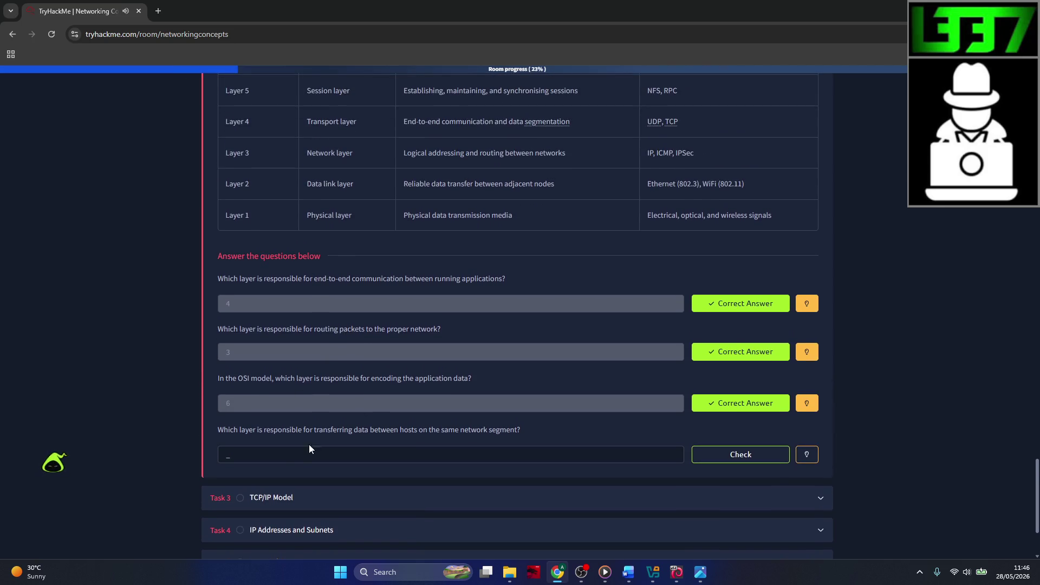
pyautogui.moveTo(290, 432); pyautogui.dragTo(486, 434)
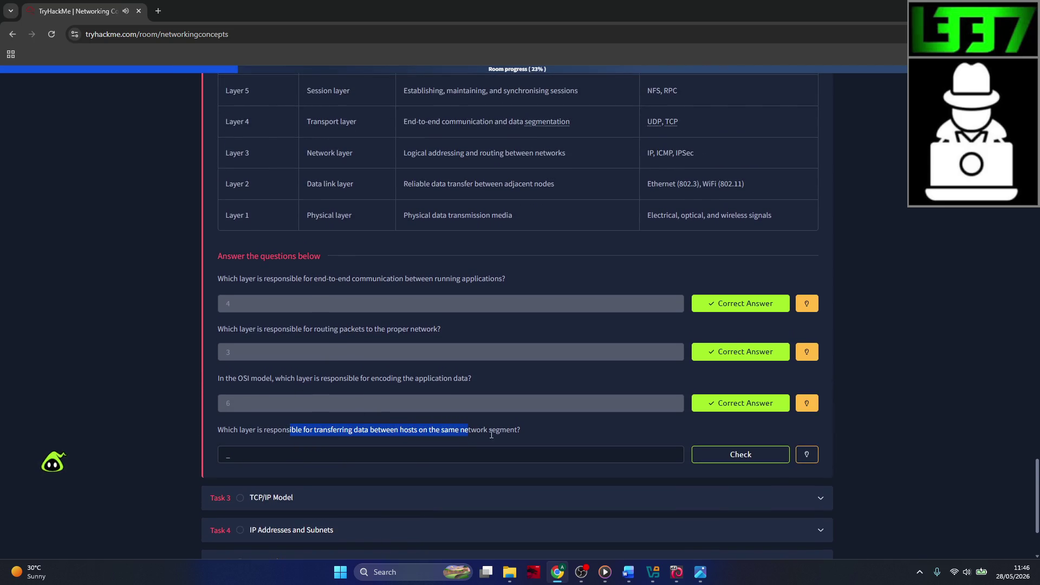
pyautogui.click(485, 435)
pyautogui.scroll(5, 525, 433)
pyautogui.scroll(5, 528, 448)
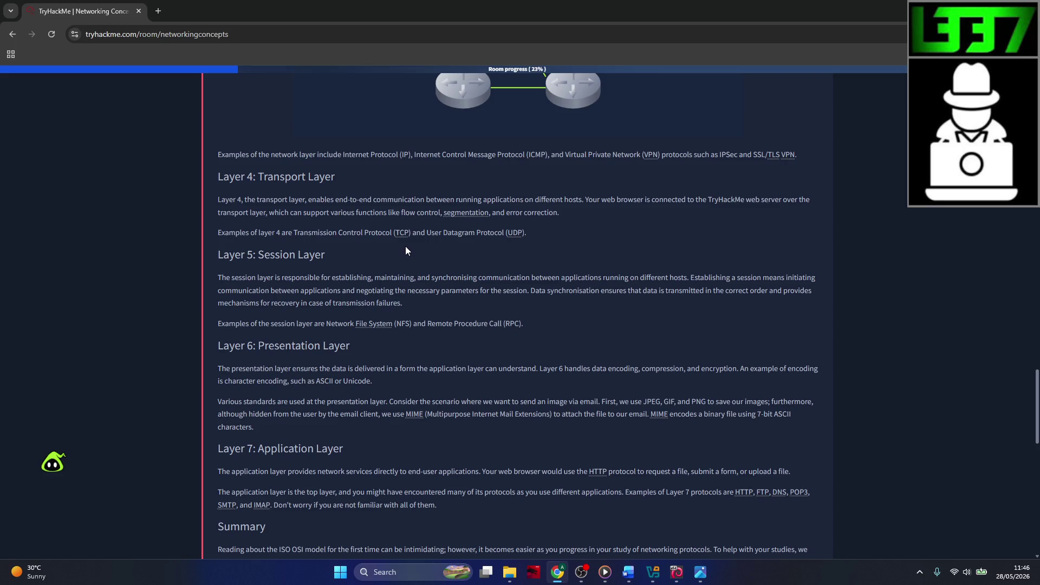
pyautogui.scroll(-10, 405, 251)
pyautogui.scroll(-1, 298, 373)
pyautogui.moveTo(349, 385); pyautogui.dragTo(424, 379)
pyautogui.scroll(2, 463, 378)
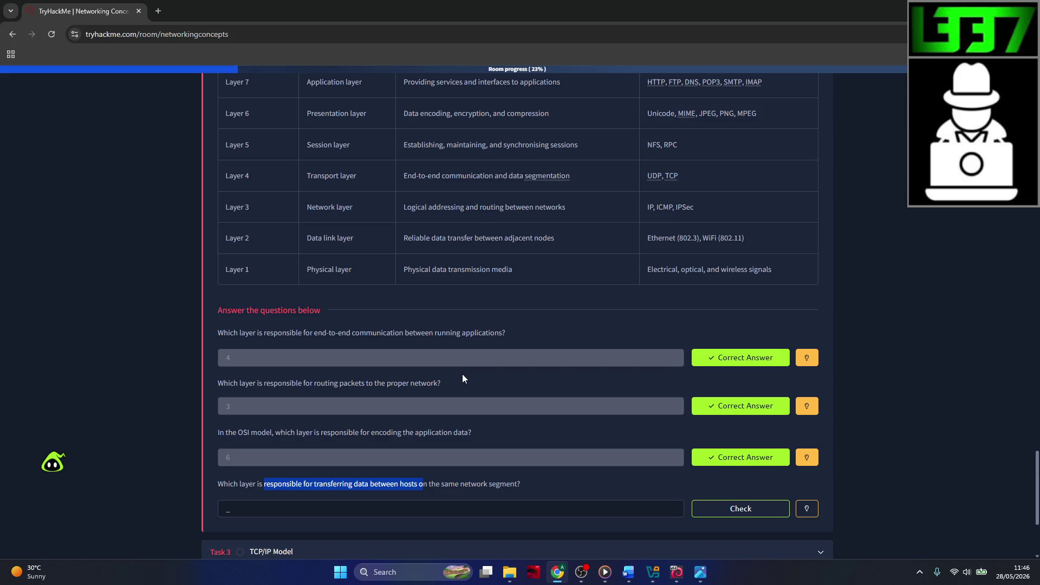
pyautogui.scroll(3, 460, 374)
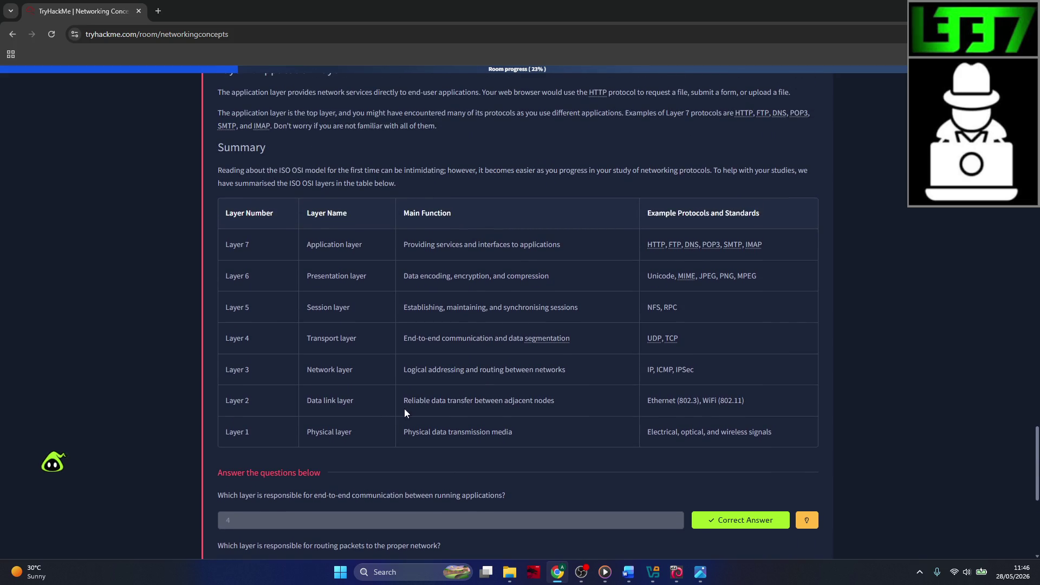
pyautogui.scroll(-4, 380, 373)
pyautogui.write('2')
pyautogui.press('Return')
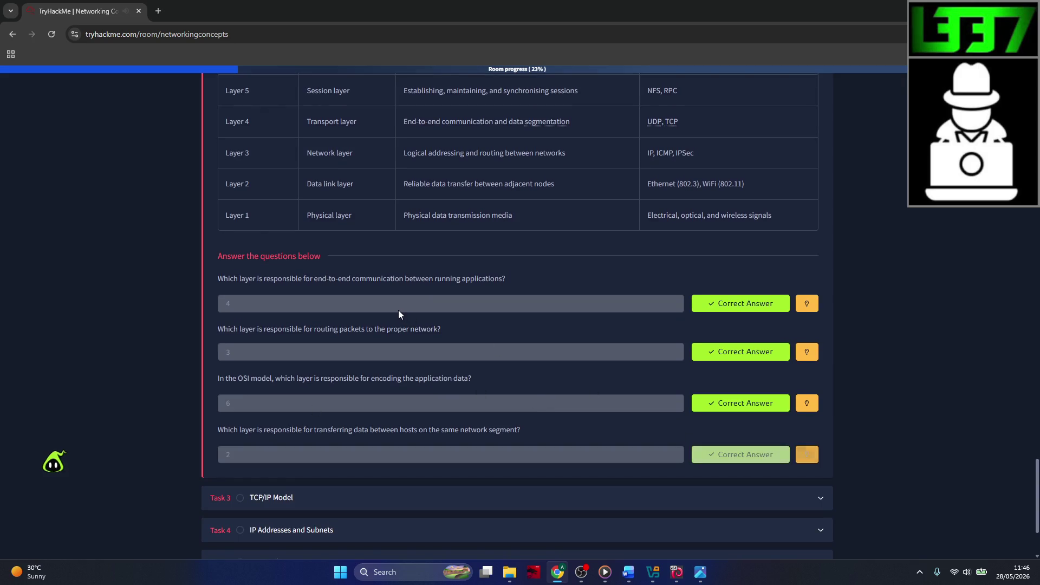
pyautogui.scroll(-2, 325, 311)
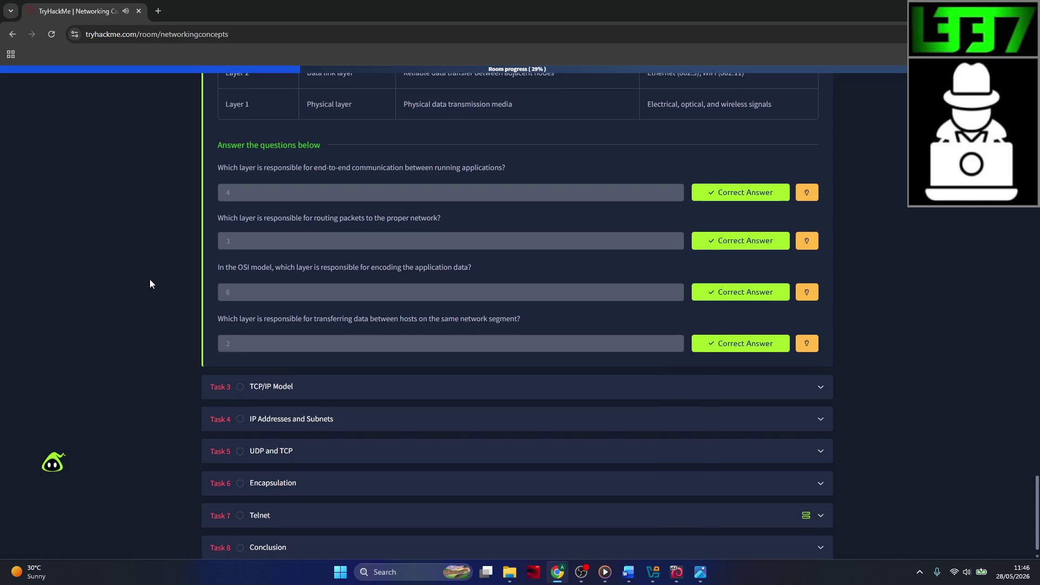
pyautogui.scroll(-1, 152, 284)
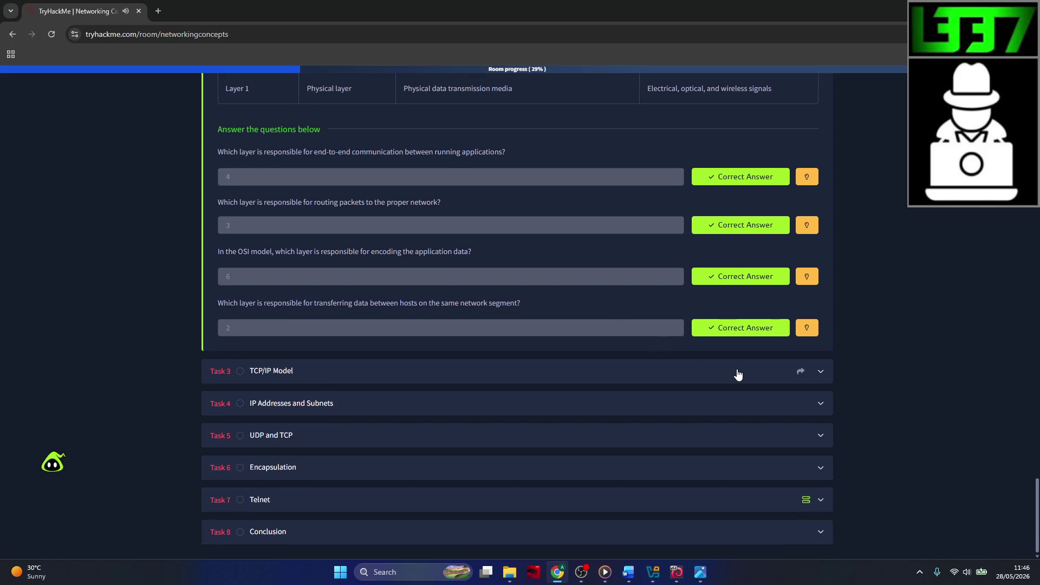
# Expand Task 3 TCP/IP Model, read its introduction, and zoom the page in with Ctrl+Plus
pyautogui.click(736, 372)
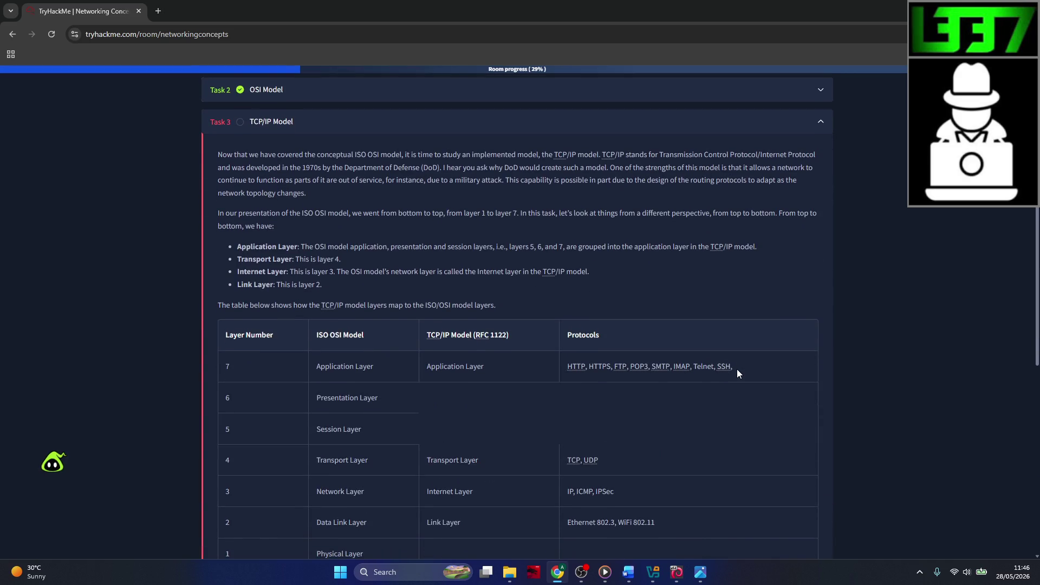
pyautogui.scroll(1, 564, 276)
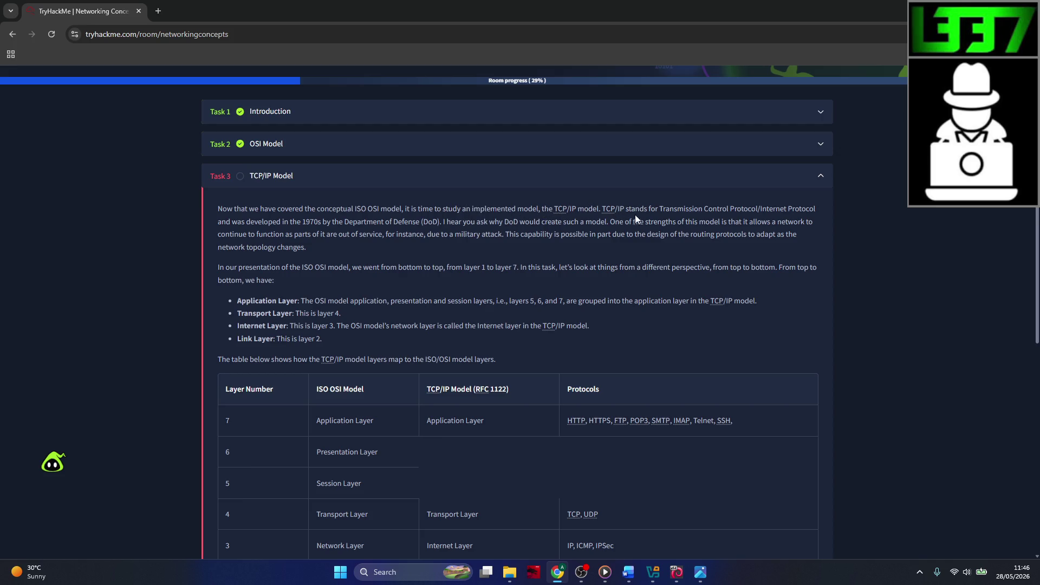
pyautogui.moveTo(698, 210); pyautogui.dragTo(786, 212)
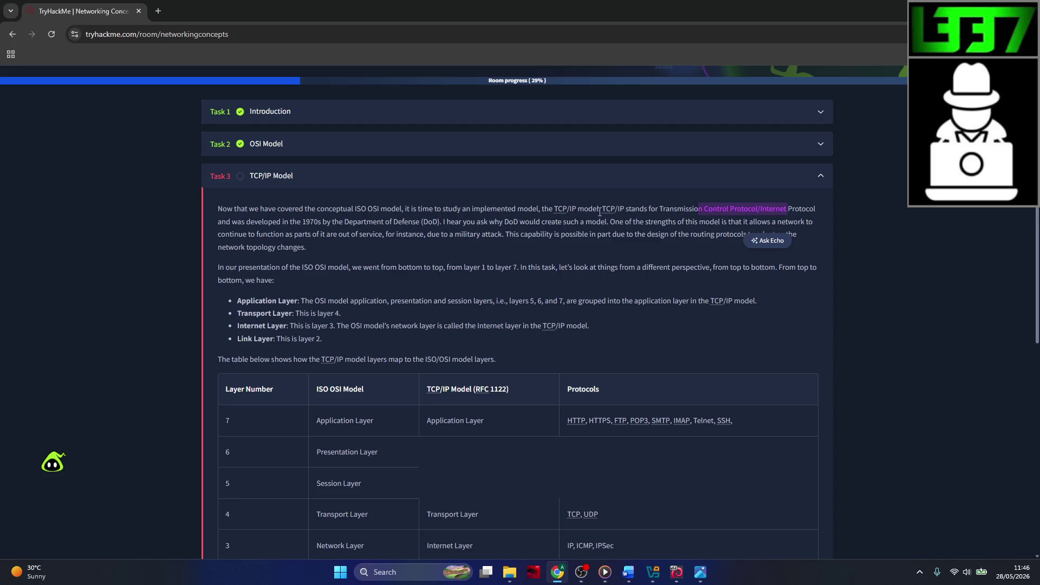
pyautogui.click(276, 237)
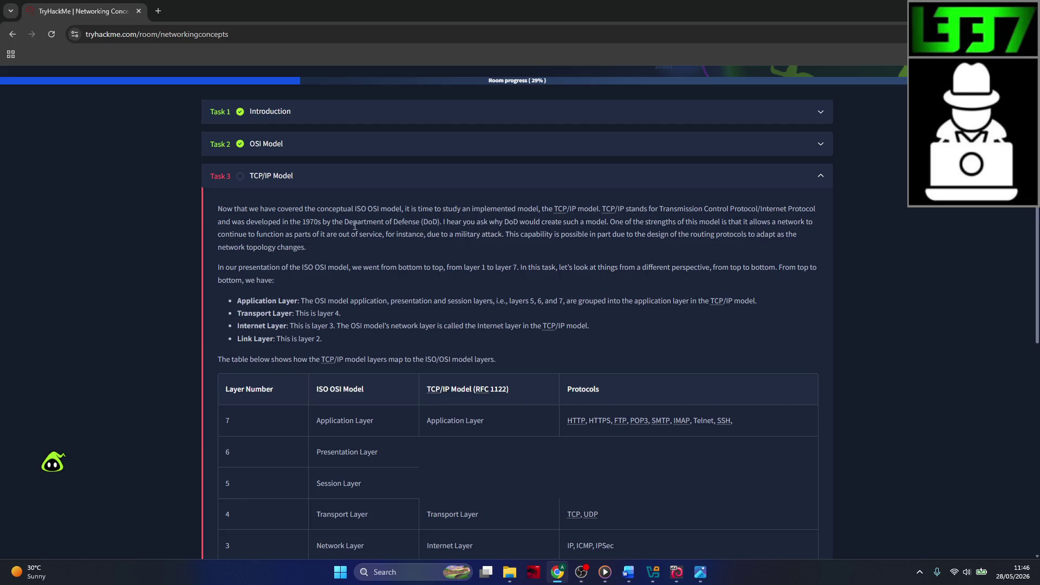
pyautogui.doubleClick(430, 222)
pyautogui.click(511, 223)
pyautogui.hotkey('ctrl', '+')
pyautogui.hotkey('ctrl', '+')
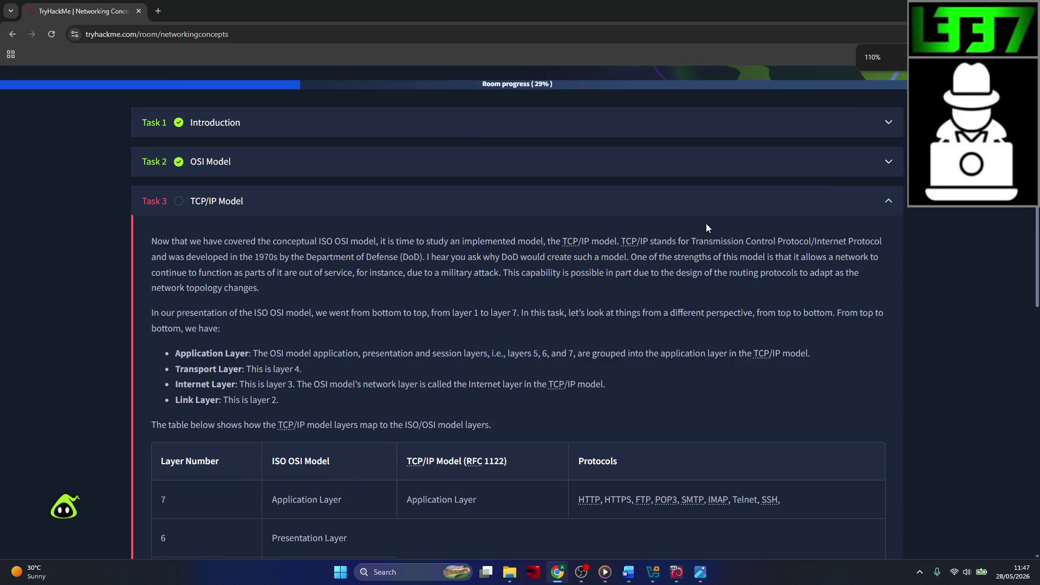
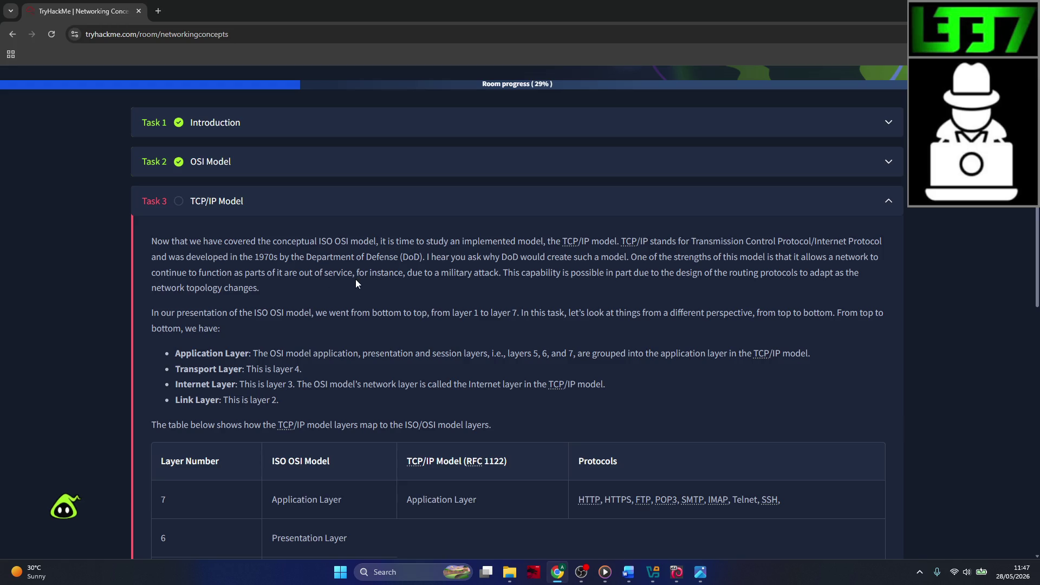
# Read the Task 3 TCP/IP introduction, highlighting key phrases along the way
pyautogui.moveTo(427, 273); pyautogui.dragTo(483, 275)
pyautogui.click(501, 276)
pyautogui.scroll(-2, 235, 297)
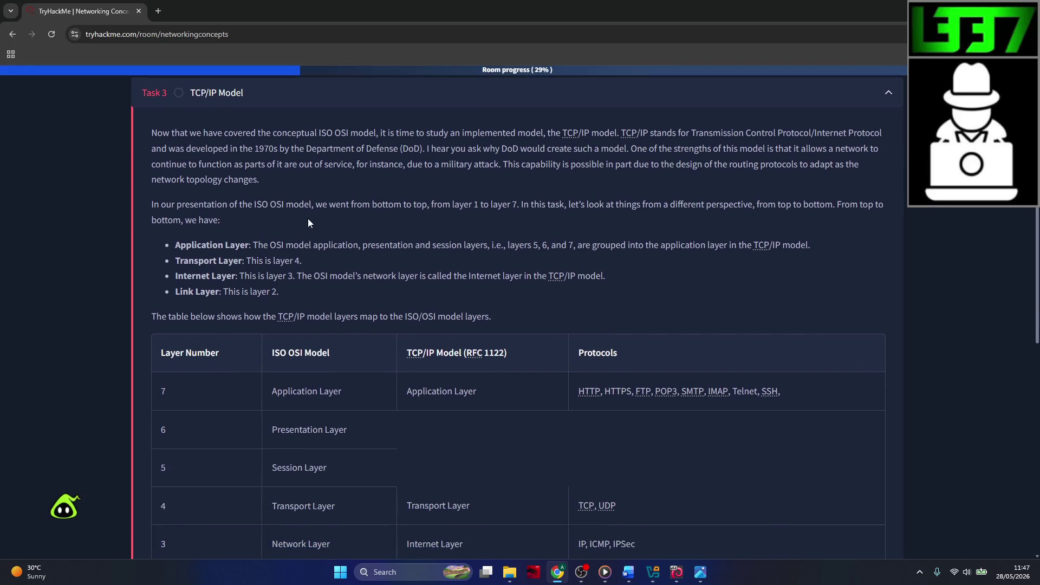
pyautogui.moveTo(356, 209); pyautogui.dragTo(454, 209)
pyautogui.click(538, 216)
pyautogui.scroll(-1, 248, 226)
# Highlight the Application, Transport, Internet and Link layer descriptions in turn
pyautogui.moveTo(310, 192); pyautogui.dragTo(736, 196)
pyautogui.click(278, 209)
pyautogui.moveTo(248, 210)
pyautogui.mouseDown()
pyautogui.moveTo(303, 210)
pyautogui.moveTo(245, 223)
pyautogui.moveTo(505, 224)
pyautogui.mouseUp()
pyautogui.click(317, 240)
pyautogui.moveTo(276, 238); pyautogui.dragTo(224, 237)
pyautogui.click(213, 238)
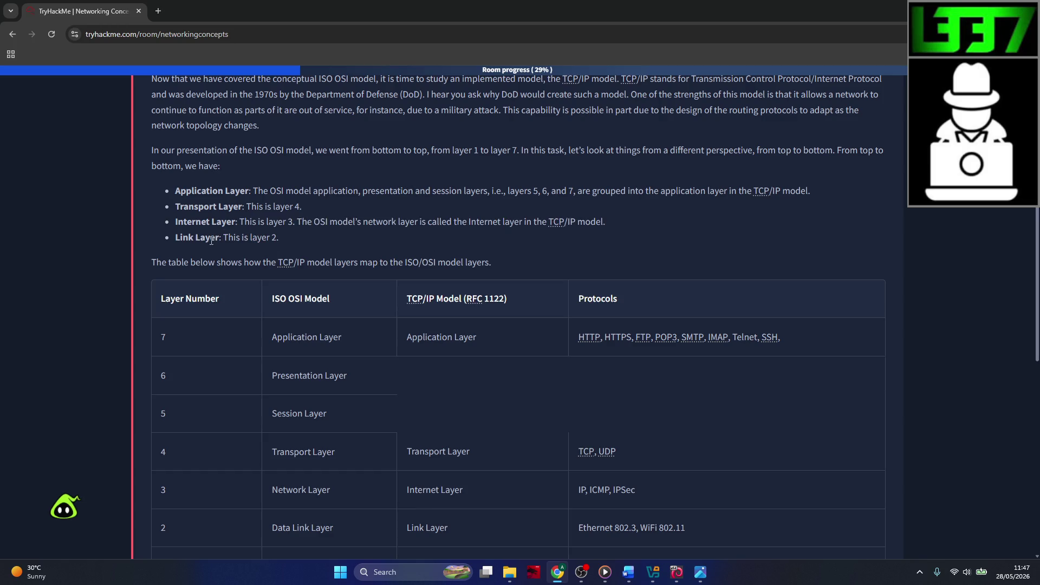
# Check the TCP/IP-to-OSI mapping table and open the osi layer.png picture in Photos
pyautogui.scroll(-2, 321, 199)
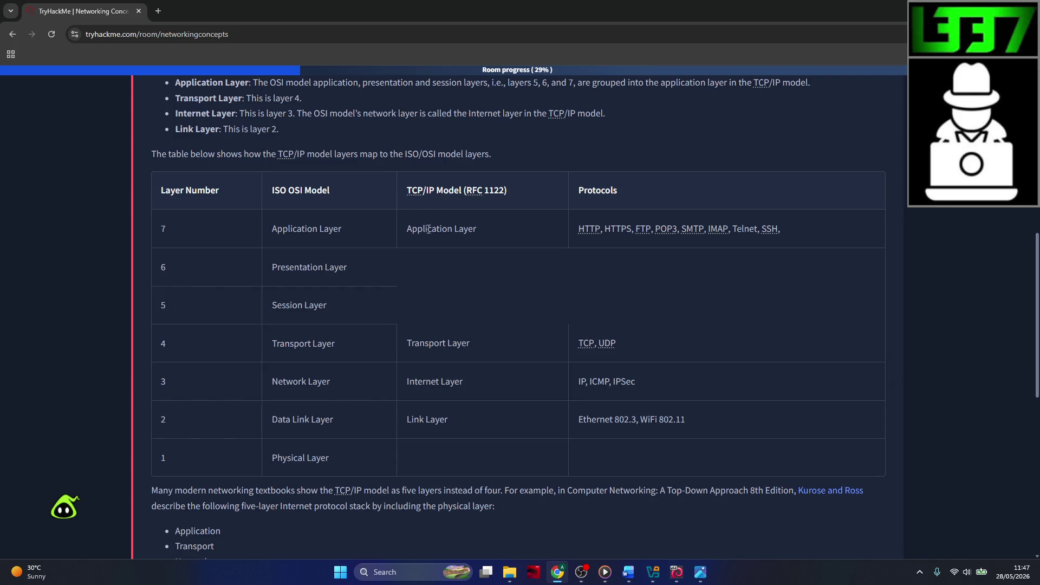
pyautogui.tripleClick(476, 228)
pyautogui.click(577, 228)
pyautogui.scroll(-1, 524, 217)
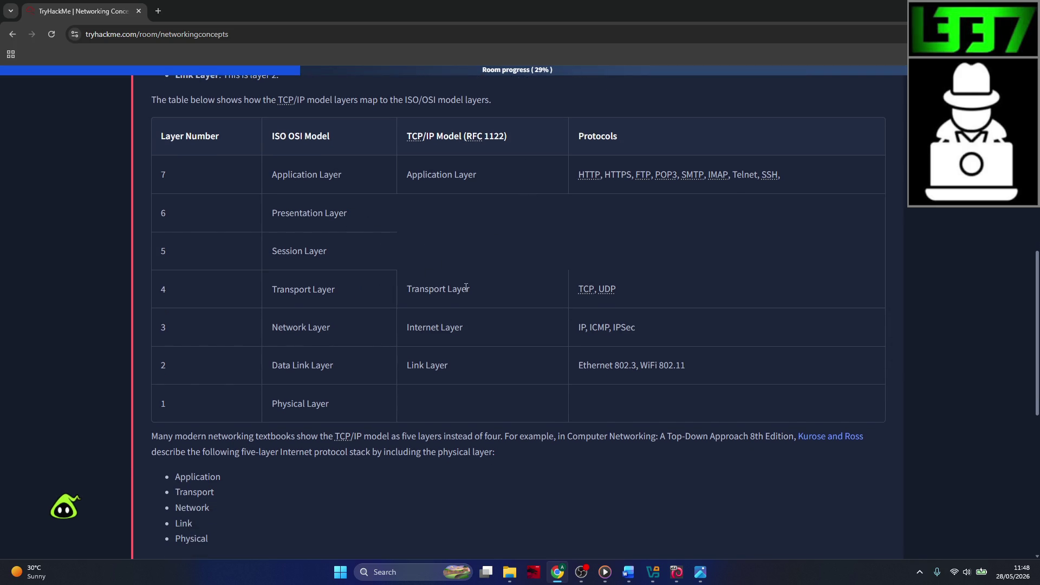
pyautogui.click(701, 573)
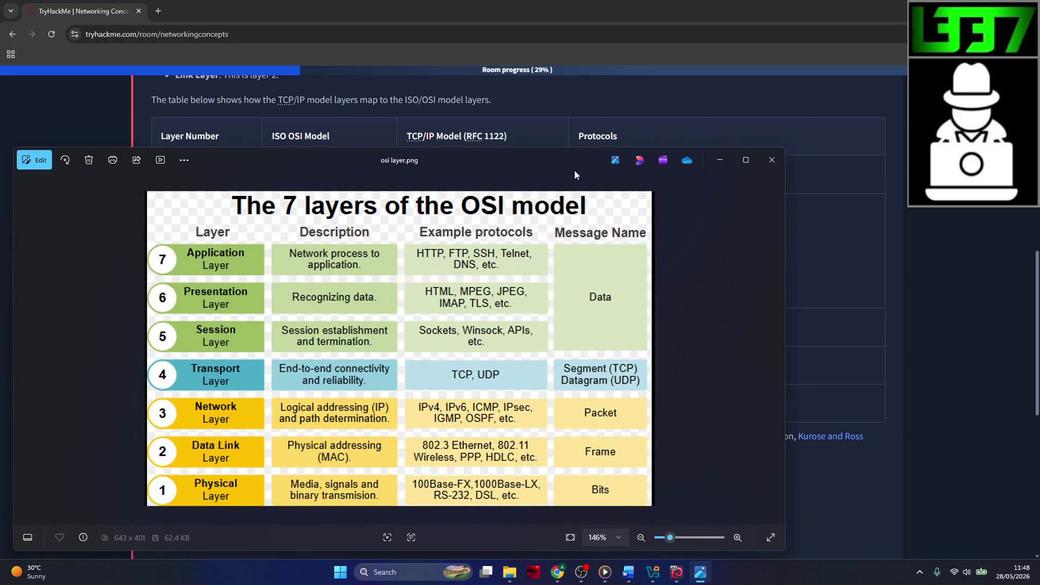
# Move the osi layer.png Photos window aside and bring the TryHackMe page back in front
pyautogui.moveTo(568, 158)
pyautogui.mouseDown()
pyautogui.moveTo(721, 314)
pyautogui.moveTo(961, 244)
pyautogui.moveTo(842, 130)
pyautogui.moveTo(800, 134)
pyautogui.mouseUp()
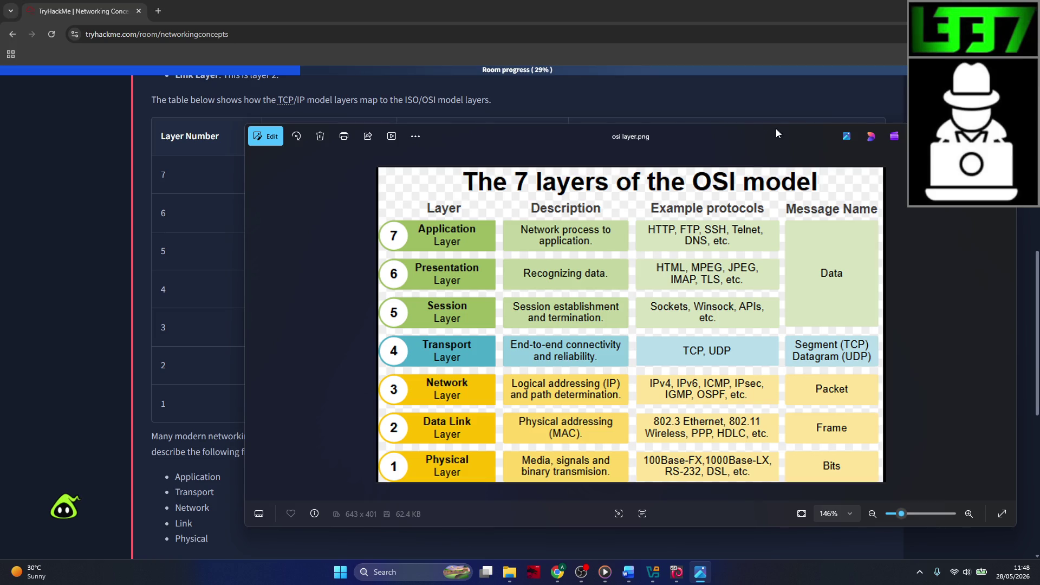
pyautogui.click(657, 1)
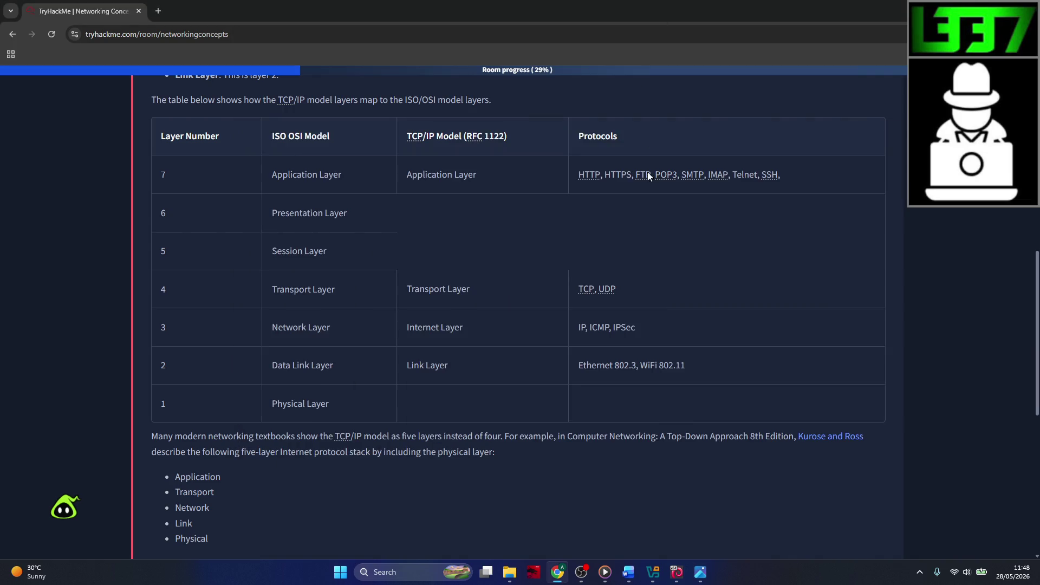
# Read below the layer table, highlighting 'show the TCP/IP model' and the textbook title
pyautogui.scroll(-2, 521, 383)
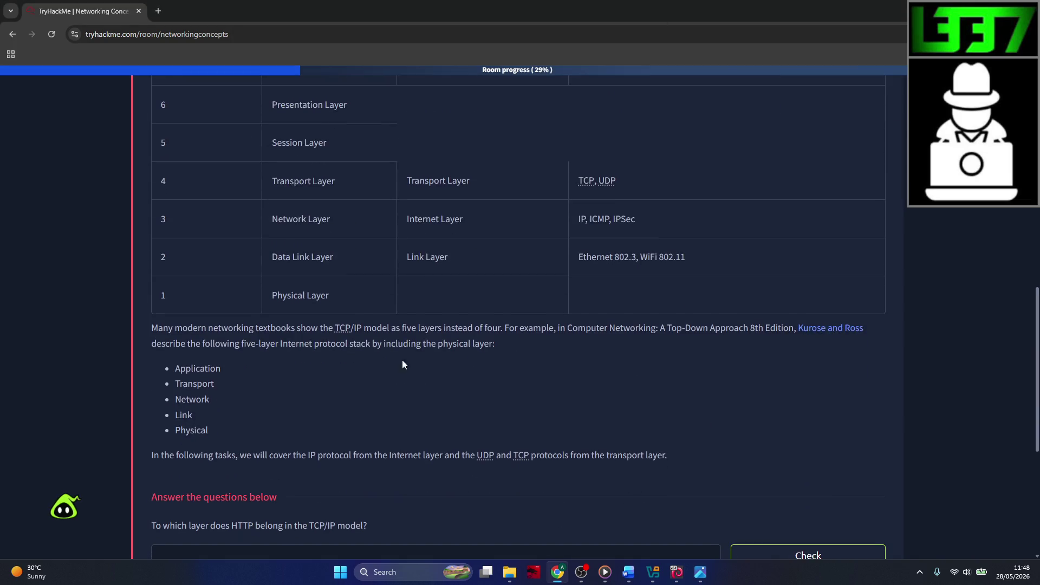
pyautogui.moveTo(296, 328); pyautogui.dragTo(395, 327)
pyautogui.scroll(1, 396, 327)
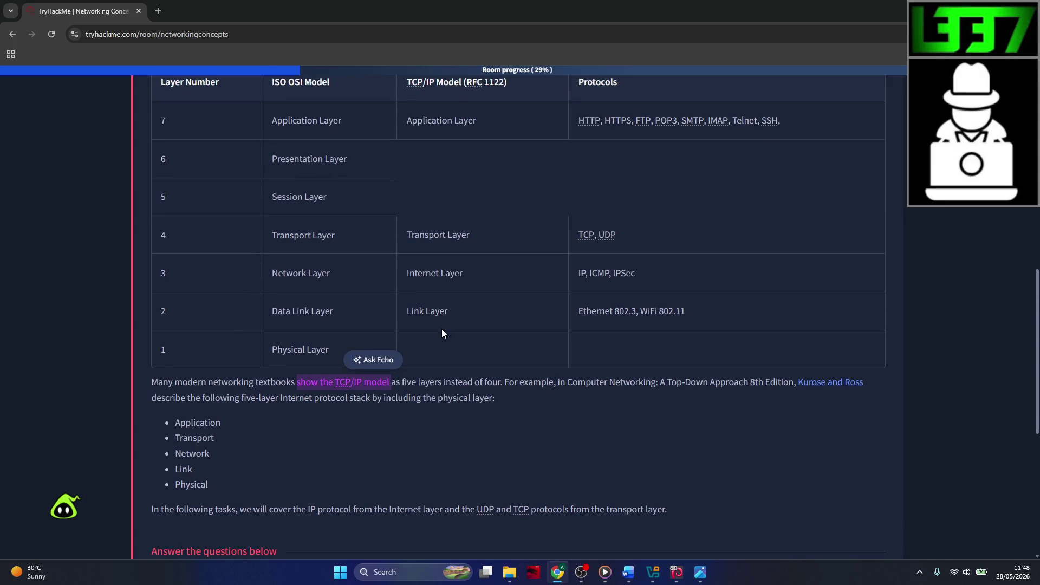
pyautogui.click(405, 385)
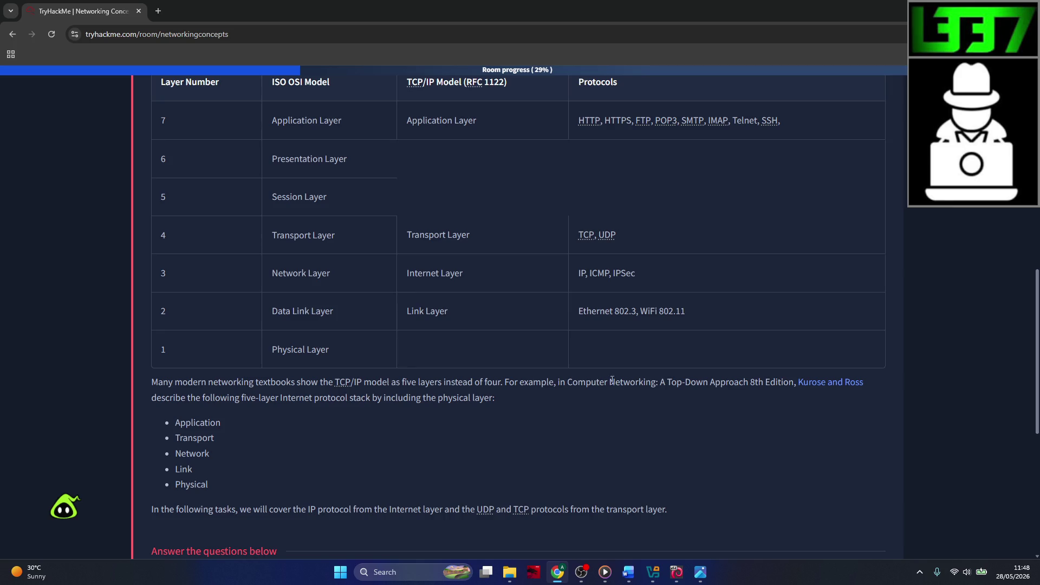
pyautogui.moveTo(684, 384); pyautogui.dragTo(770, 384)
pyautogui.click(770, 384)
# Open the Kurose and Ross link in a new tab and switch to it
pyautogui.rightClick(818, 386)
pyautogui.click(855, 402)
pyautogui.click(198, 6)
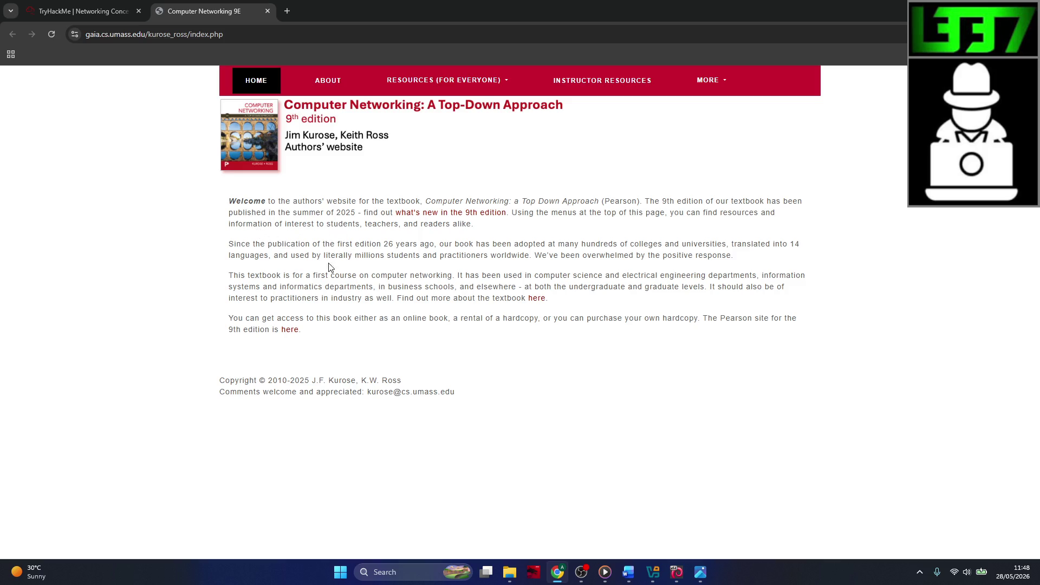
# Skim the Computer Networking 9E authors' site, then close its tab to return to TryHackMe
pyautogui.moveTo(261, 200); pyautogui.dragTo(425, 225)
pyautogui.click(424, 225)
pyautogui.click(266, 12)
pyautogui.scroll(-2, 208, 204)
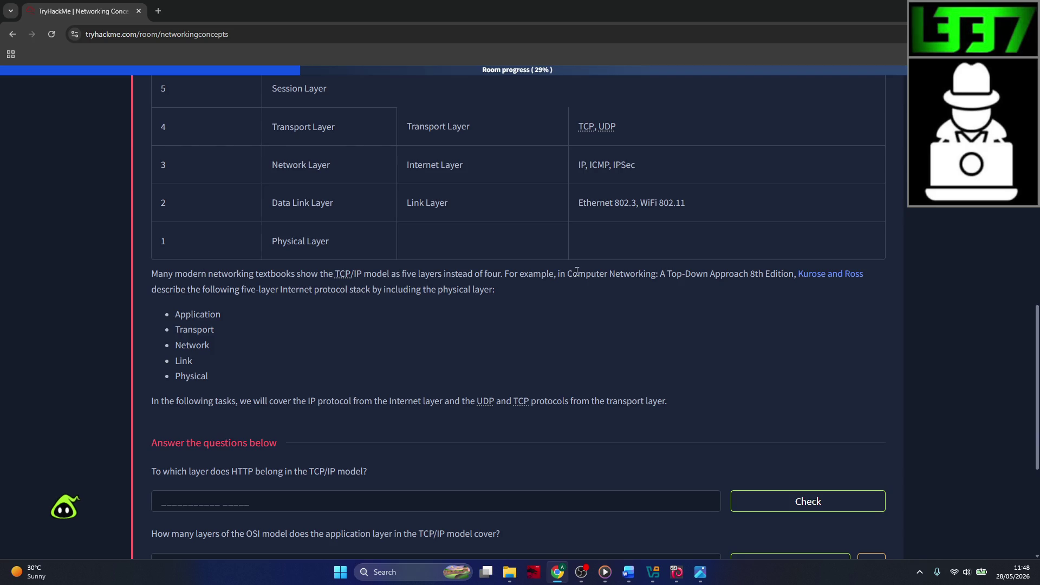
# Review the five-layer stack, highlighting the five-layer phrase and the Physical item
pyautogui.moveTo(213, 294); pyautogui.dragTo(282, 291)
pyautogui.click(323, 291)
pyautogui.moveTo(190, 378); pyautogui.dragTo(254, 385)
pyautogui.scroll(4, 266, 376)
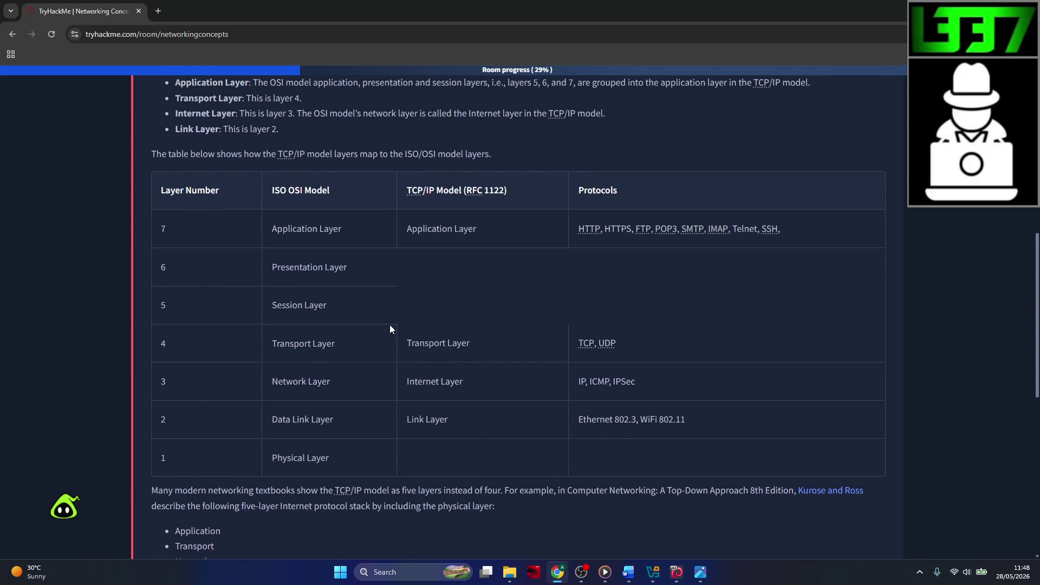
pyautogui.scroll(-5, 390, 329)
# Answer the HTTP layer question with 'Application Layer'
pyautogui.press('Tab')
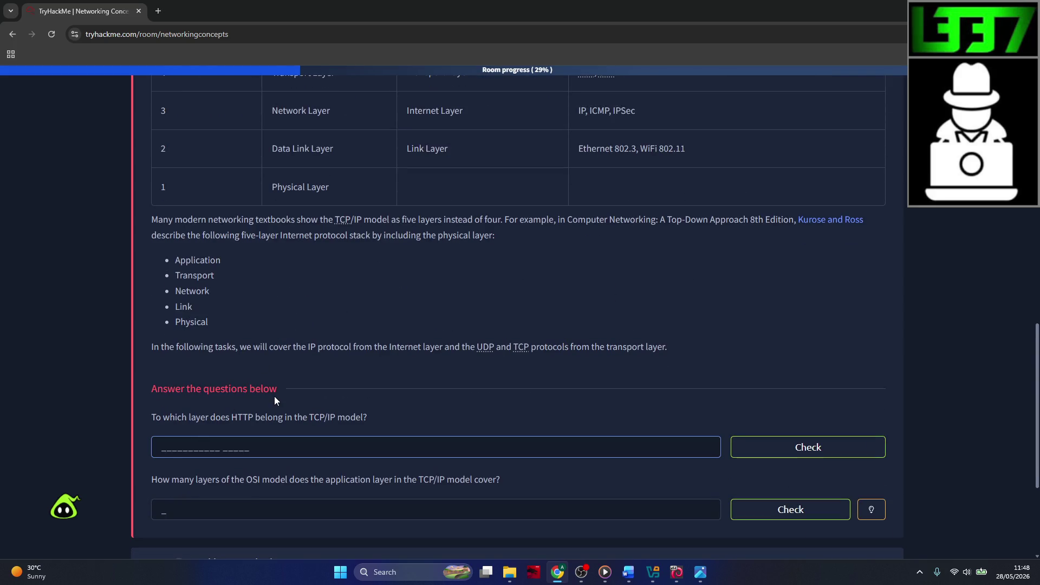
pyautogui.scroll(3, 270, 396)
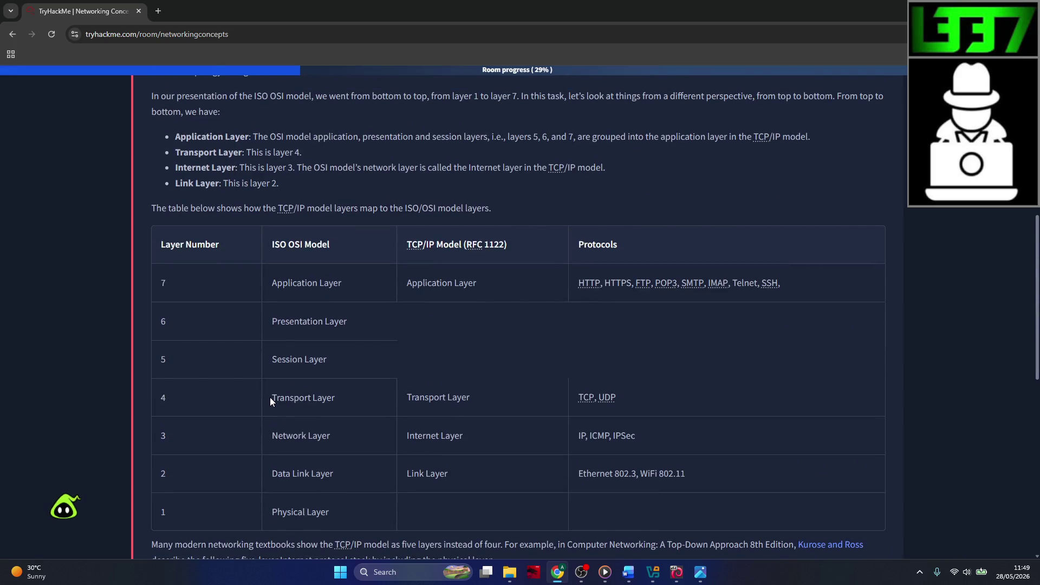
pyautogui.scroll(-5, 287, 405)
pyautogui.write('Application Lay')
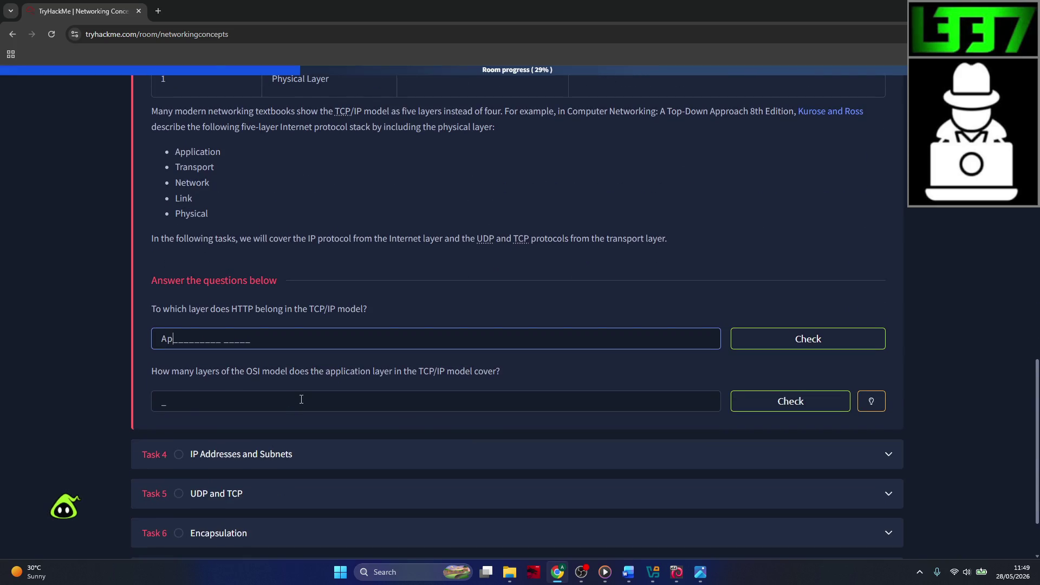
pyautogui.write('er')
pyautogui.press('Return')
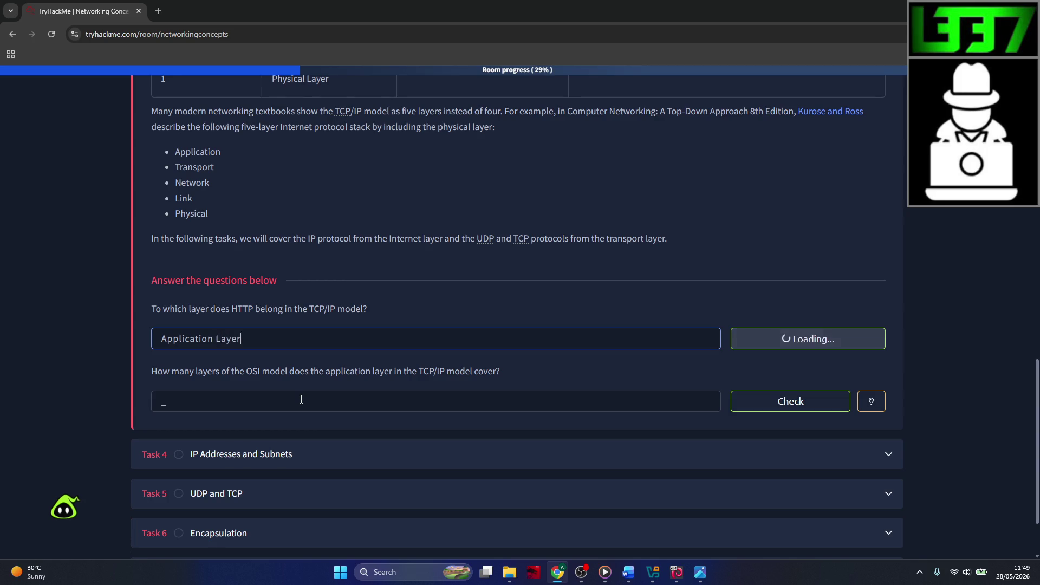
# Check 3 as the second Task 3 answer, then expand Task 4 IP Addresses and Subnets
pyautogui.click(271, 401)
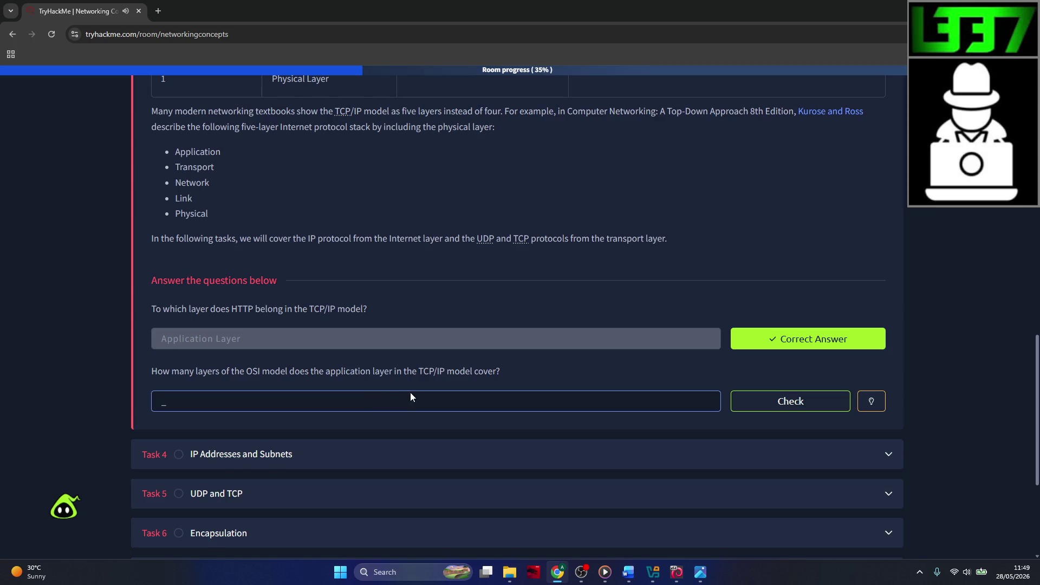
pyautogui.scroll(5, 411, 396)
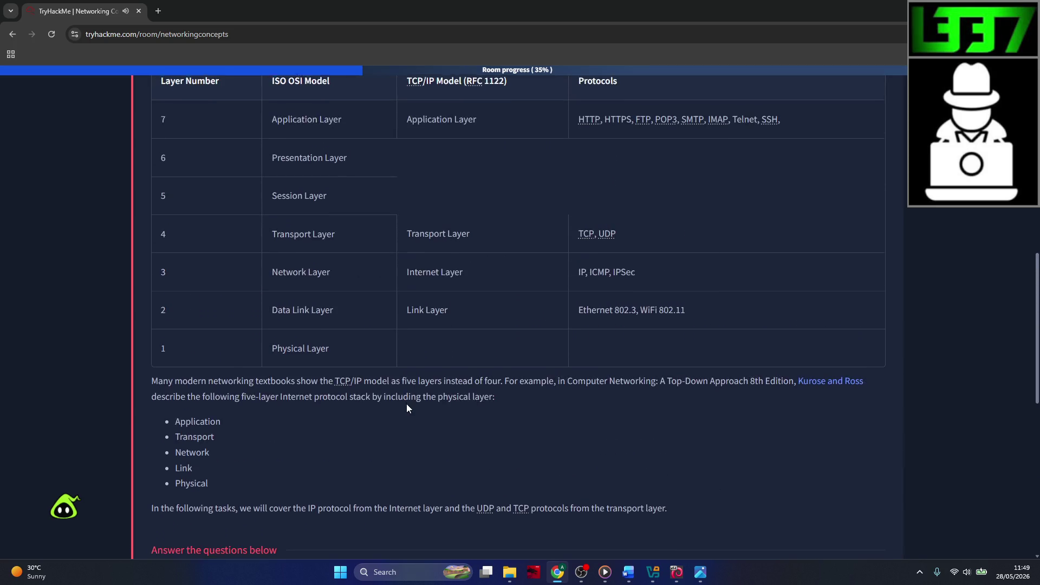
pyautogui.scroll(-4, 406, 408)
pyautogui.scroll(7, 466, 410)
pyautogui.scroll(-2, 445, 395)
pyautogui.scroll(-4, 427, 383)
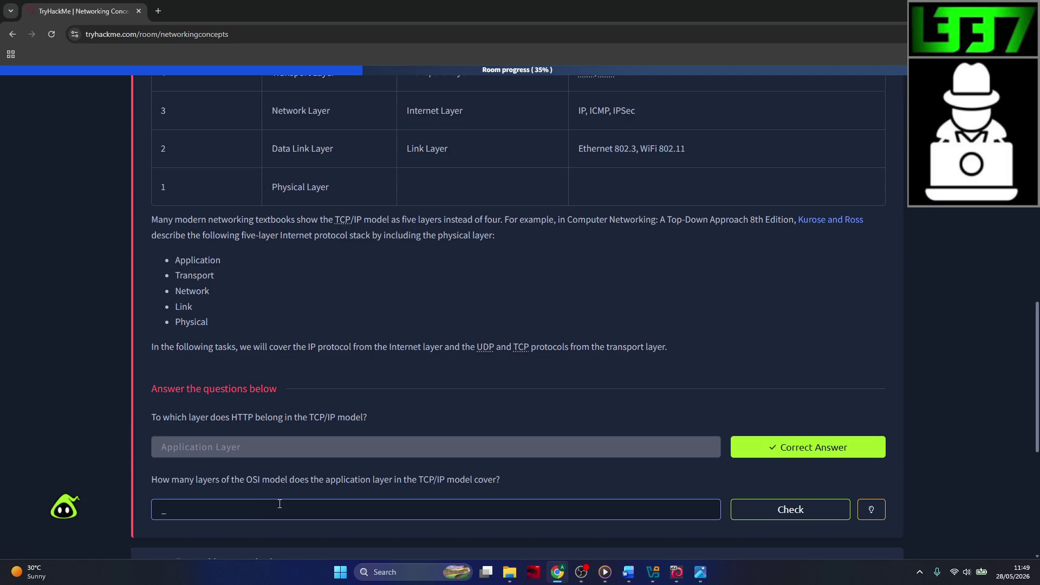
pyautogui.scroll(5, 358, 471)
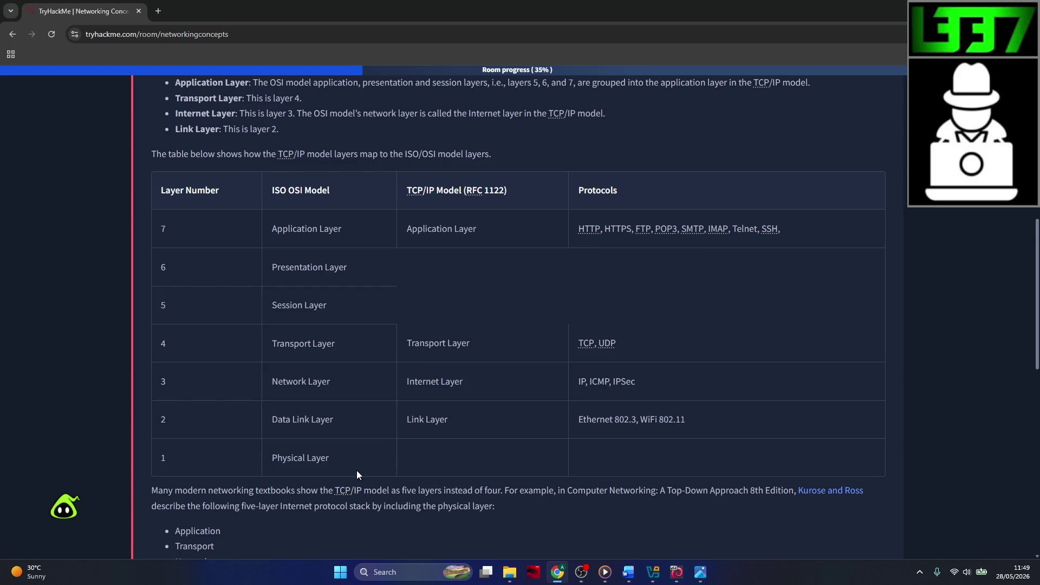
pyautogui.scroll(-5, 357, 470)
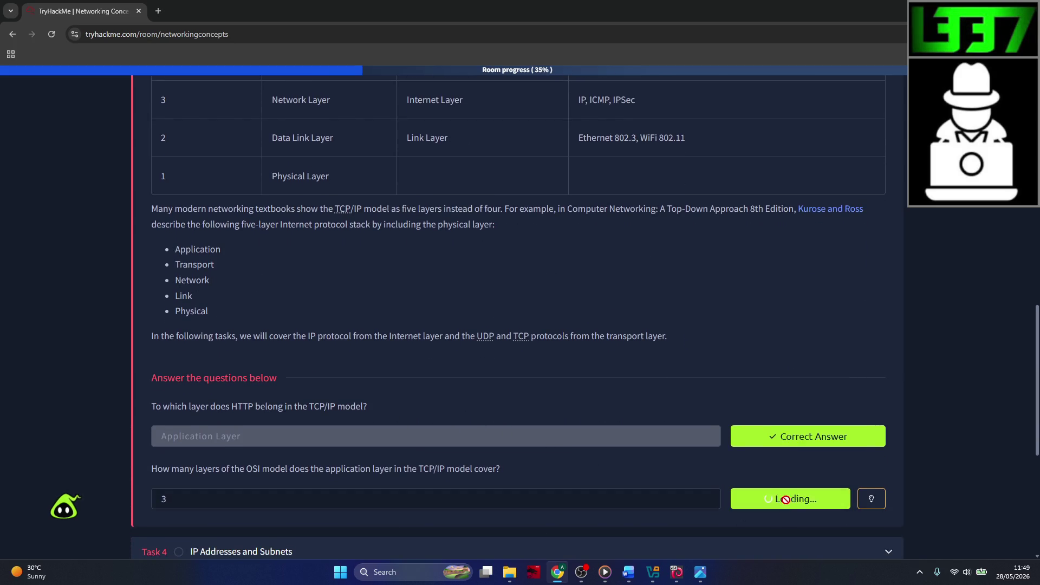
pyautogui.click(786, 499)
pyautogui.scroll(-1, 477, 362)
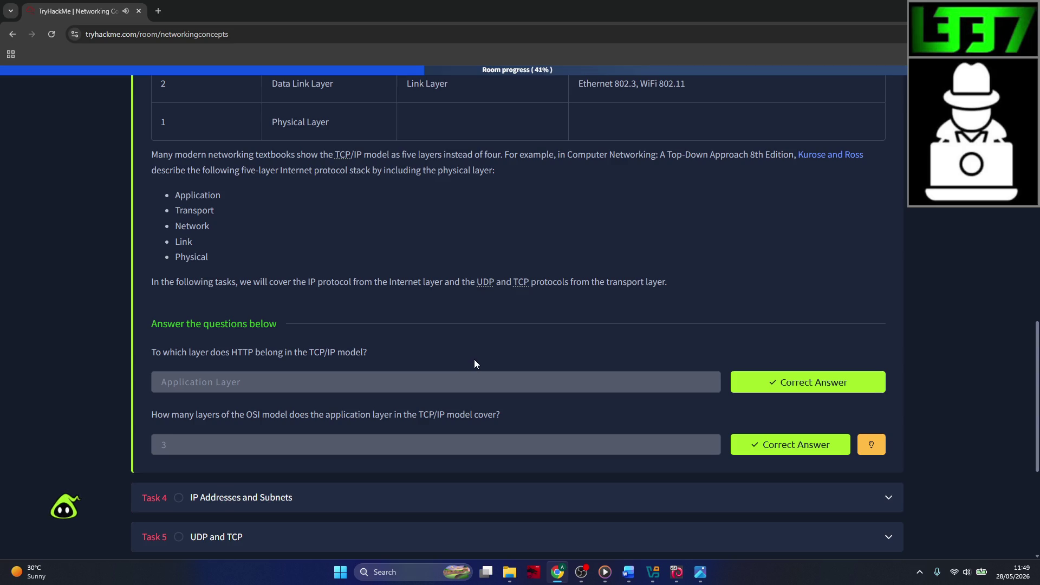
pyautogui.scroll(-3, 473, 352)
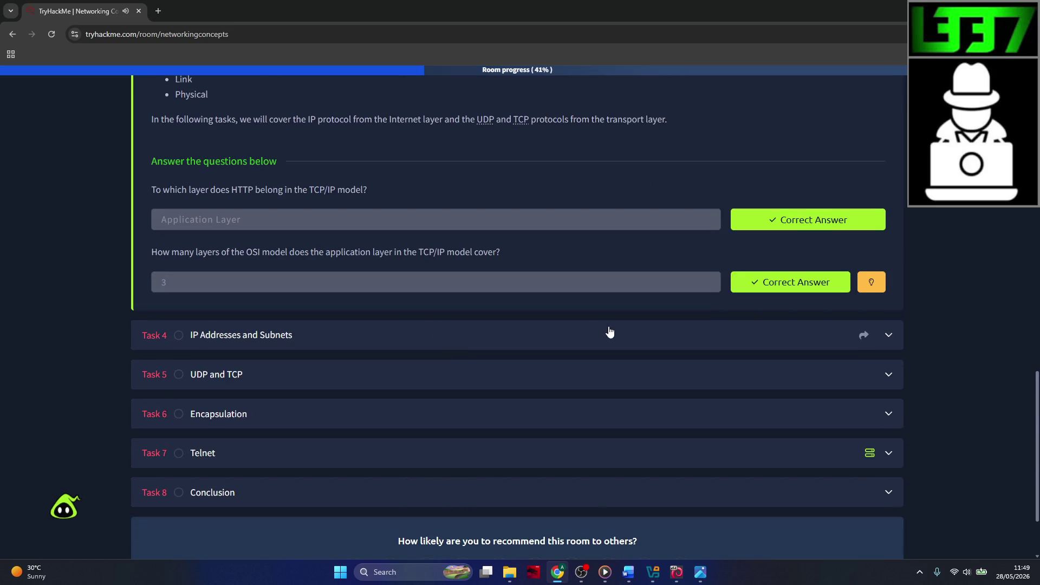
pyautogui.click(891, 337)
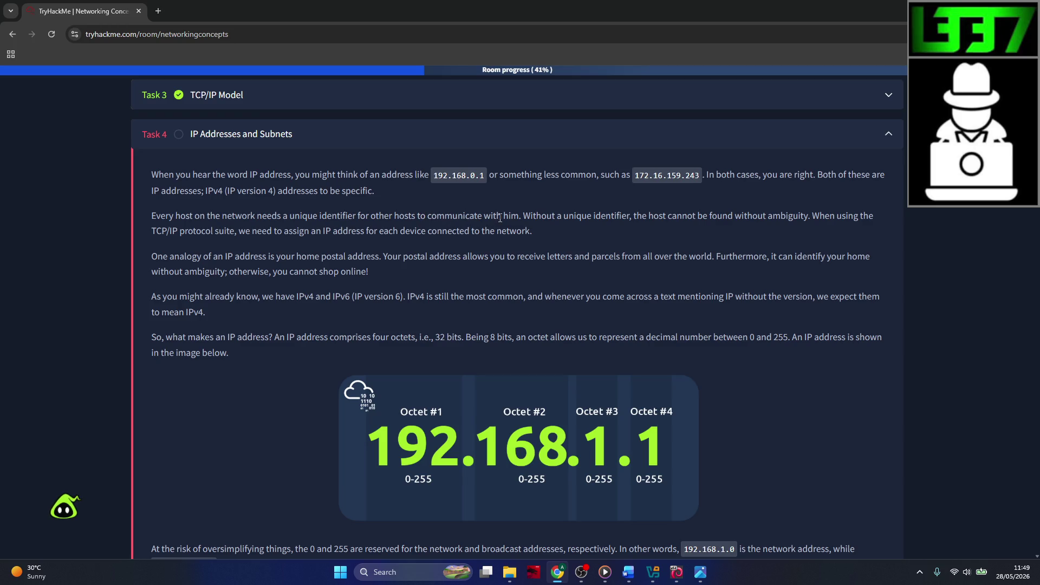
# Read the IP address introduction, highlighting the unambiguous-hosts and postal address analogy sentences
pyautogui.moveTo(654, 217); pyautogui.dragTo(803, 228)
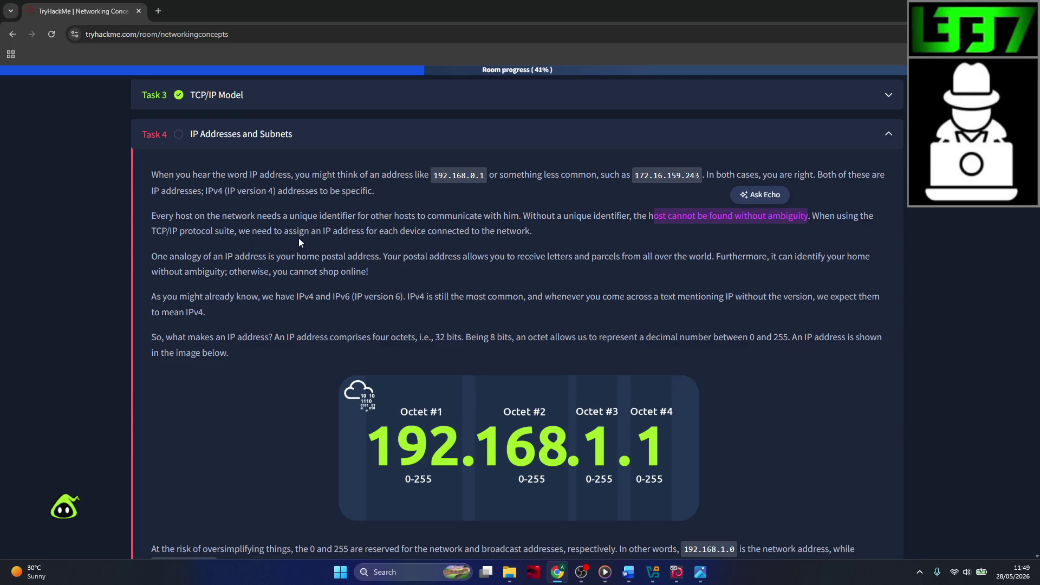
pyautogui.moveTo(323, 233)
pyautogui.mouseDown()
pyautogui.moveTo(533, 234)
pyautogui.moveTo(484, 234)
pyautogui.mouseUp()
pyautogui.moveTo(184, 257); pyautogui.dragTo(393, 257)
pyautogui.click(419, 258)
pyautogui.scroll(-1, 485, 259)
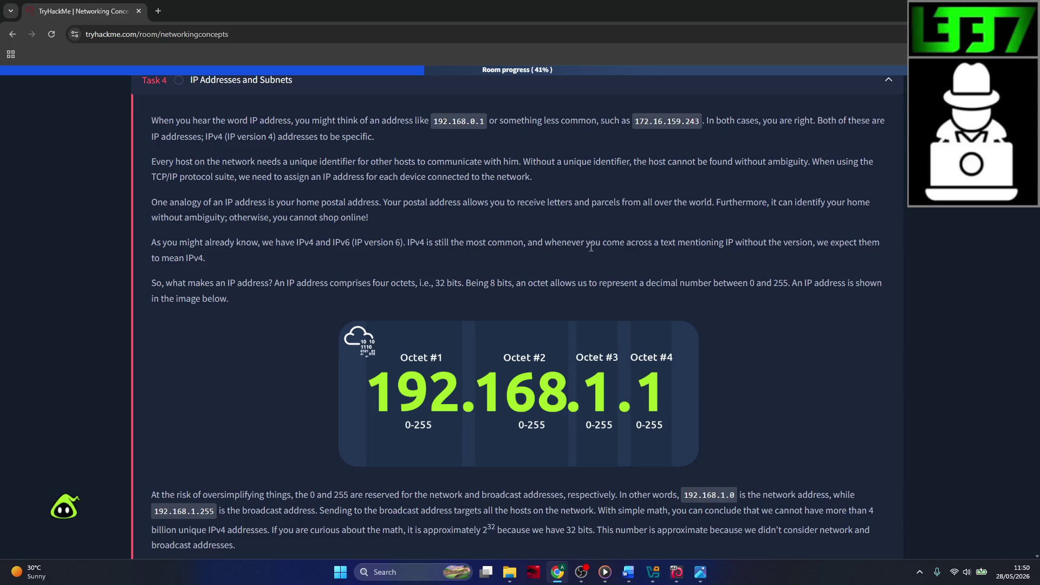
pyautogui.moveTo(727, 242); pyautogui.dragTo(796, 242)
pyautogui.click(818, 242)
# Read the IPv4 explanation, highlighting the 32 bits, broadcast address and address count sentences
pyautogui.moveTo(226, 282); pyautogui.dragTo(471, 283)
pyautogui.scroll(-2, 271, 228)
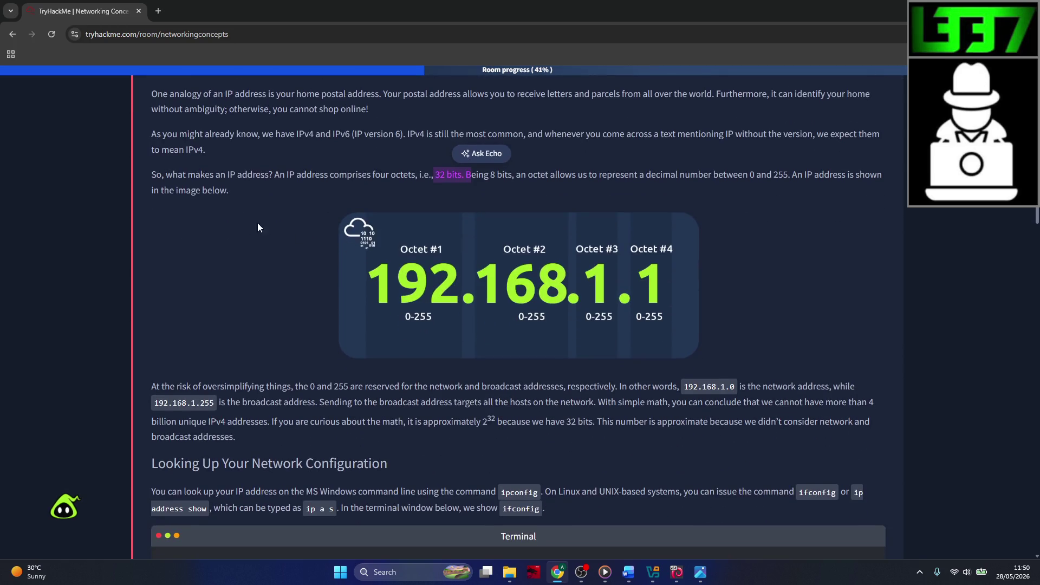
pyautogui.scroll(-1, 314, 249)
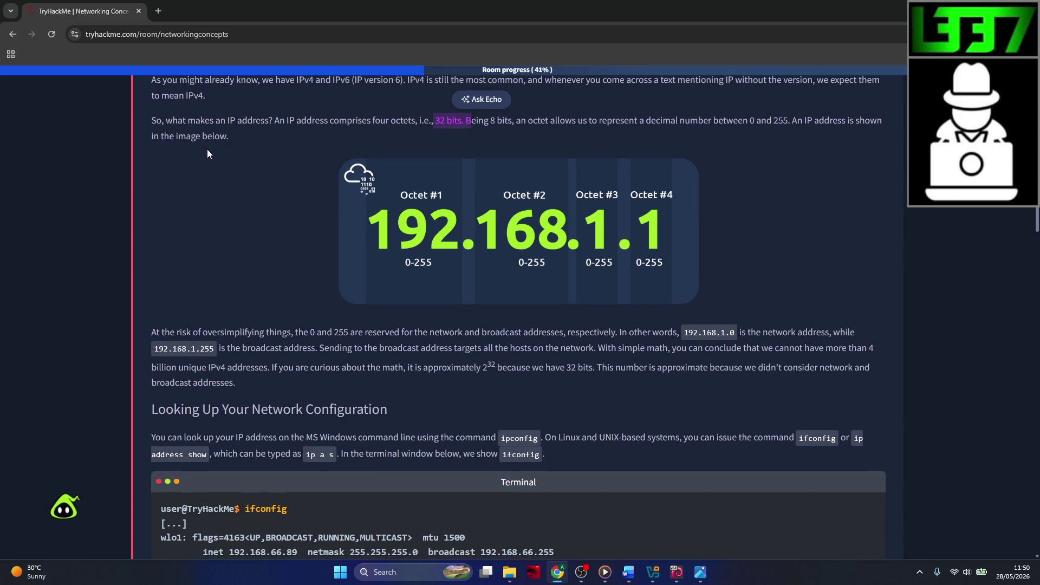
pyautogui.click(301, 332)
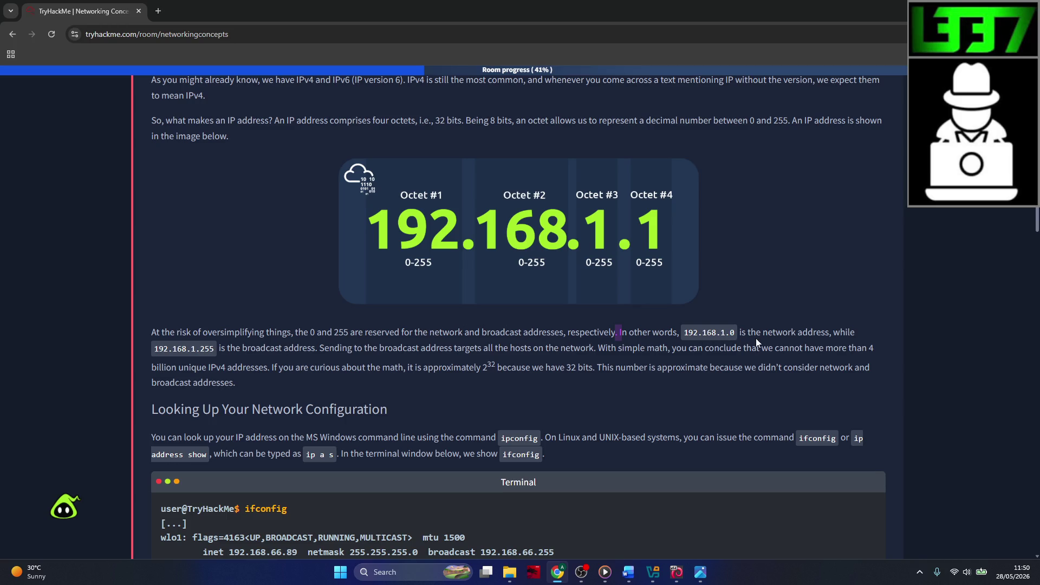
pyautogui.moveTo(266, 348); pyautogui.dragTo(371, 351)
pyautogui.click(376, 349)
pyautogui.moveTo(297, 367)
pyautogui.mouseDown()
pyautogui.moveTo(558, 369)
pyautogui.moveTo(645, 382)
pyautogui.mouseUp()
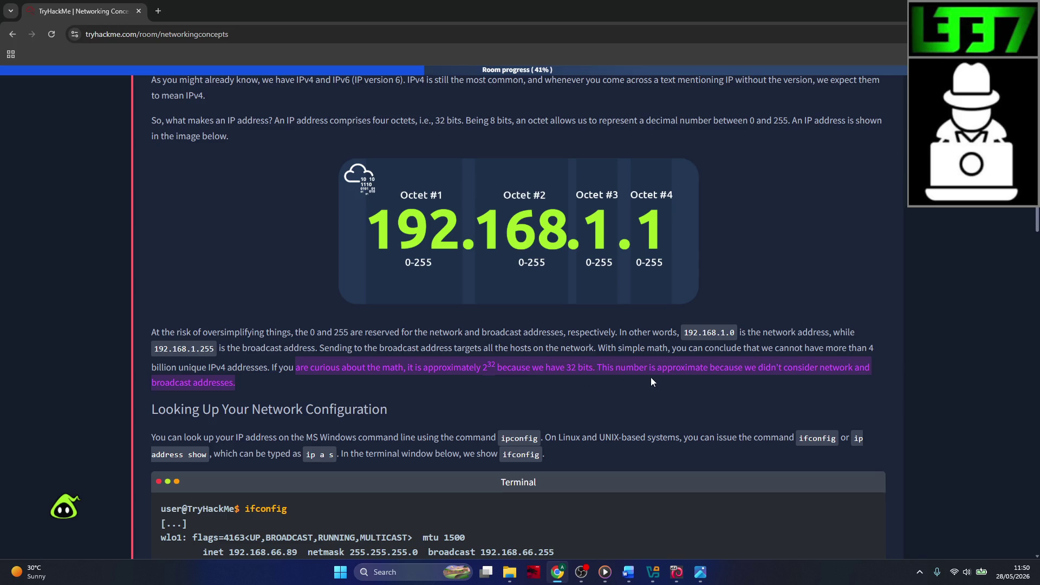
pyautogui.click(204, 401)
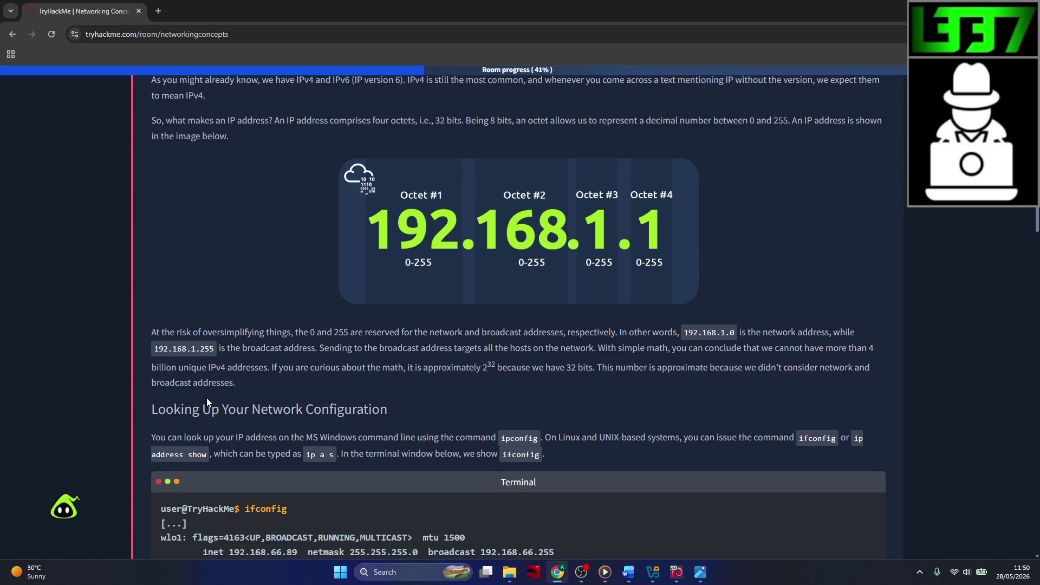
# Scroll to the ifconfig example, mark the command, and bring up VirtualBox Manager
pyautogui.scroll(-6, 254, 321)
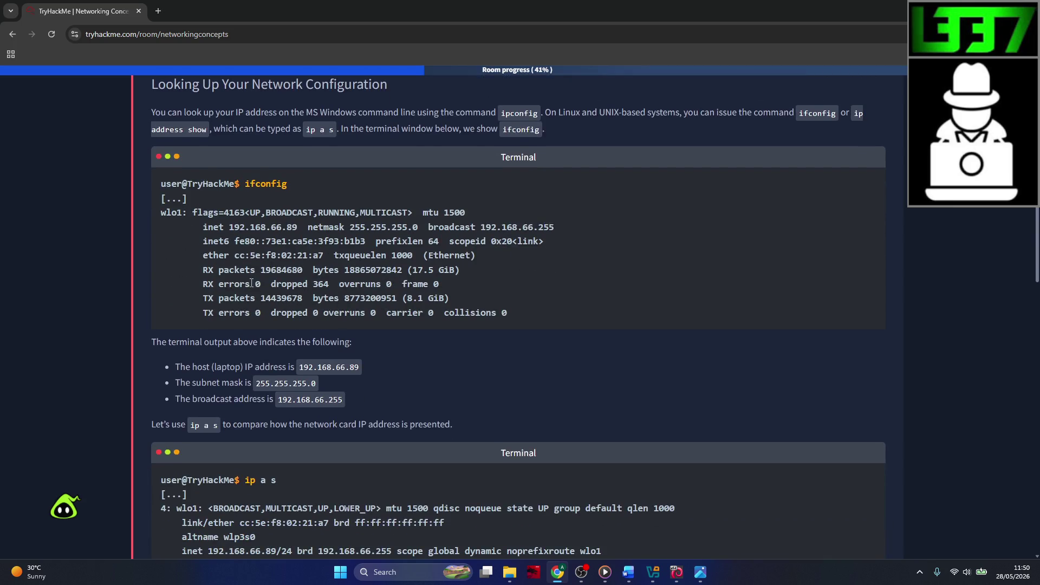
pyautogui.scroll(-2, 254, 281)
pyautogui.scroll(-2, 287, 265)
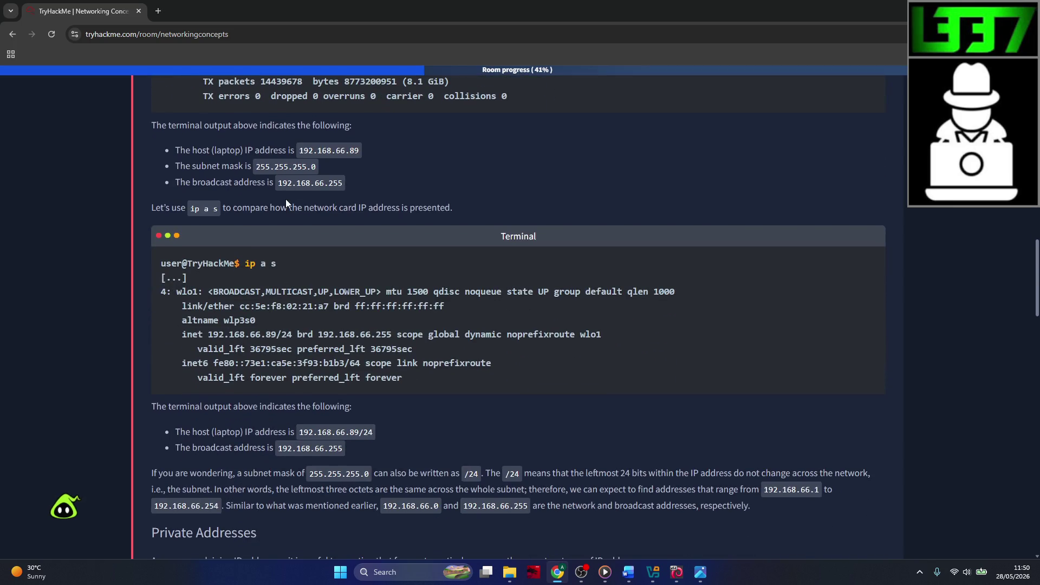
pyautogui.scroll(-3, 337, 245)
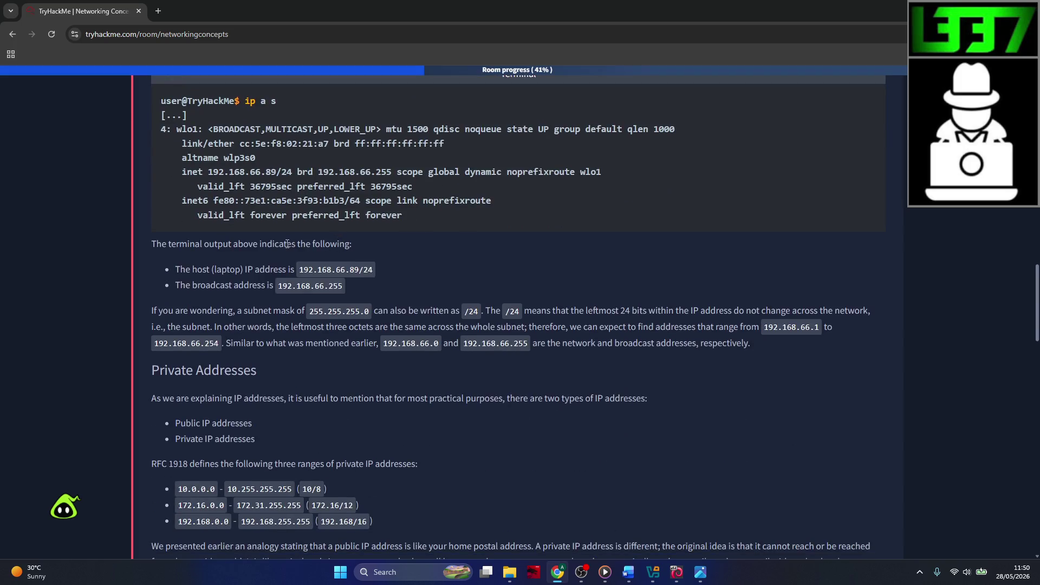
pyautogui.scroll(5, 148, 245)
pyautogui.scroll(2, 157, 243)
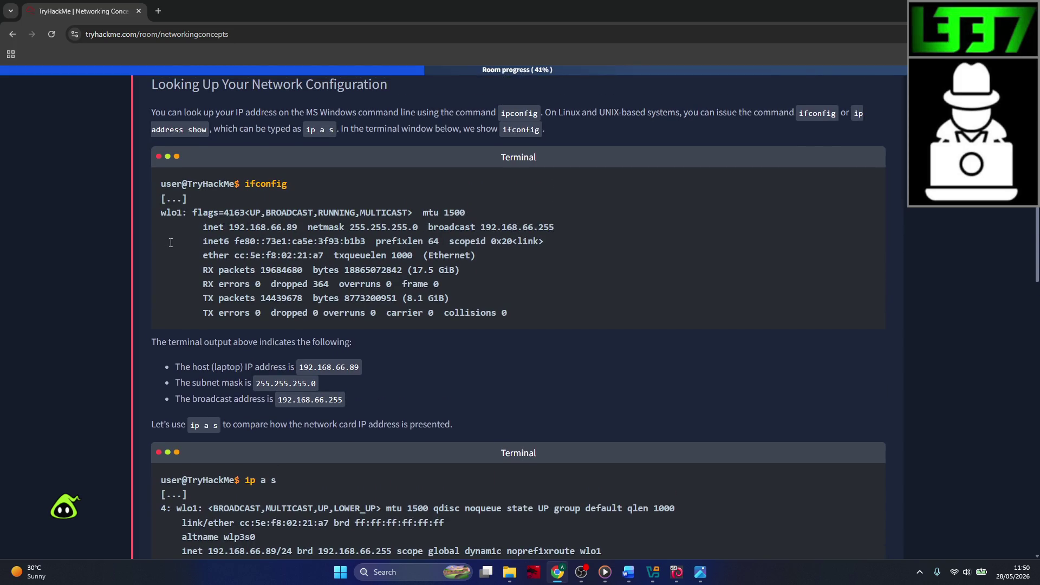
pyautogui.moveTo(239, 186); pyautogui.dragTo(287, 186)
pyautogui.click(293, 186)
pyautogui.click(653, 572)
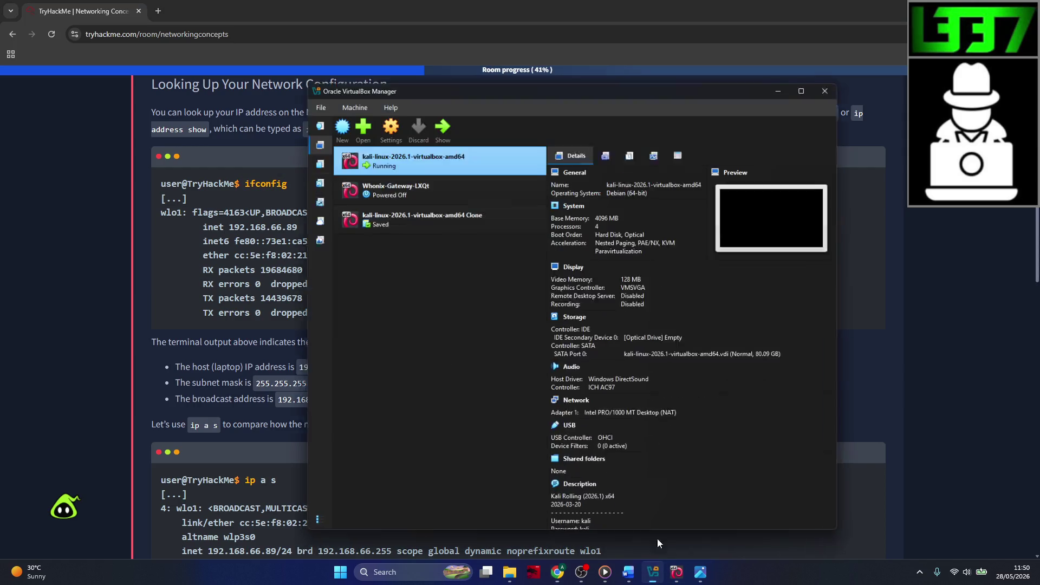
# Bring the running Kali VM forward and unlock it with the account password
pyautogui.click(653, 572)
pyautogui.click(677, 572)
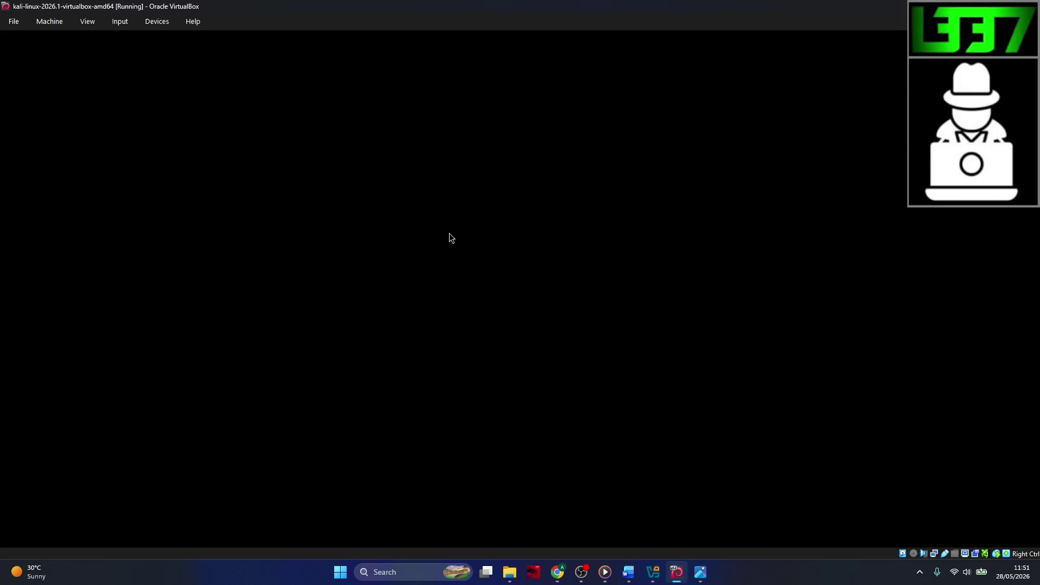
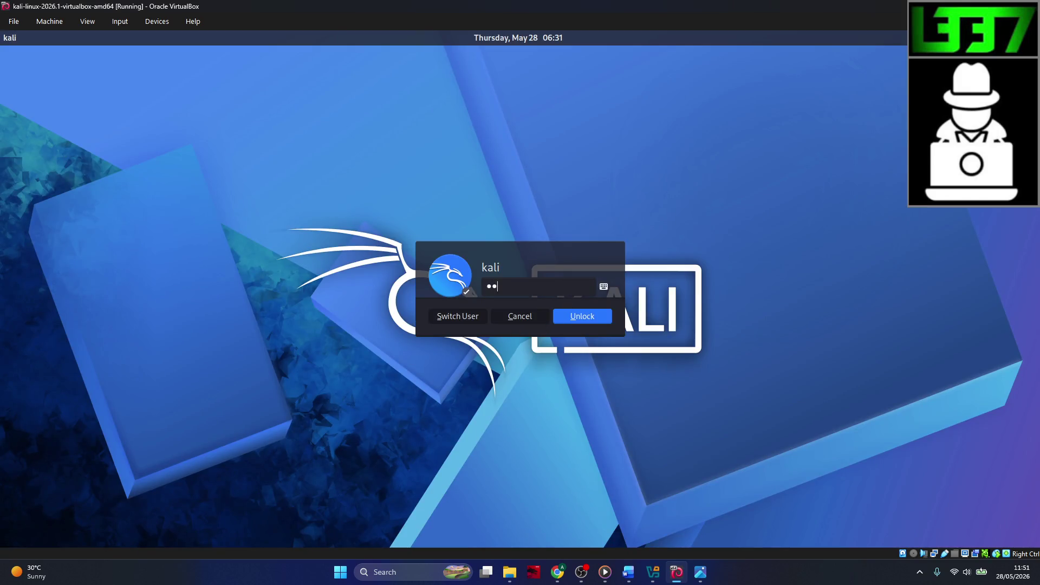
pyautogui.press('Return')
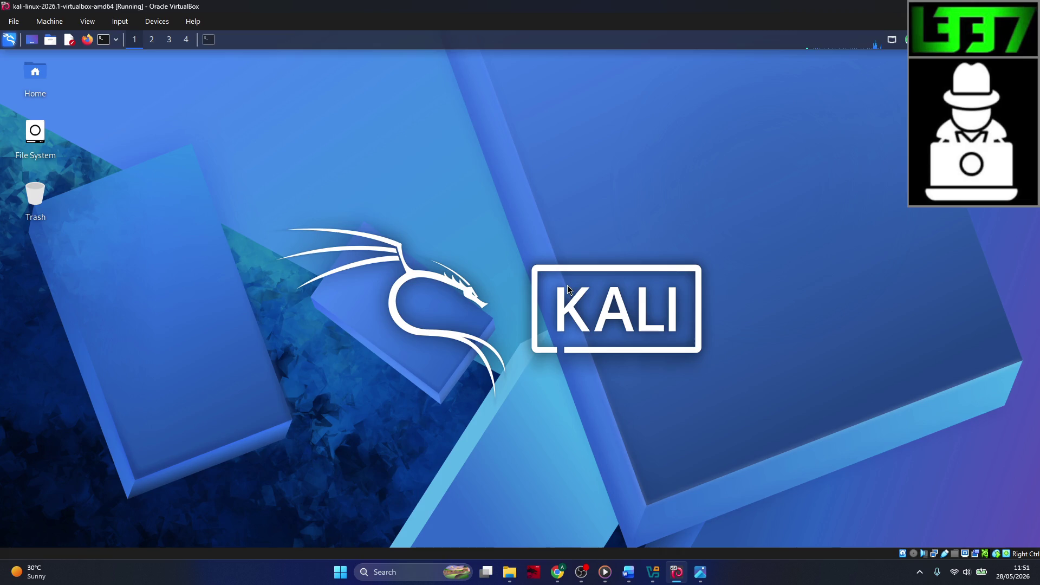
# Run ifconfig in a terminal, note tun0 192.168.236.178/255.255.128.0 and eth0, then return to TryHackMe
pyautogui.hotkey('ctrl', 'alt', 't')
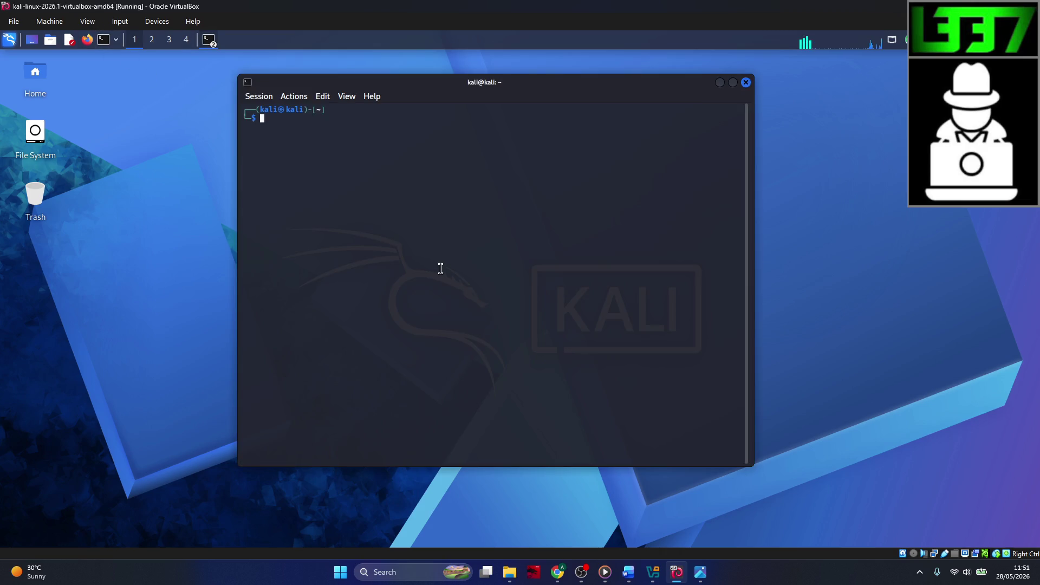
pyautogui.write('ifconfig')
pyautogui.press('Return')
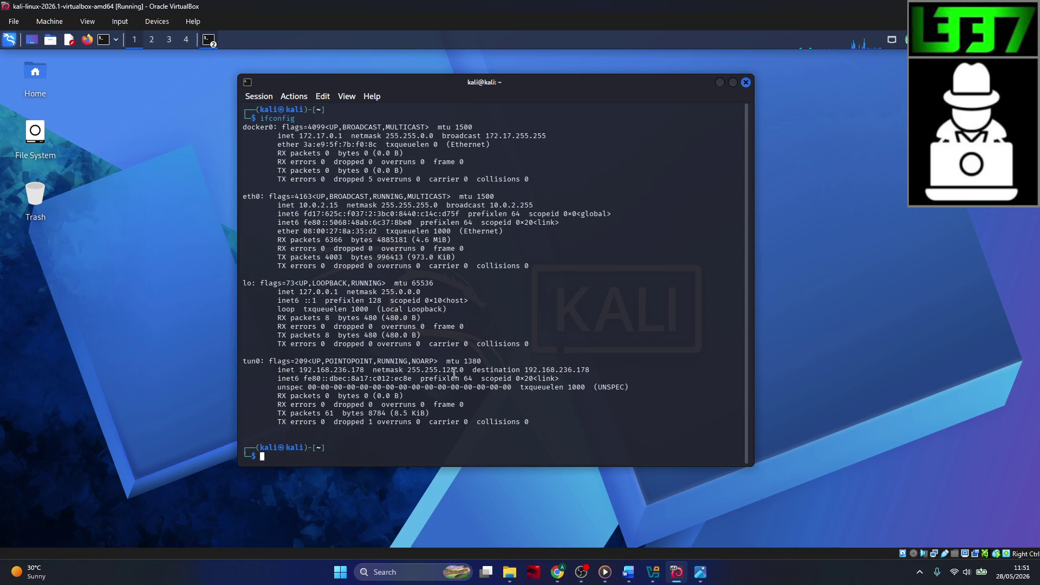
pyautogui.moveTo(466, 370); pyautogui.dragTo(300, 370)
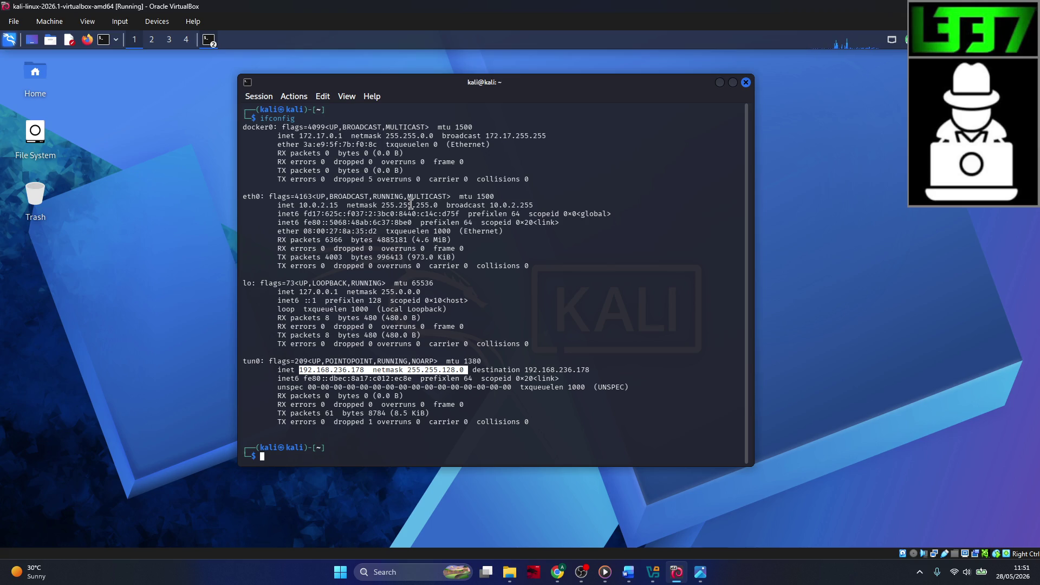
pyautogui.moveTo(439, 205); pyautogui.dragTo(297, 205)
pyautogui.click(411, 233)
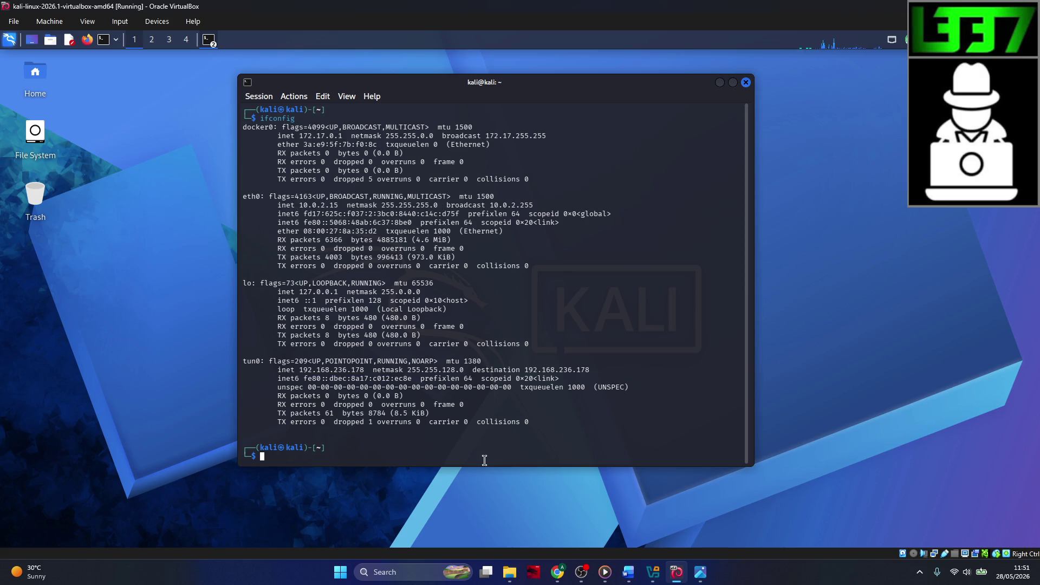
pyautogui.click(746, 83)
pyautogui.click(557, 572)
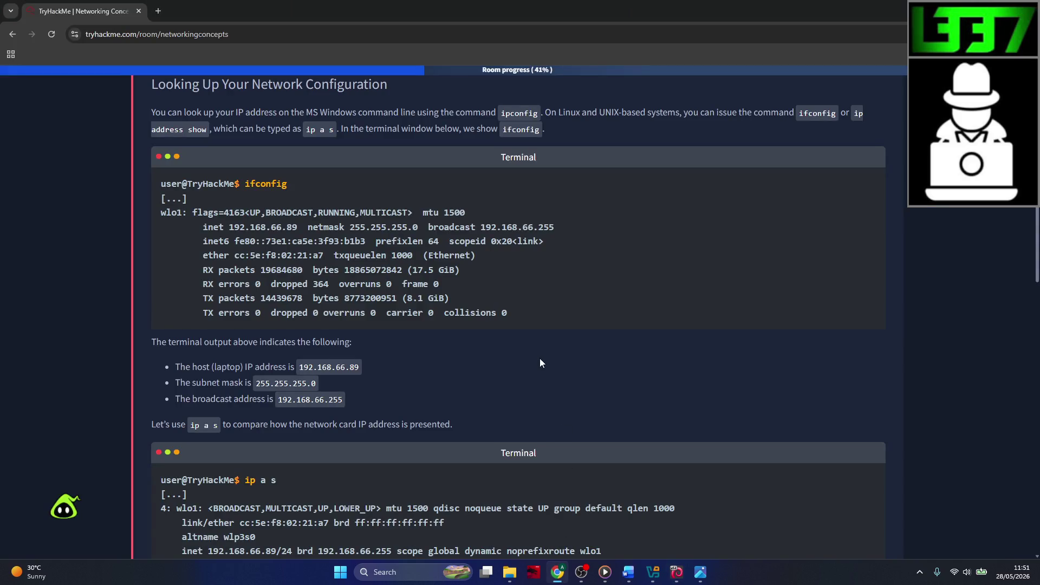
# Highlight the host IP address 192.168.66.89 in the room's ifconfig example
pyautogui.scroll(-2, 378, 292)
pyautogui.scroll(1, 244, 253)
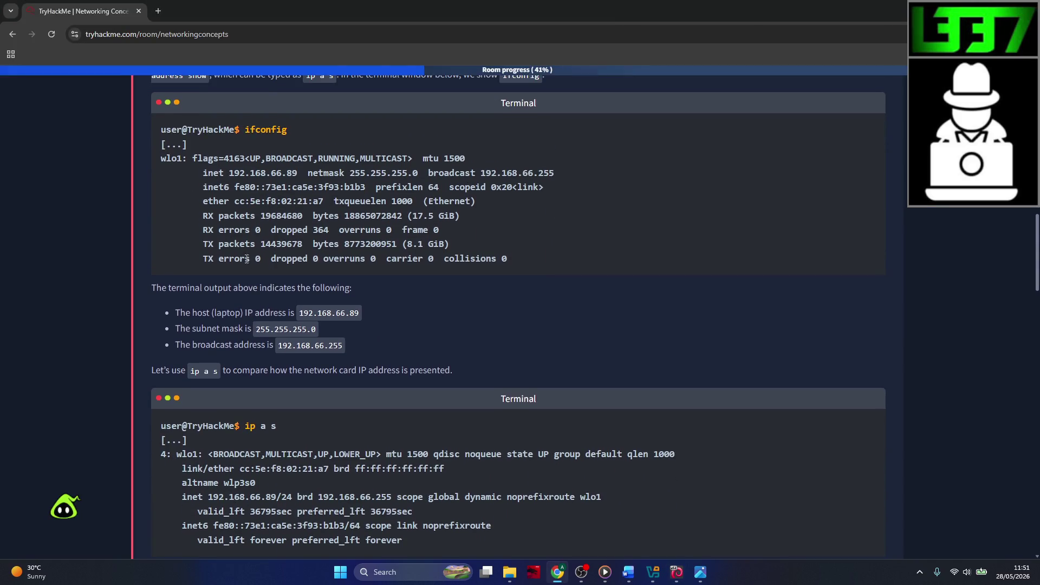
pyautogui.moveTo(255, 313); pyautogui.dragTo(332, 313)
pyautogui.click(331, 313)
pyautogui.moveTo(229, 173); pyautogui.dragTo(300, 172)
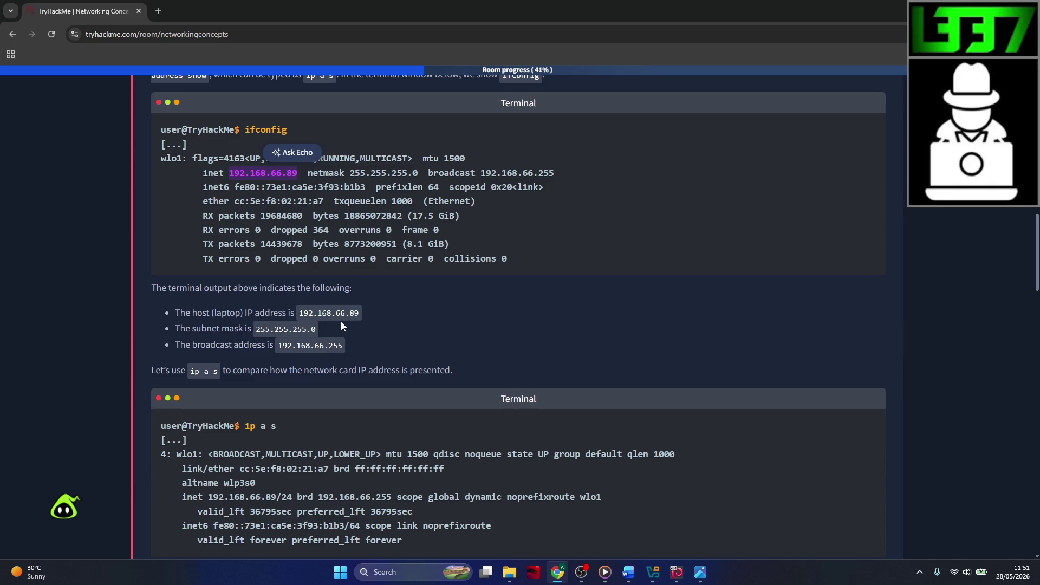
pyautogui.click(311, 322)
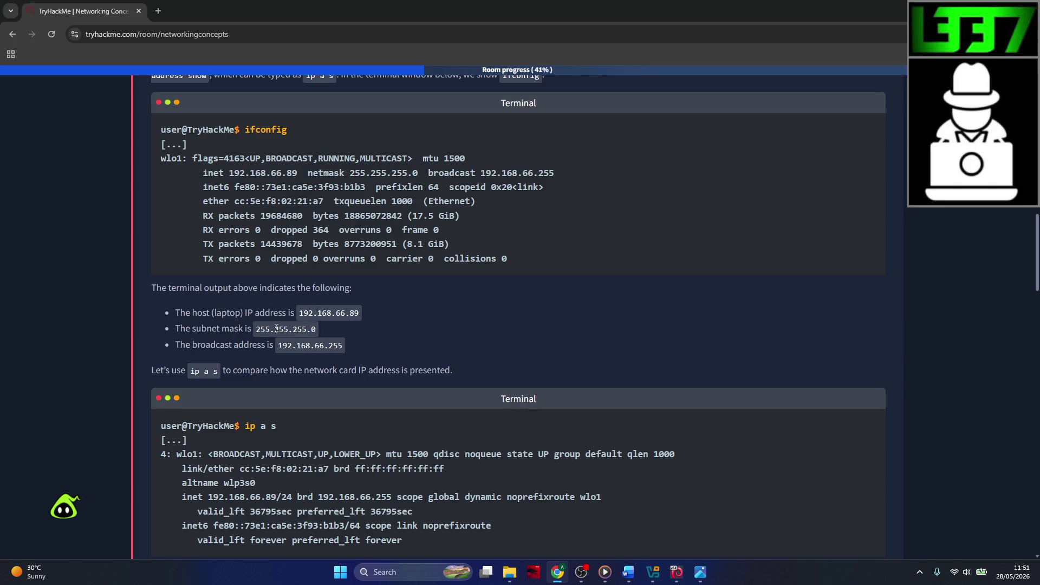
# Scroll through the Private Addresses section, briefly selecting the post office text
pyautogui.scroll(-1, 311, 305)
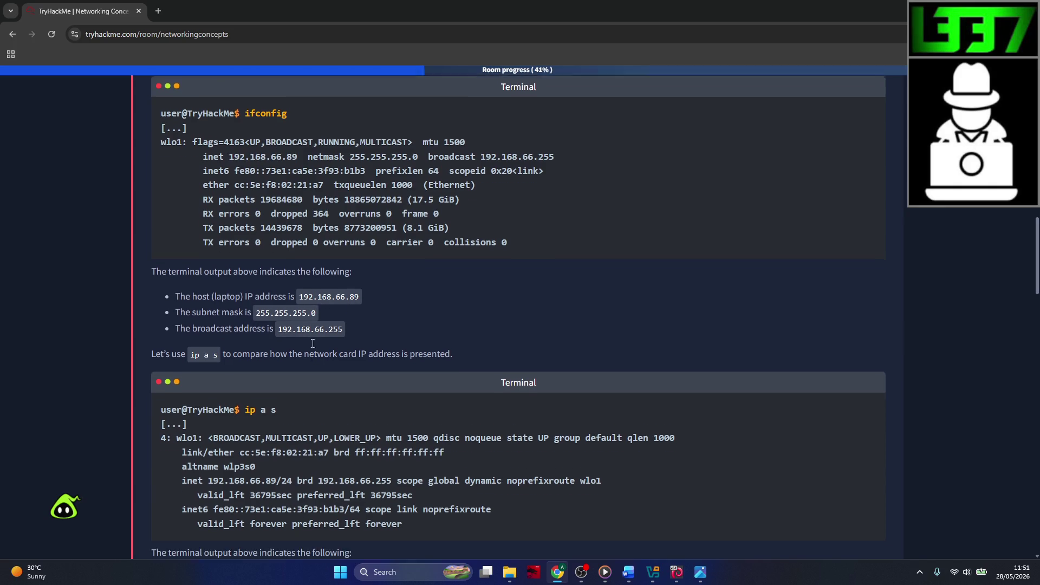
pyautogui.scroll(-1, 312, 304)
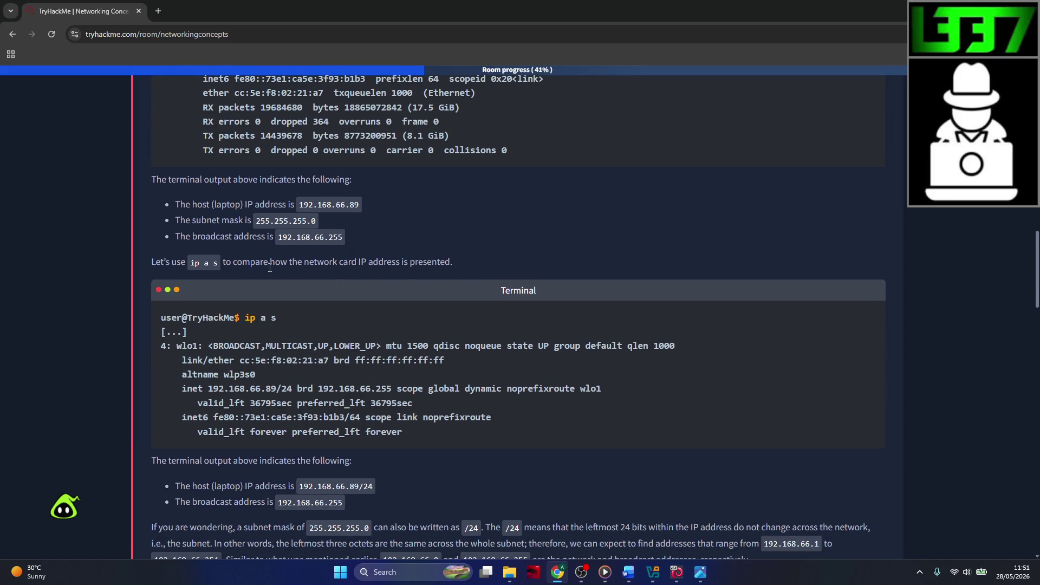
pyautogui.scroll(-4, 287, 268)
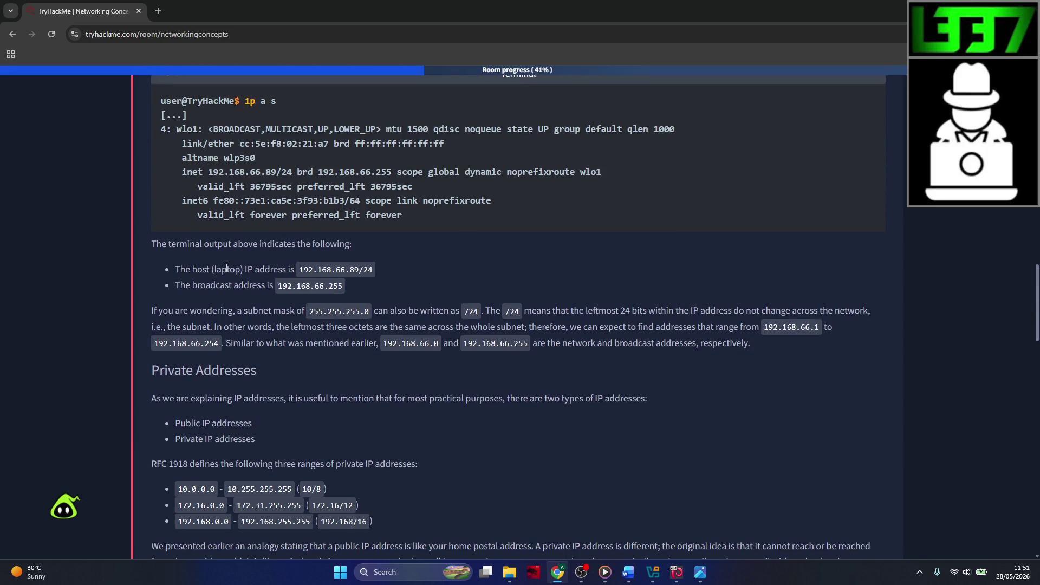
pyautogui.scroll(1, 185, 252)
pyautogui.scroll(-1, 188, 252)
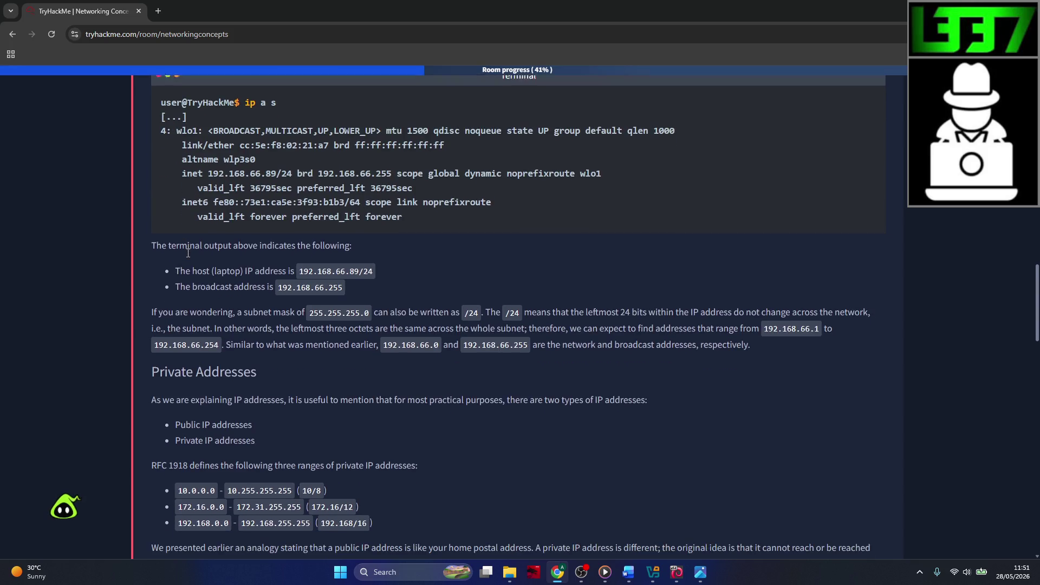
pyautogui.scroll(-1, 271, 273)
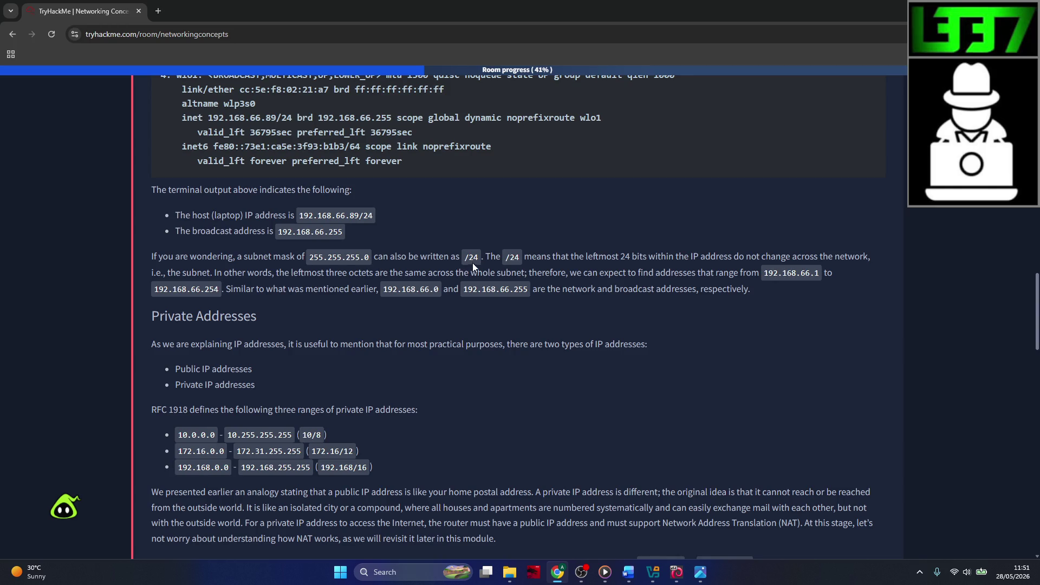
pyautogui.scroll(-2, 468, 266)
pyautogui.scroll(-3, 348, 268)
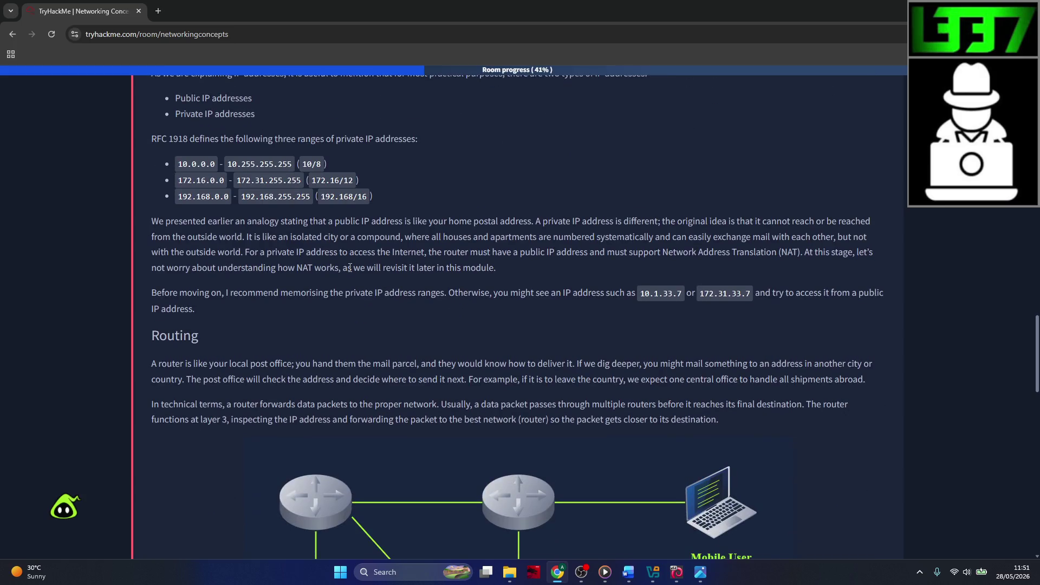
pyautogui.scroll(-1, 319, 275)
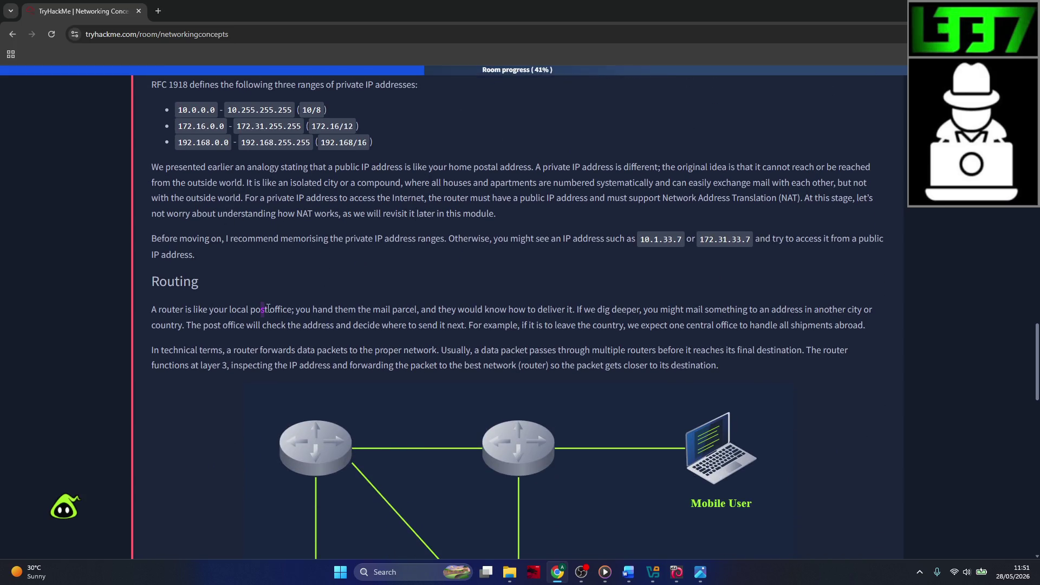
pyautogui.moveTo(266, 307); pyautogui.dragTo(291, 309)
pyautogui.scroll(-1, 337, 250)
pyautogui.scroll(-2, 400, 256)
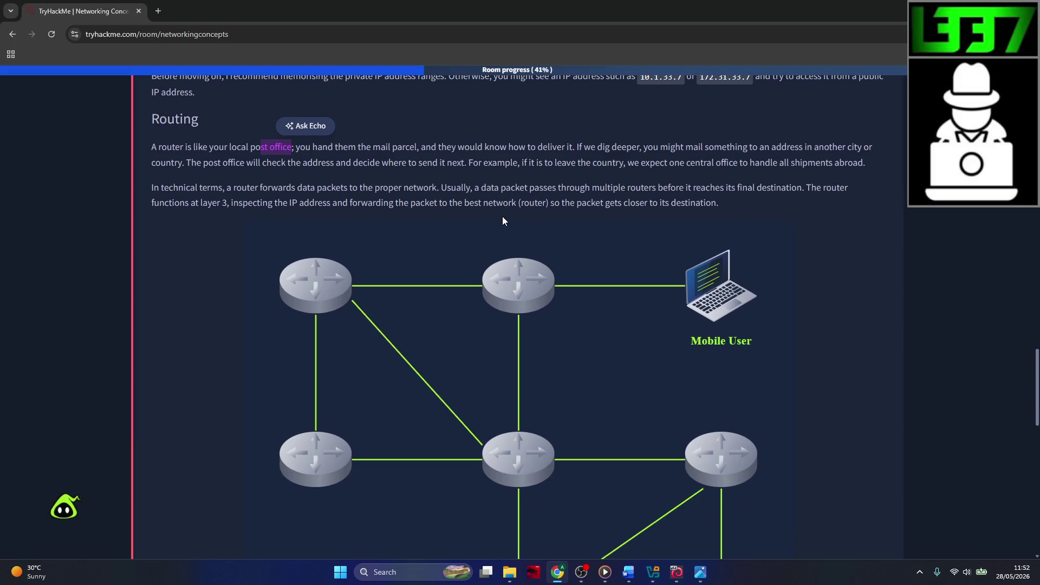
pyautogui.click(262, 143)
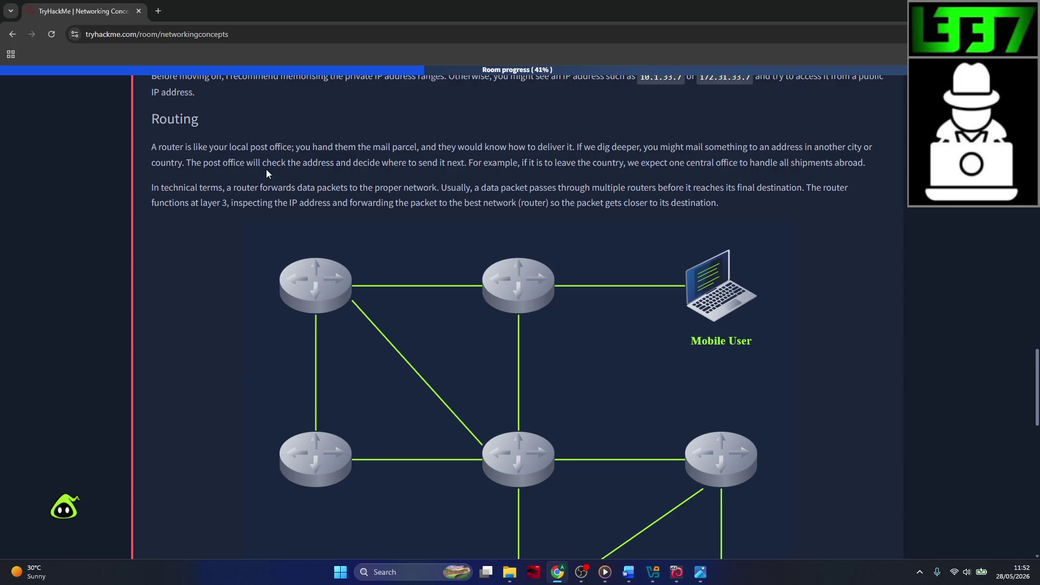
# Read the Routing section, highlighting the sentence about routers inspecting IP addresses
pyautogui.moveTo(254, 188); pyautogui.dragTo(341, 203)
pyautogui.click(337, 193)
pyautogui.moveTo(200, 202); pyautogui.dragTo(582, 202)
pyautogui.scroll(-3, 286, 177)
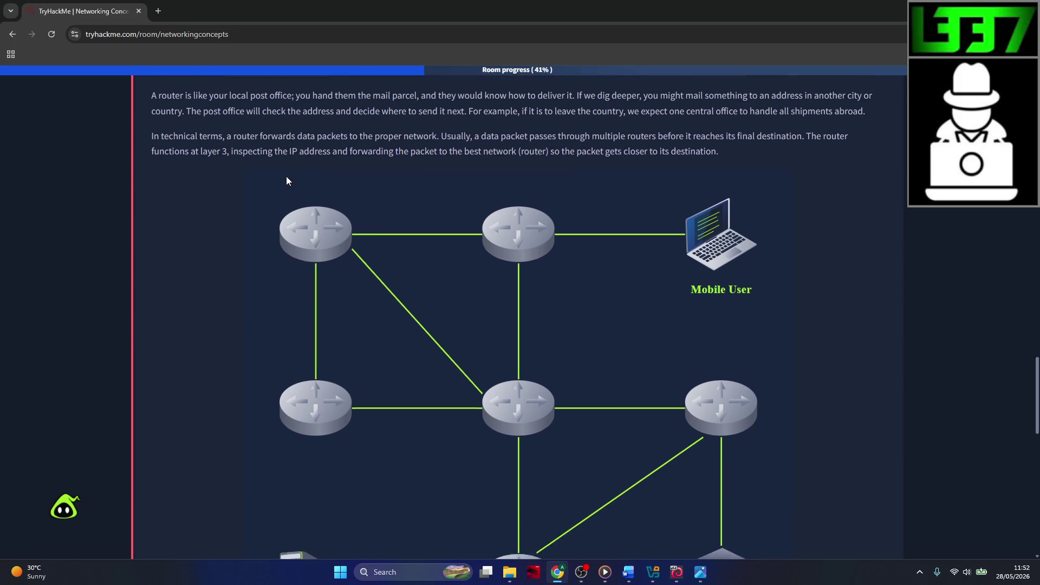
pyautogui.scroll(-6, 286, 176)
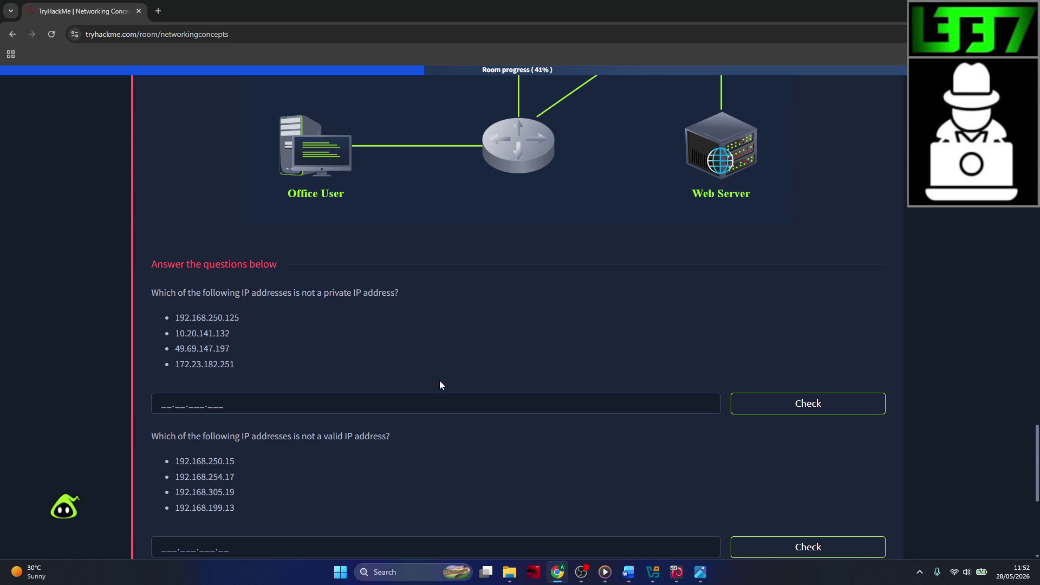
# Minimize the Kali VM window and answer the invalid IP question with 192.168.305.19
pyautogui.moveTo(676, 572)
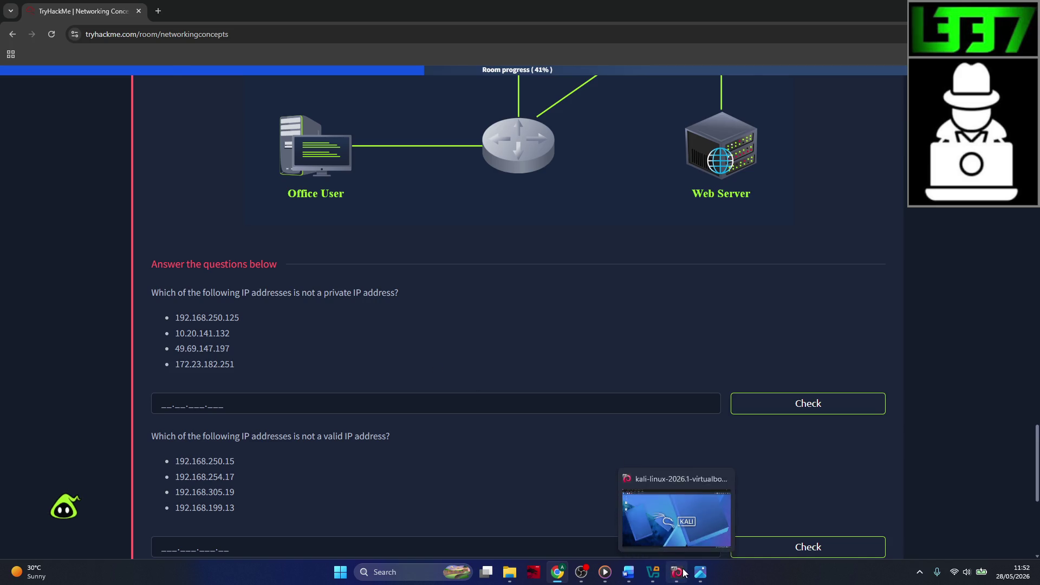
pyautogui.click(668, 528)
pyautogui.click(676, 572)
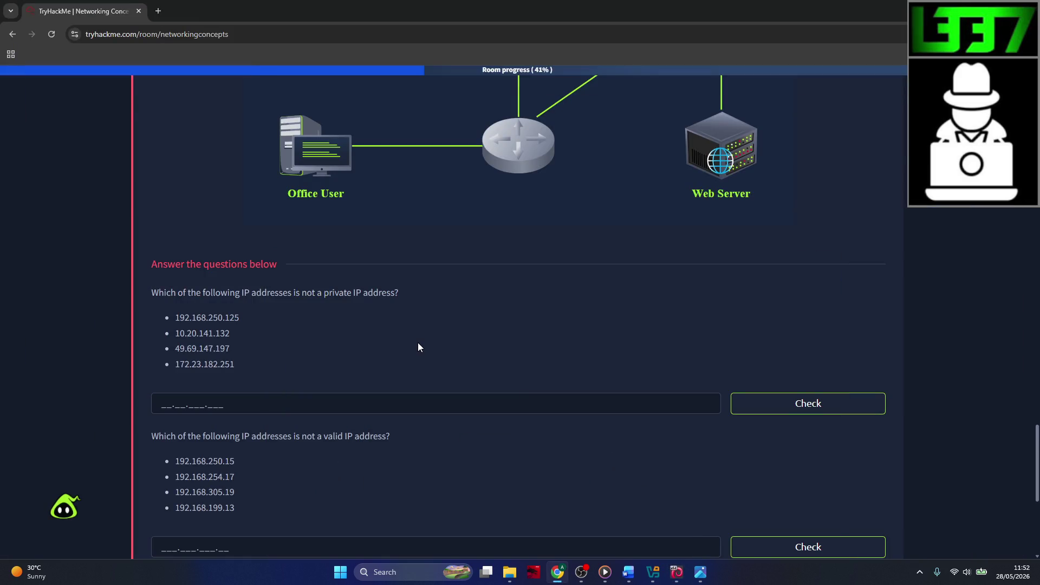
pyautogui.scroll(-1, 417, 347)
pyautogui.click(227, 490)
pyautogui.write('192.168.305.19')
pyautogui.press('Return')
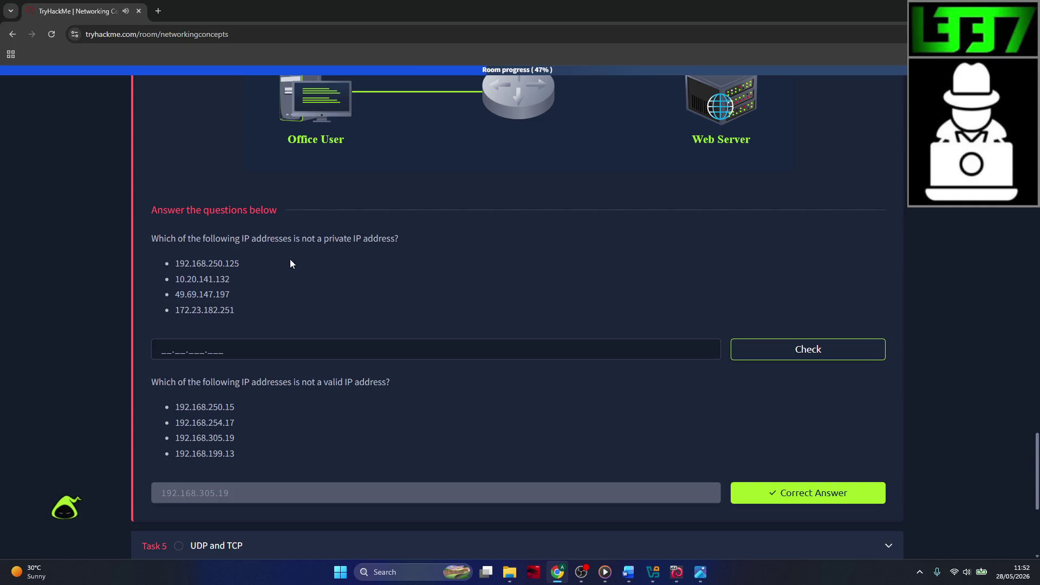
# Answer the non-private IP question with 49.69.147.197, then expand Task 5 UDP and TCP
pyautogui.click(244, 341)
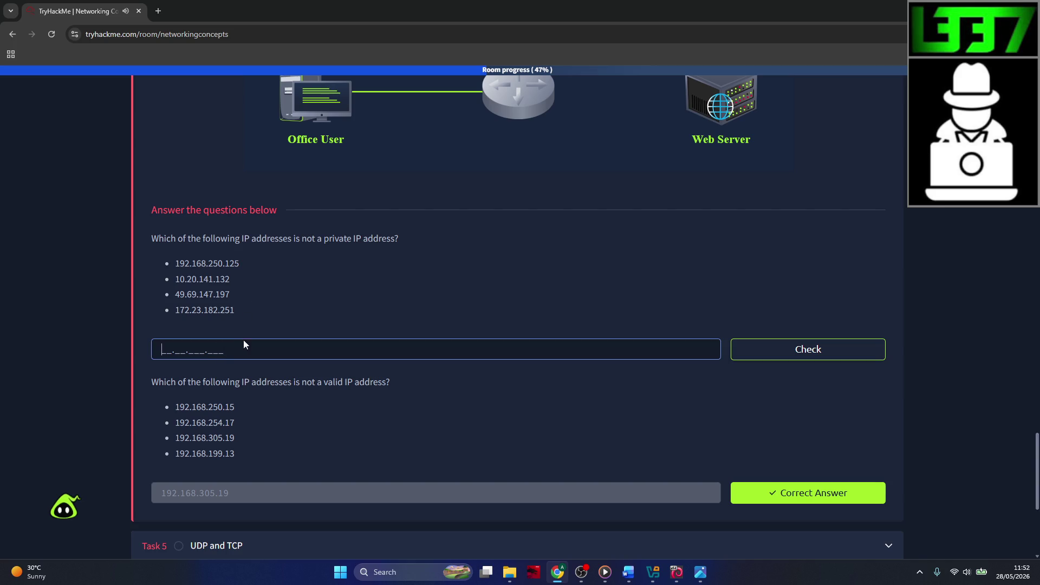
pyautogui.write('49.')
pyautogui.write('69.14')
pyautogui.write('7.197')
pyautogui.press('Return')
pyautogui.scroll(-3, 424, 257)
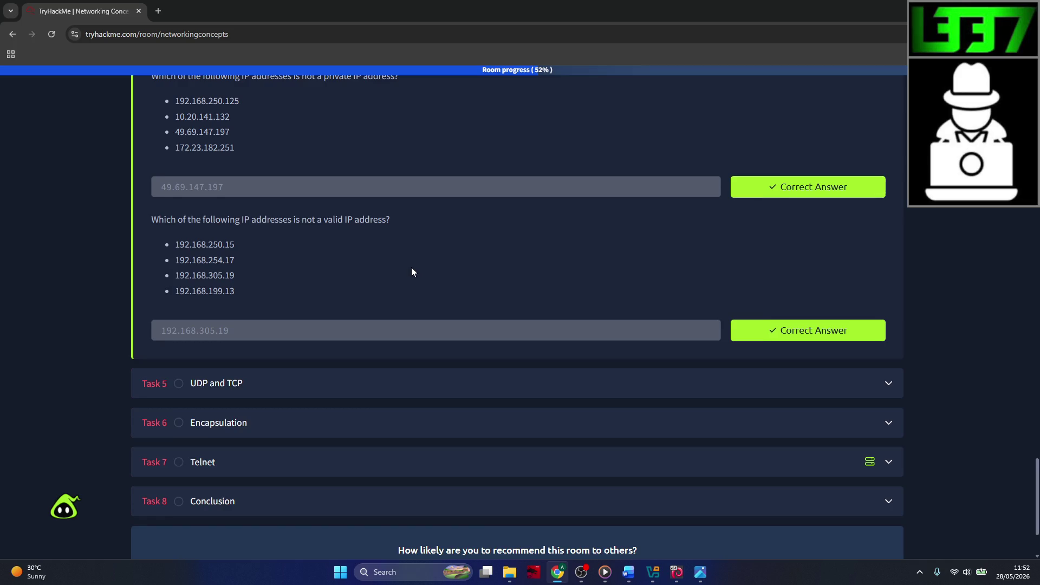
pyautogui.scroll(-1, 411, 267)
pyautogui.click(370, 339)
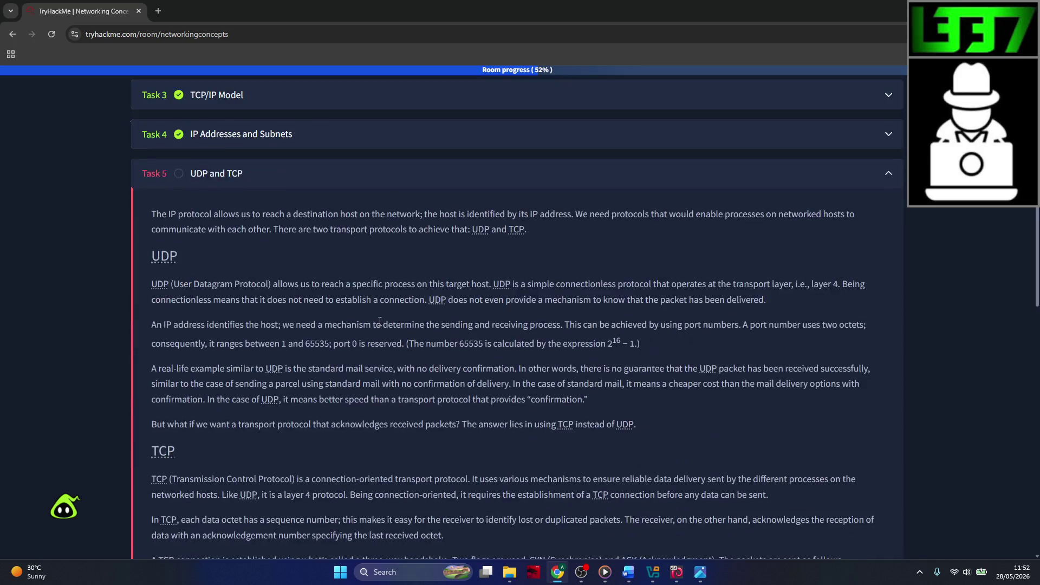
# Read Task 5's introduction on destinations, enabling processes and the two transport protocols
pyautogui.moveTo(269, 174); pyautogui.dragTo(309, 175)
pyautogui.click(338, 176)
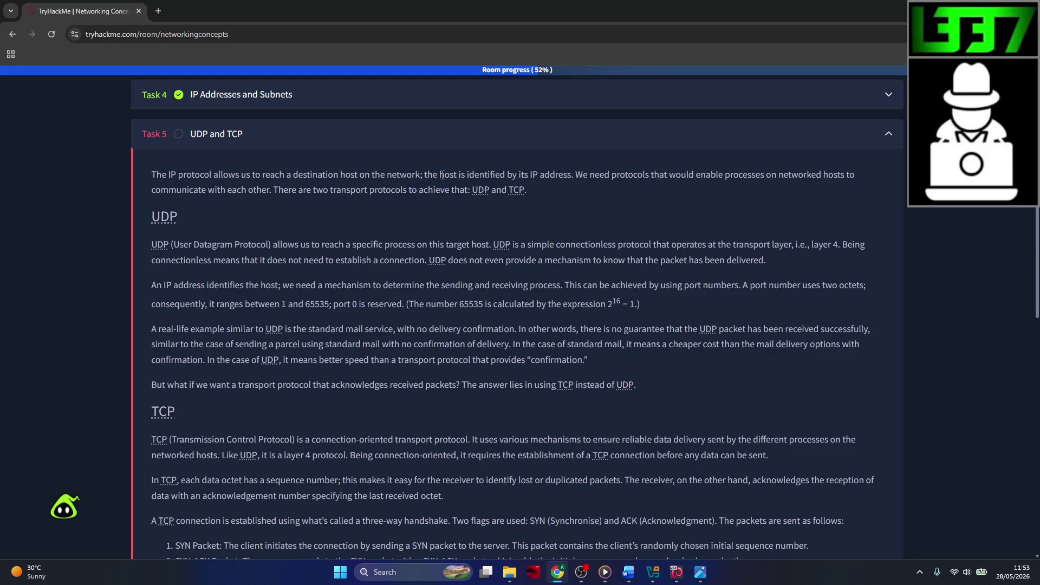
pyautogui.moveTo(669, 175); pyautogui.dragTo(774, 178)
pyautogui.click(229, 192)
pyautogui.moveTo(303, 190); pyautogui.dragTo(460, 190)
pyautogui.click(460, 191)
pyautogui.scroll(-1, 260, 233)
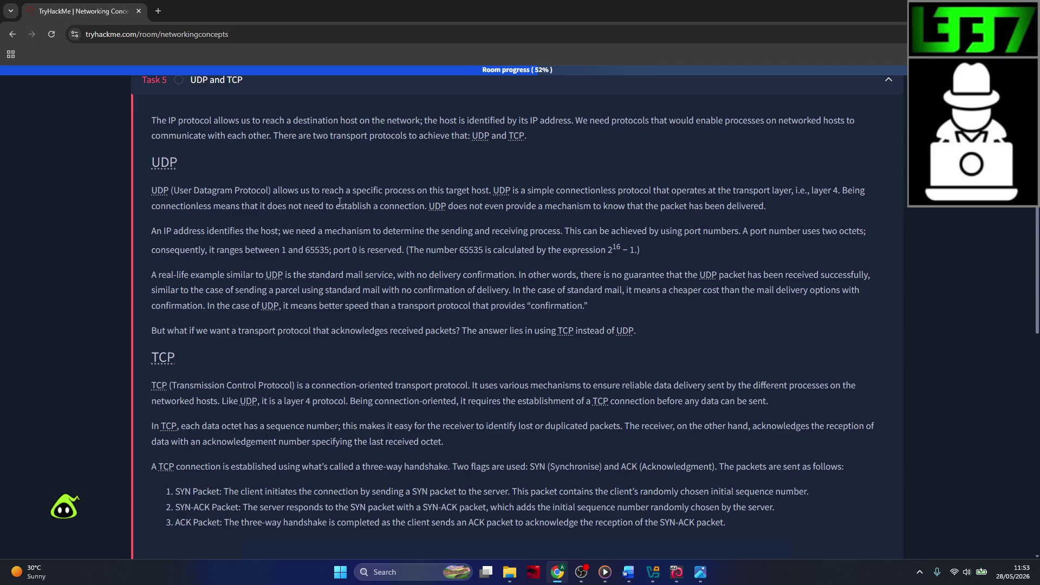
# Read the UDP section on delivery without confirmation and port numbers 1 to 65535
pyautogui.moveTo(495, 209); pyautogui.dragTo(583, 209)
pyautogui.click(583, 208)
pyautogui.moveTo(469, 210); pyautogui.dragTo(751, 210)
pyautogui.click(540, 219)
pyautogui.moveTo(689, 231); pyautogui.dragTo(824, 230)
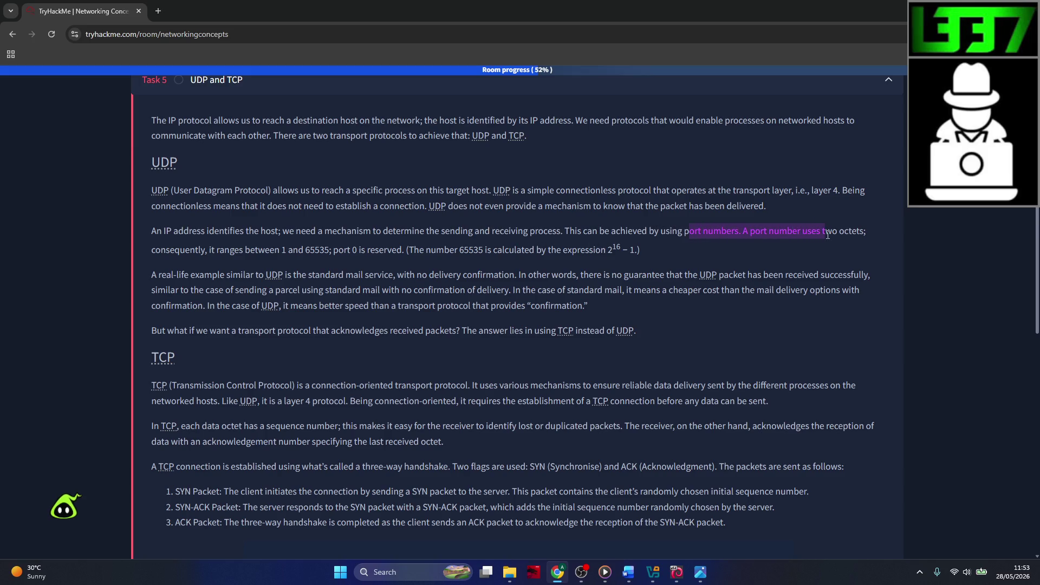
pyautogui.moveTo(208, 249); pyautogui.dragTo(303, 249)
pyautogui.moveTo(344, 249); pyautogui.dragTo(347, 255)
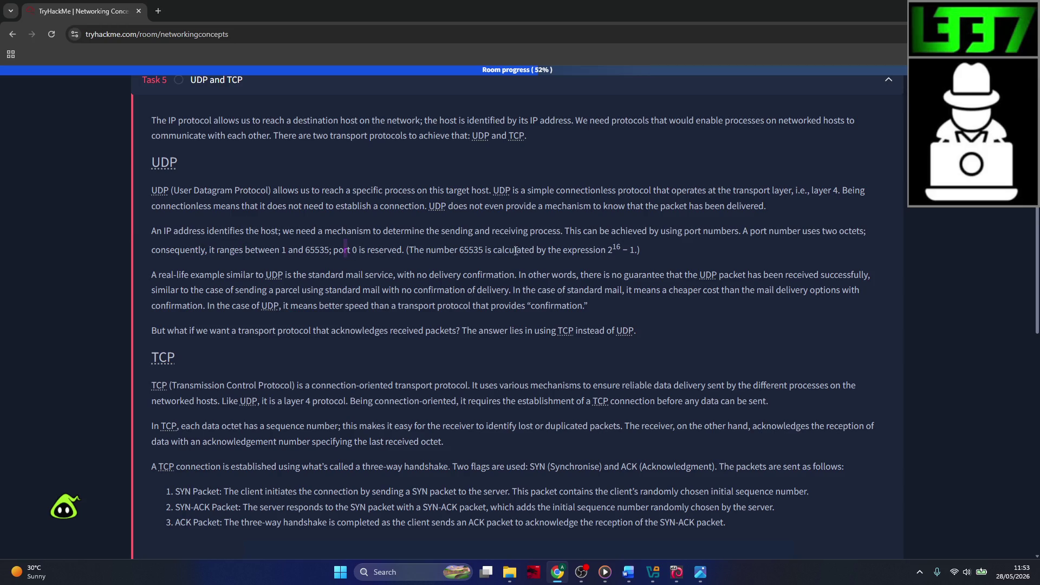
pyautogui.scroll(-1, 353, 270)
pyautogui.moveTo(255, 221); pyautogui.dragTo(394, 231)
pyautogui.click(428, 221)
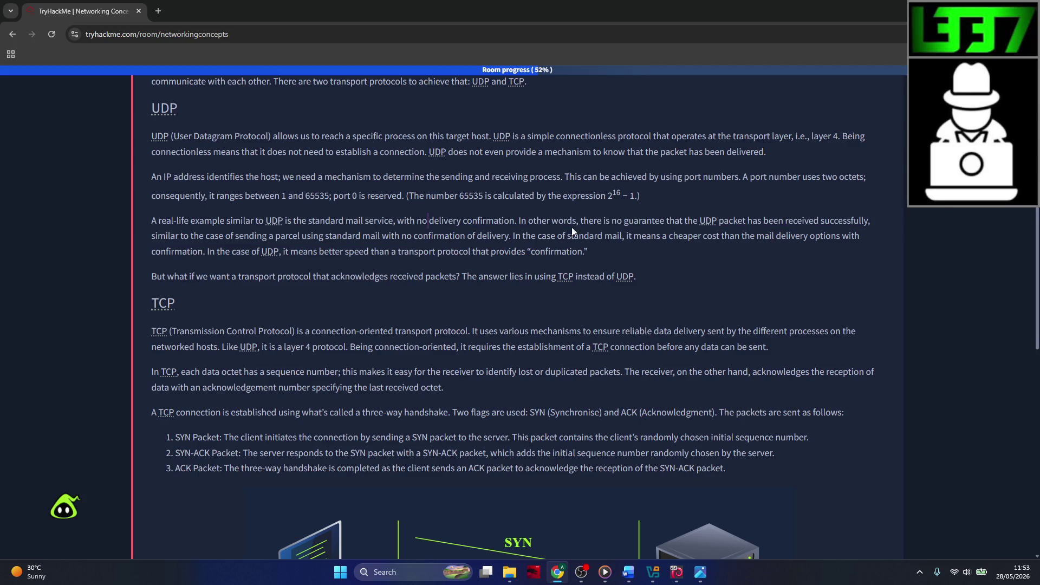
# Read the mail comparison and TCP definition, continuing past the SYN handshake list
pyautogui.scroll(-1, 305, 236)
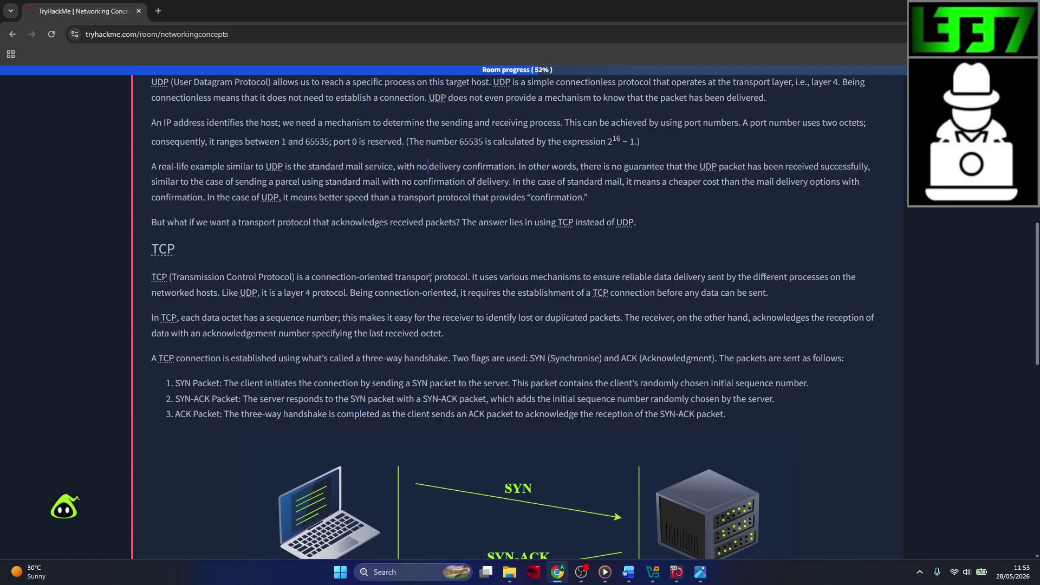
pyautogui.moveTo(583, 182); pyautogui.dragTo(746, 181)
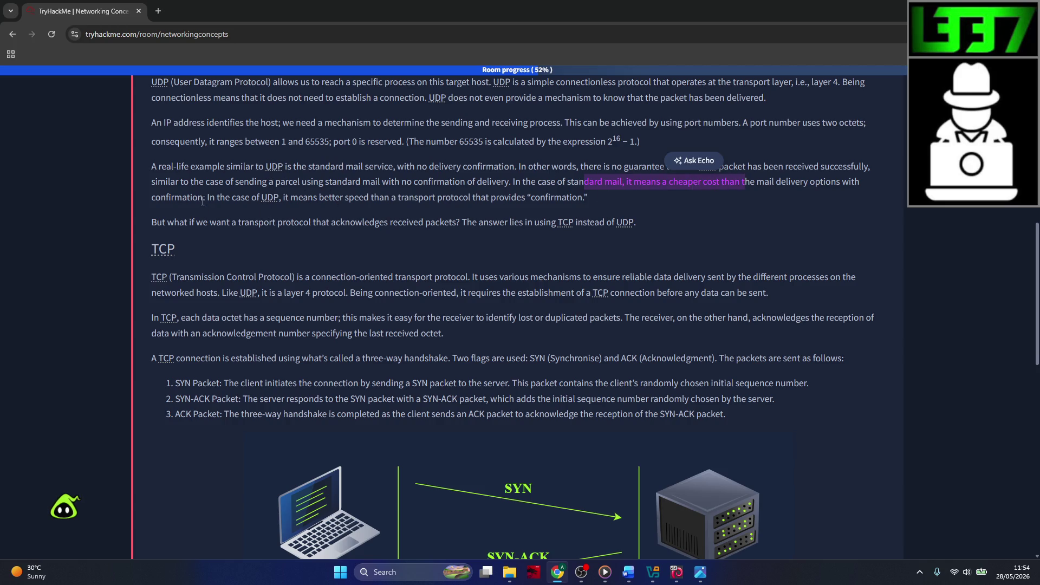
pyautogui.moveTo(216, 222); pyautogui.dragTo(430, 222)
pyautogui.scroll(-2, 320, 203)
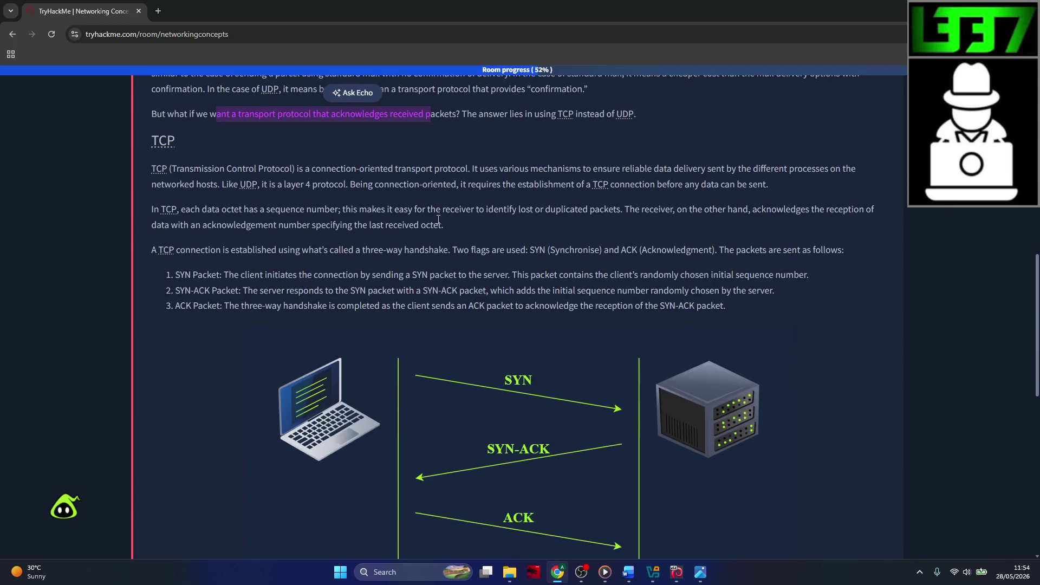
pyautogui.moveTo(215, 168)
pyautogui.mouseDown()
pyautogui.moveTo(725, 172)
pyautogui.moveTo(259, 202)
pyautogui.moveTo(298, 186)
pyautogui.mouseUp()
pyautogui.click(335, 188)
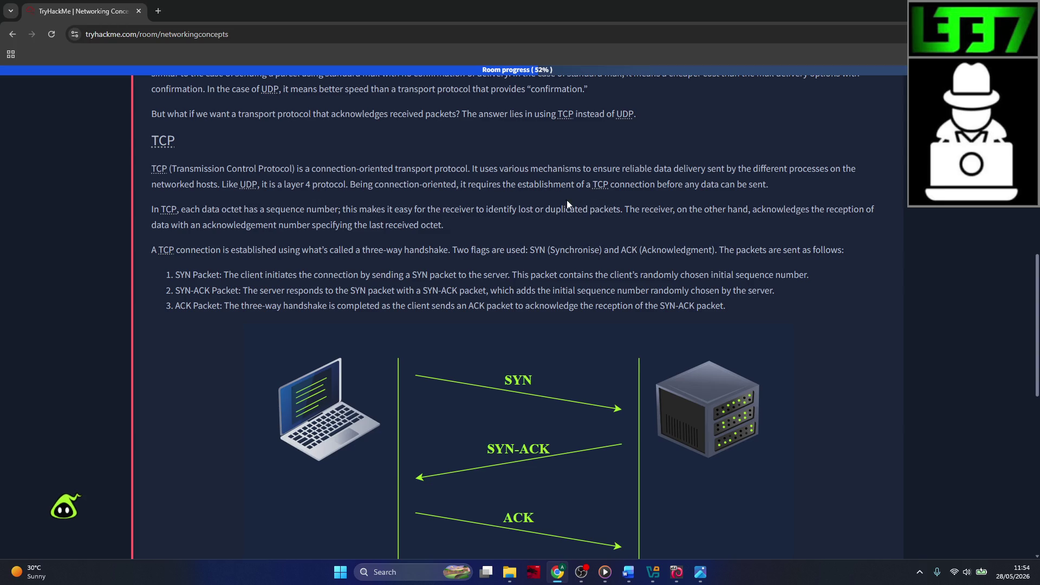
pyautogui.scroll(-1, 513, 330)
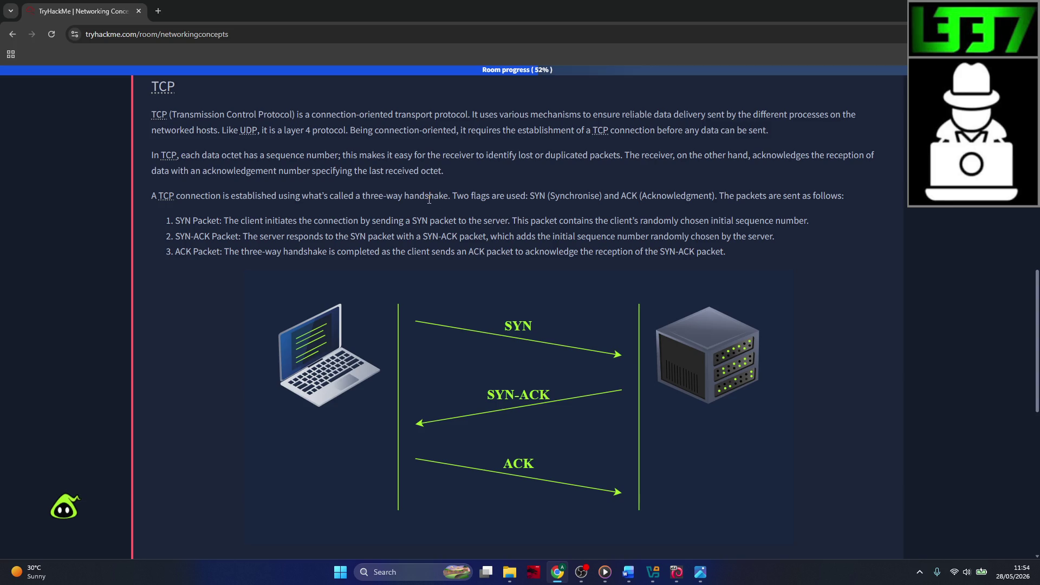
pyautogui.scroll(-1, 381, 195)
pyautogui.moveTo(187, 170); pyautogui.dragTo(211, 168)
pyautogui.click(234, 182)
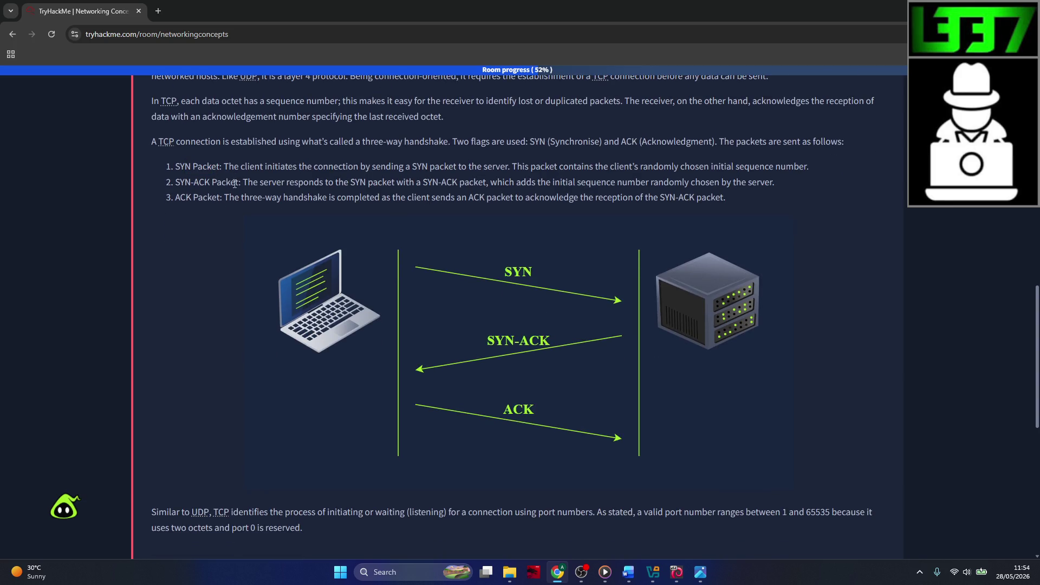
pyautogui.scroll(4, 374, 195)
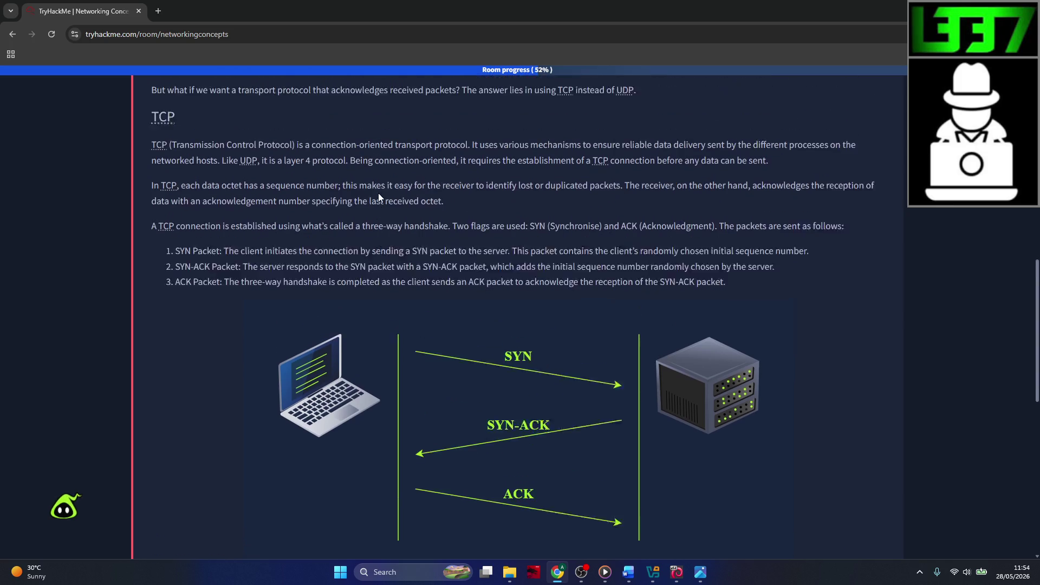
pyautogui.scroll(-4, 378, 195)
pyautogui.scroll(-3, 378, 195)
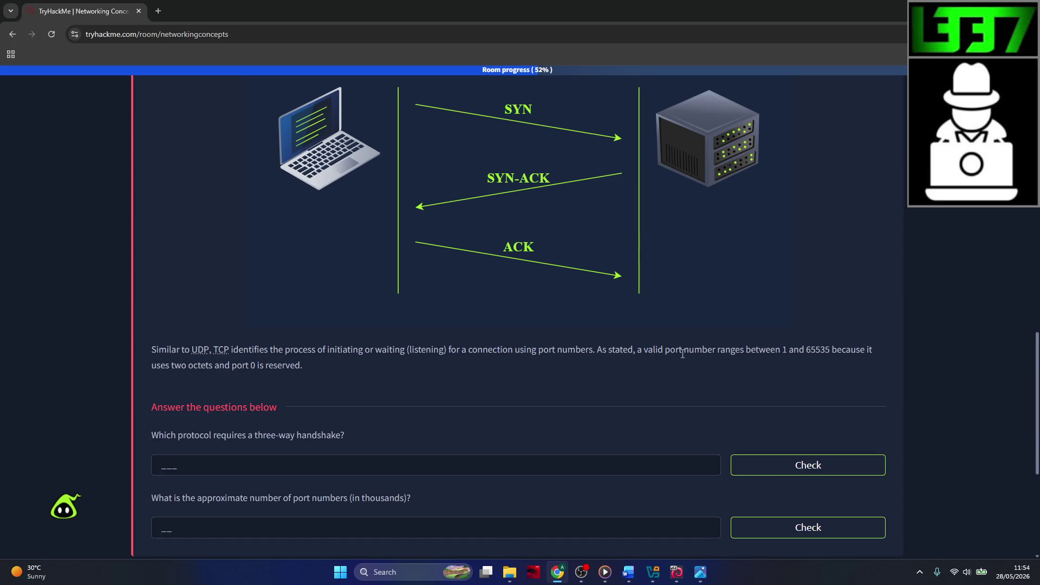
# Answer the three-way handshake question with TCP
pyautogui.scroll(-2, 301, 333)
pyautogui.click(226, 353)
pyautogui.write('TCP')
pyautogui.press('Return')
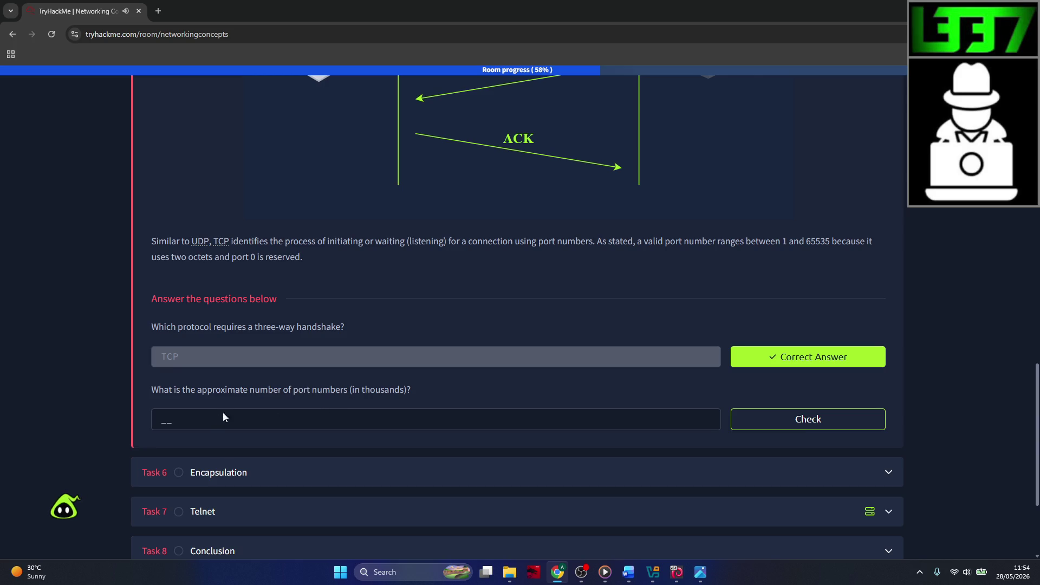
# Find the 65535 port range in the UDP text and enter 65 in the port-number field
pyautogui.click(283, 416)
pyautogui.scroll(15, 302, 404)
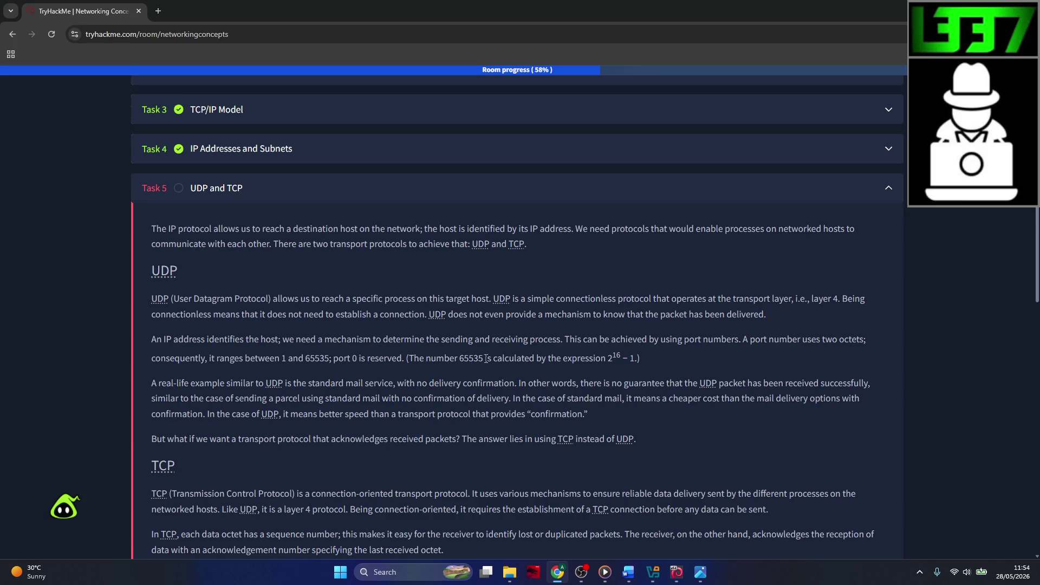
pyautogui.scroll(-1, 486, 358)
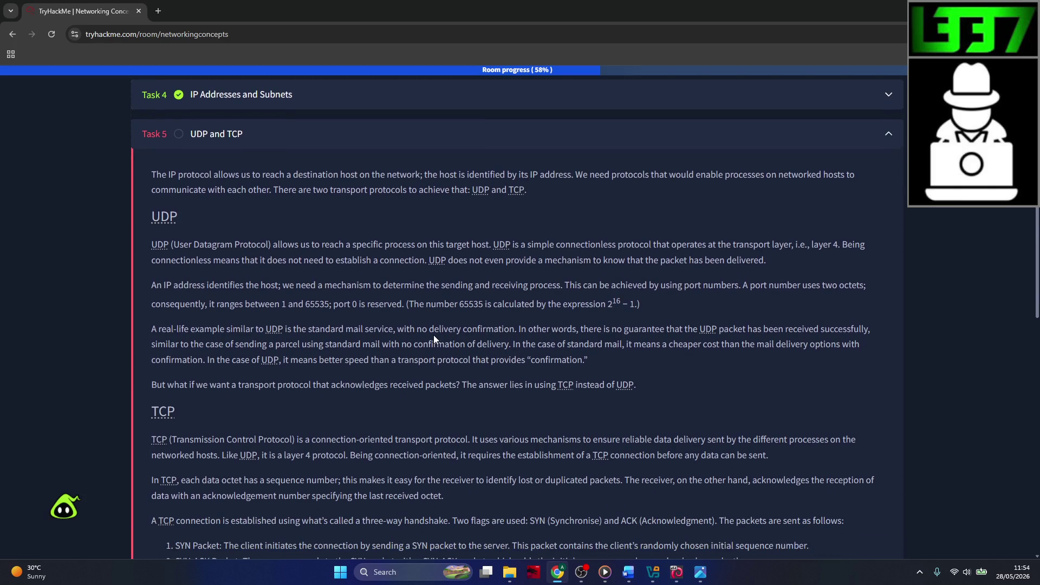
pyautogui.doubleClick(319, 304)
pyautogui.scroll(-10, 399, 312)
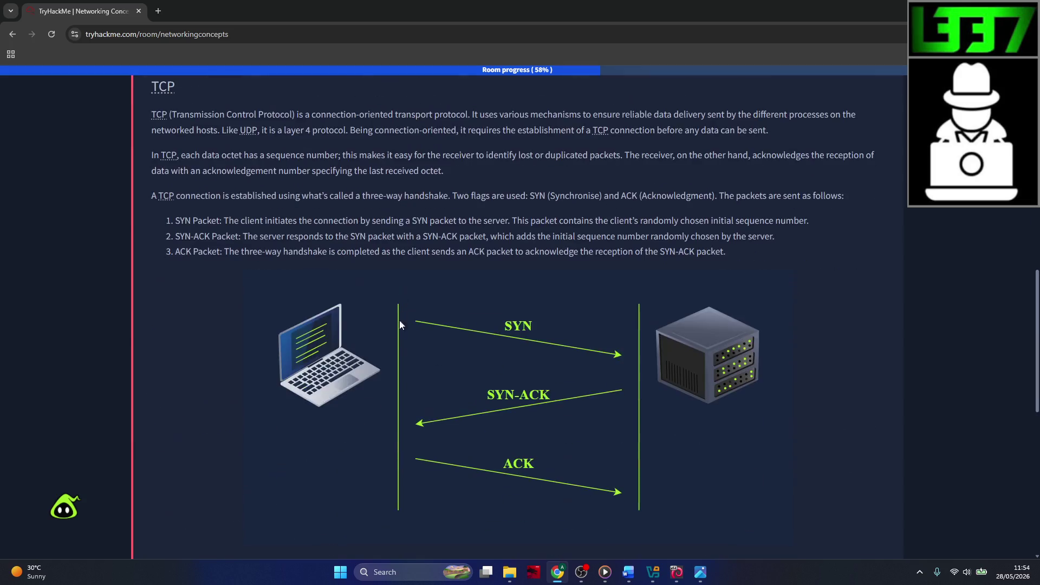
pyautogui.scroll(-4, 348, 366)
pyautogui.click(320, 317)
pyautogui.write('65')
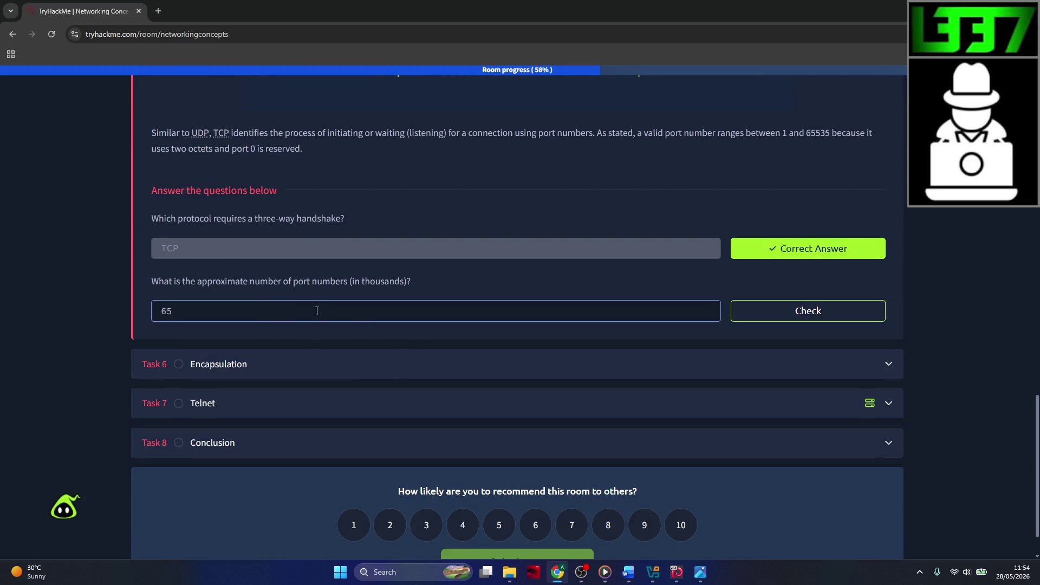
pyautogui.scroll(8, 584, 390)
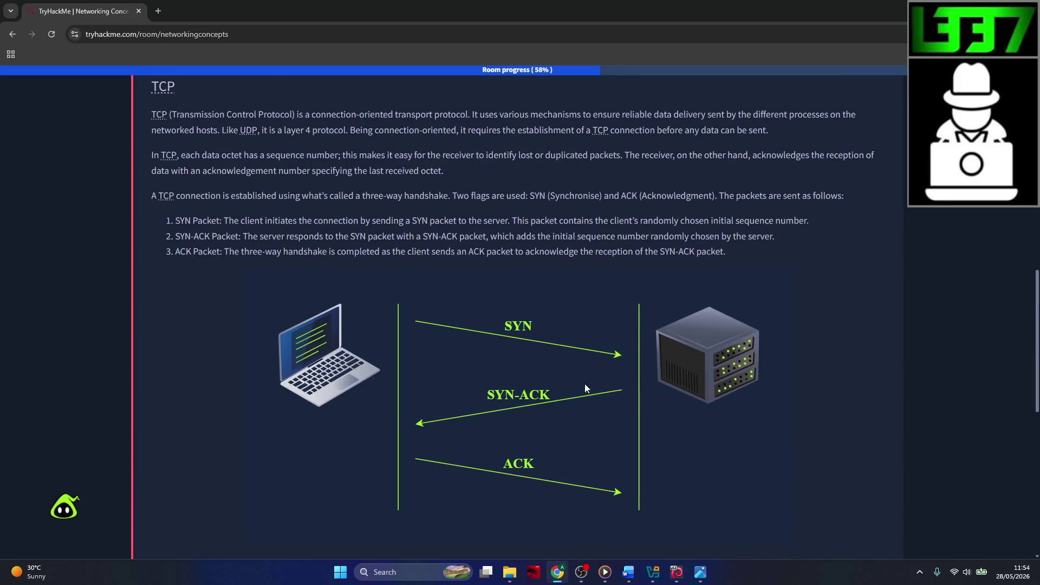
pyautogui.scroll(2, 507, 291)
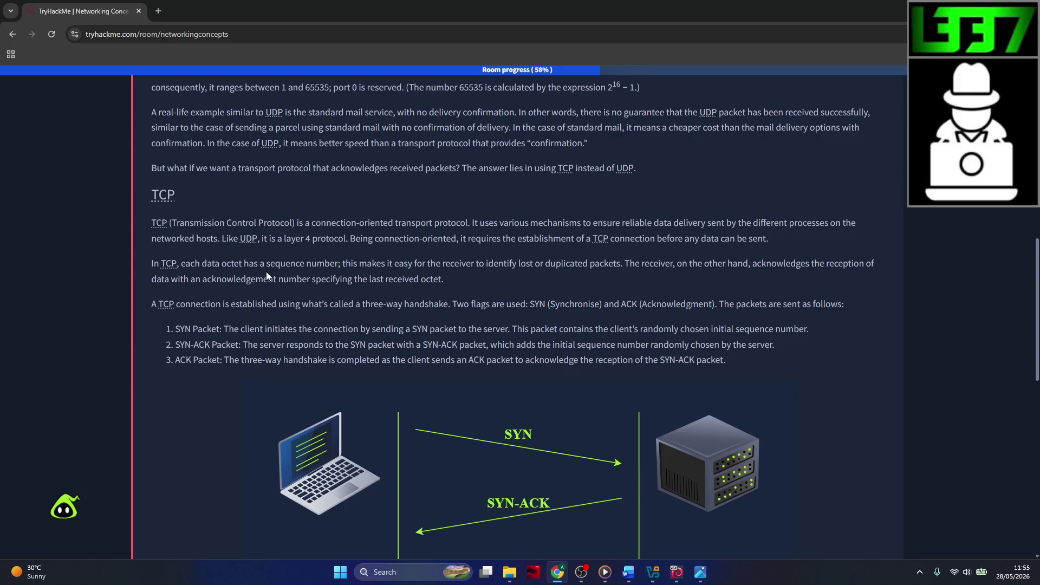
pyautogui.scroll(3, 287, 237)
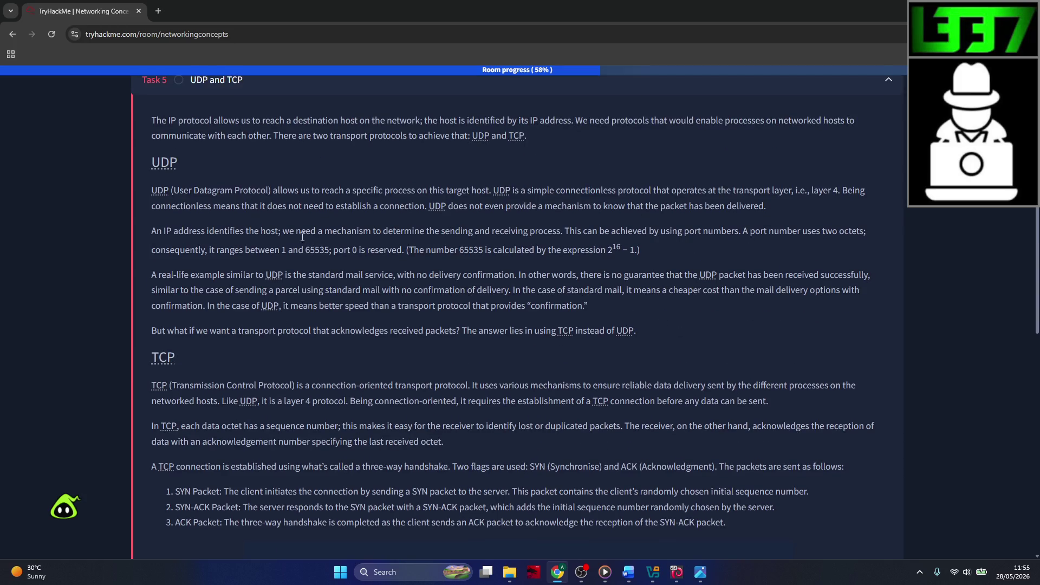
# Reread the line about port numbers in the UDP section
pyautogui.moveTo(260, 230); pyautogui.dragTo(662, 230)
pyautogui.click(710, 231)
pyautogui.moveTo(778, 231); pyautogui.dragTo(804, 231)
pyautogui.click(206, 248)
pyautogui.scroll(-5, 261, 314)
pyautogui.scroll(-7, 262, 314)
# Submit 21 as the port-count answer, which is rejected, and clear it
pyautogui.click(213, 366)
pyautogui.write('21')
pyautogui.click(793, 366)
pyautogui.doubleClick(369, 365)
pyautogui.press('BackSpace')
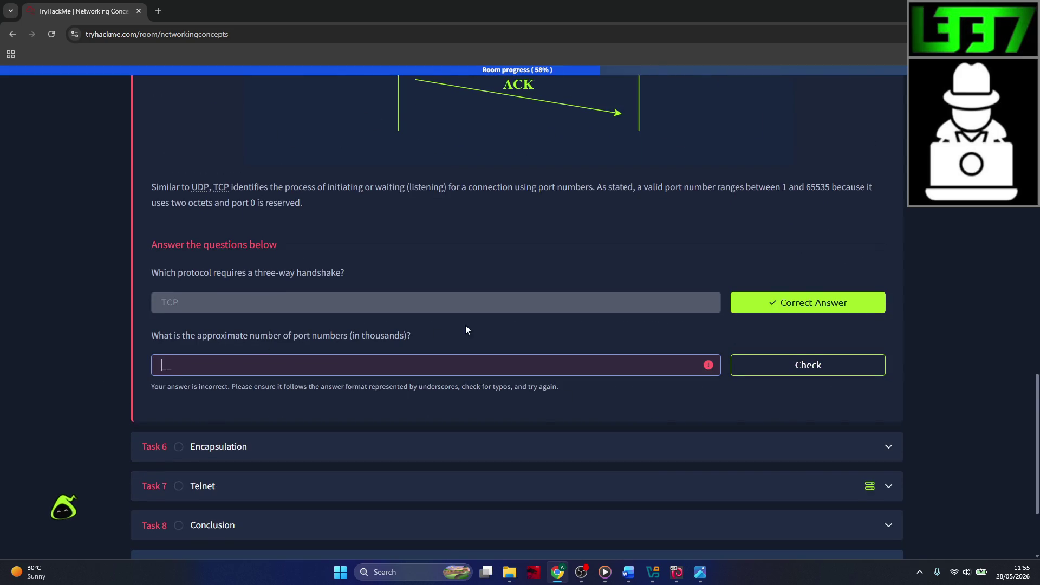
# Select the port-number question text to copy it
pyautogui.scroll(3, 362, 324)
pyautogui.scroll(-2, 364, 329)
pyautogui.click(280, 420)
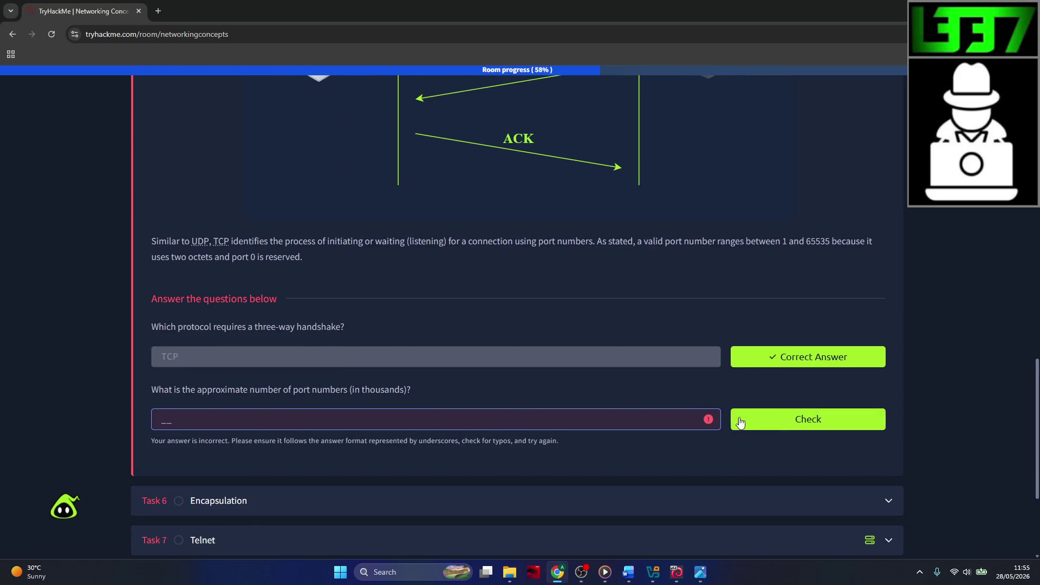
pyautogui.moveTo(412, 390); pyautogui.dragTo(151, 390)
pyautogui.hotkey('ctrl', 'c')
# Ask Google Gemini the pasted port-number question with a '(2 digit answer)' hint
pyautogui.hotkey('ctrl', 't')
pyautogui.write('gemini')
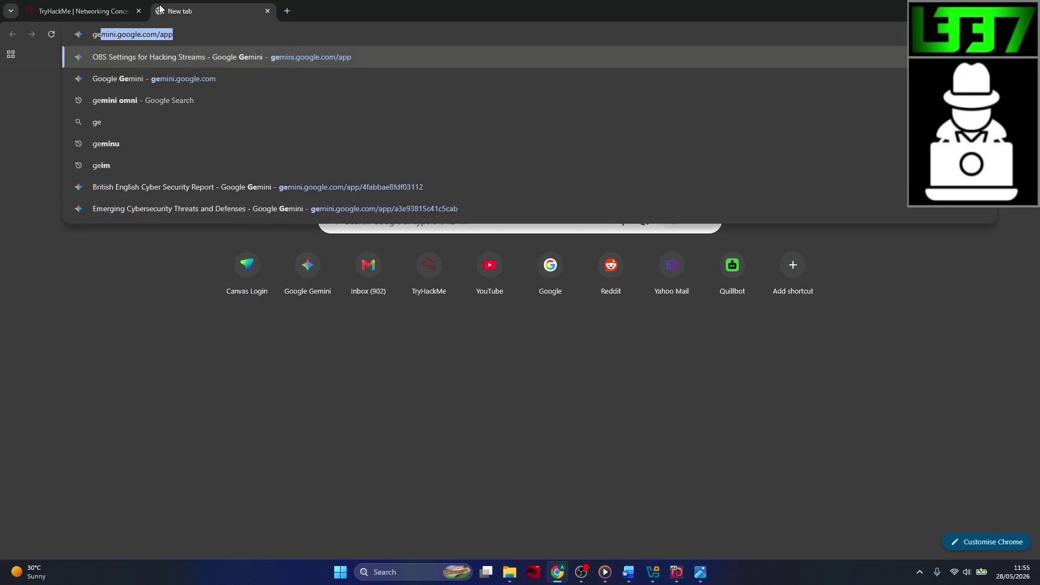
pyautogui.press('Return')
pyautogui.hotkey('ctrl', 'v')
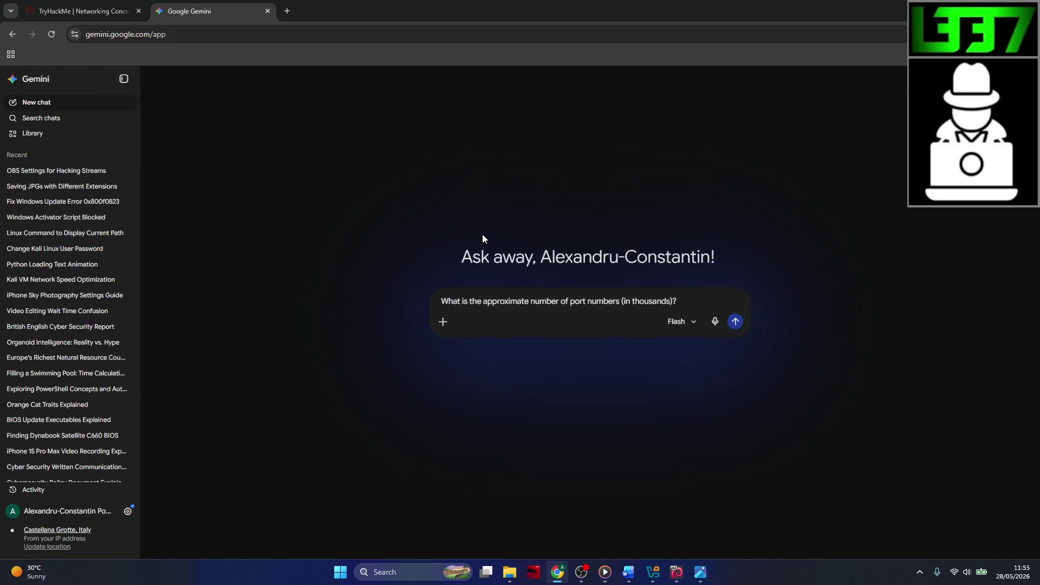
pyautogui.write('2 digit ans')
pyautogui.write('wer)')
pyautogui.press('Return')
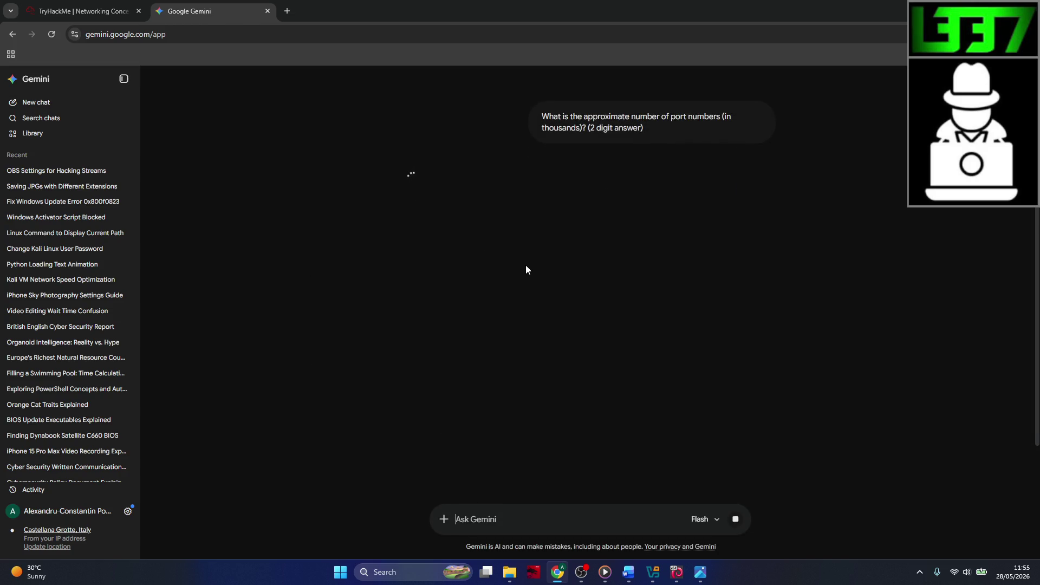
pyautogui.click(88, 12)
# Answer the port-number question with 65 so Task 5 completes at 64%
pyautogui.scroll(7, 414, 333)
pyautogui.scroll(1, 408, 217)
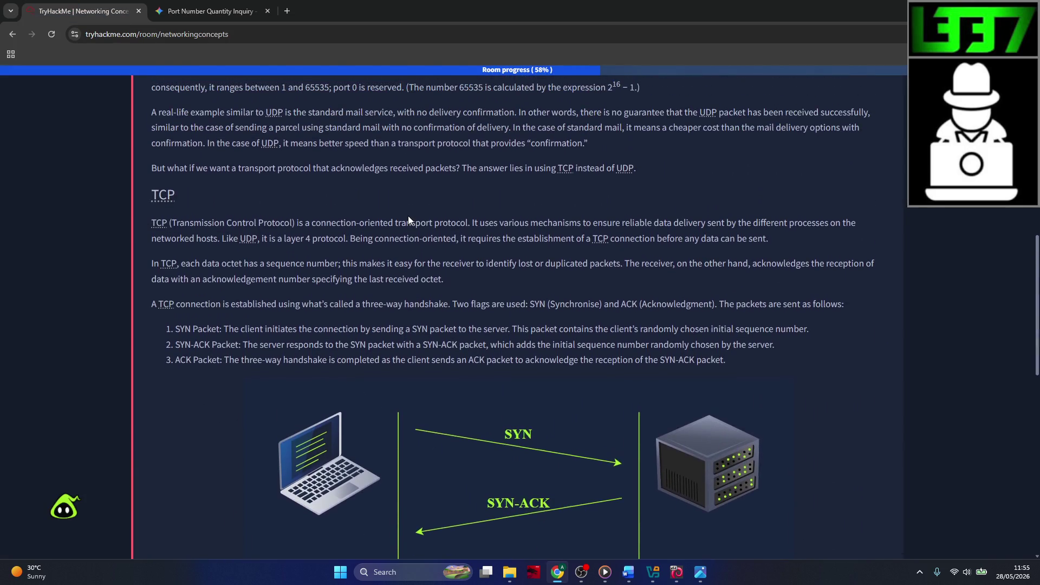
pyautogui.scroll(3, 454, 337)
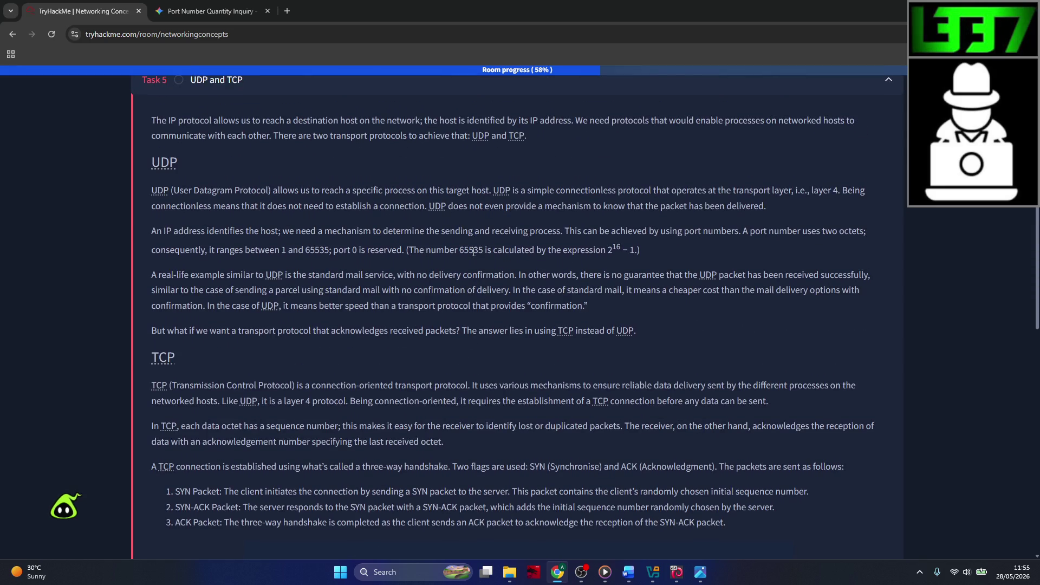
pyautogui.moveTo(468, 250); pyautogui.dragTo(462, 256)
pyautogui.scroll(-10, 579, 313)
pyautogui.click(227, 310)
pyautogui.write('65')
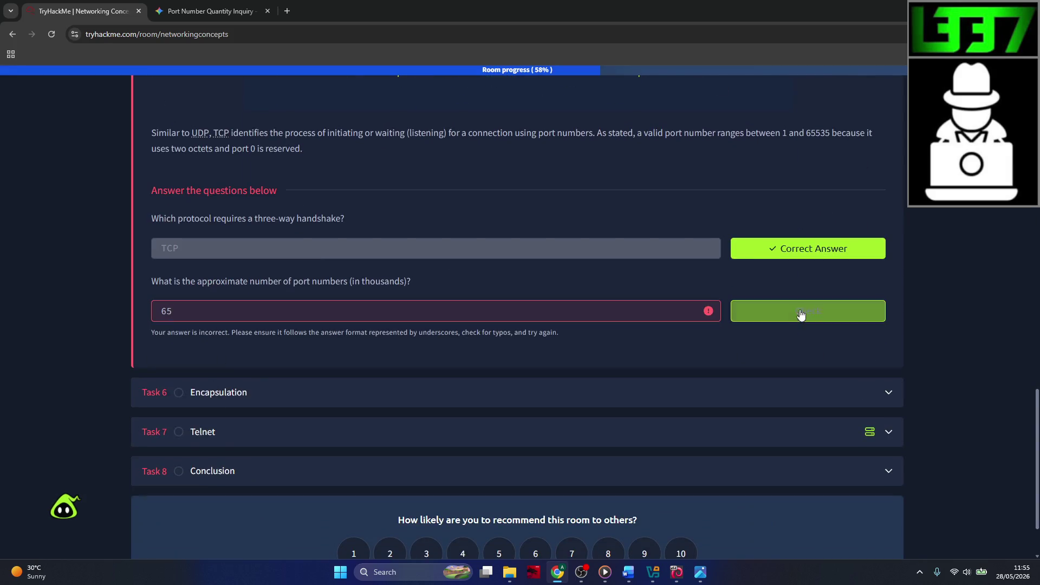
pyautogui.click(801, 313)
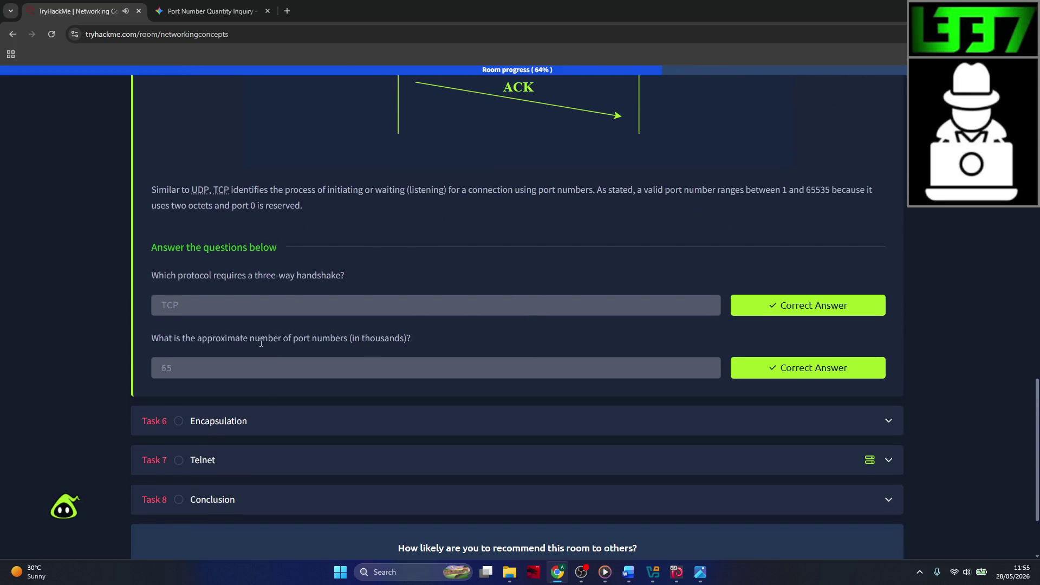
# Expand Task 6 Encapsulation
pyautogui.scroll(14, 448, 398)
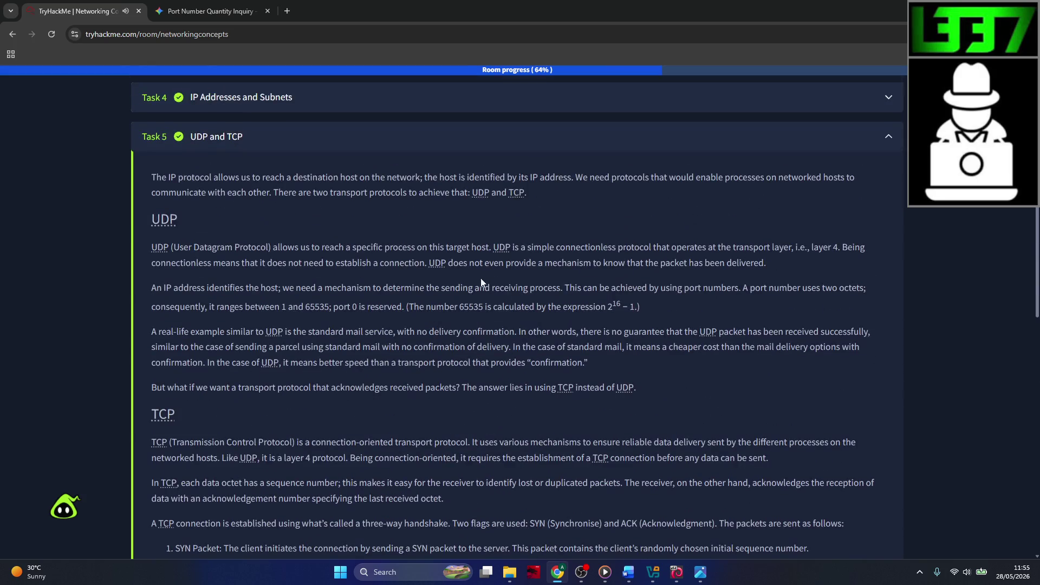
pyautogui.scroll(-14, 466, 308)
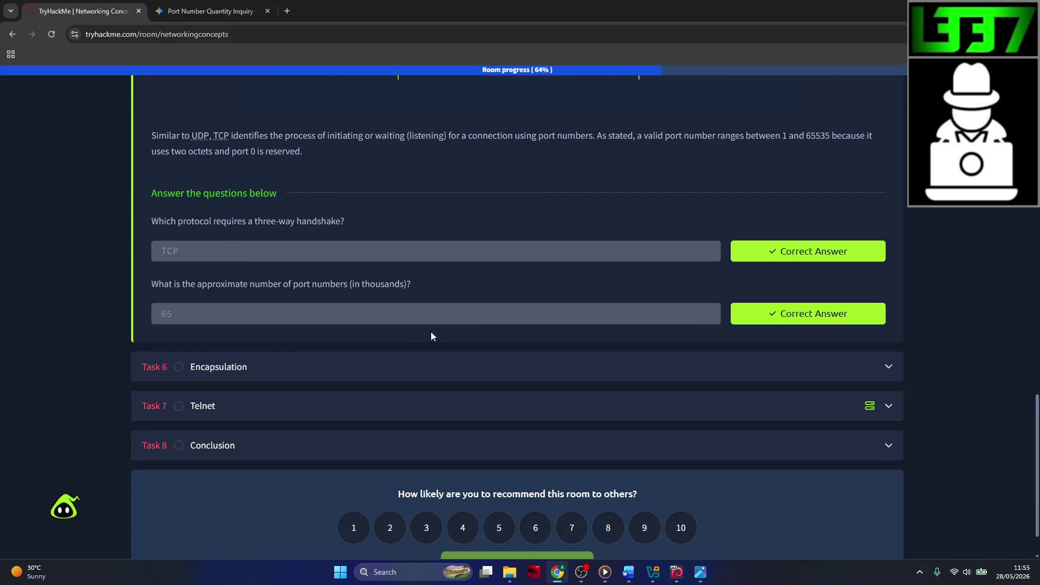
pyautogui.click(401, 377)
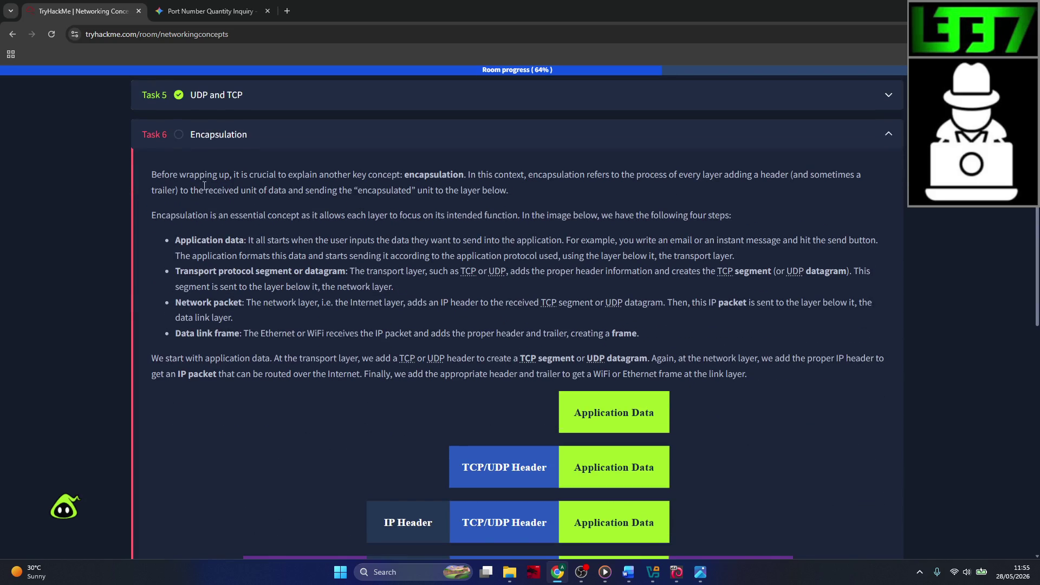
pyautogui.moveTo(302, 174); pyautogui.dragTo(410, 176)
pyautogui.click(409, 177)
pyautogui.moveTo(173, 191)
pyautogui.mouseDown()
pyautogui.moveTo(160, 187)
pyautogui.moveTo(834, 173)
pyautogui.moveTo(518, 175)
pyautogui.moveTo(528, 174)
pyautogui.mouseUp()
pyautogui.click(563, 178)
pyautogui.click(394, 174)
pyautogui.click(467, 222)
pyautogui.click(677, 572)
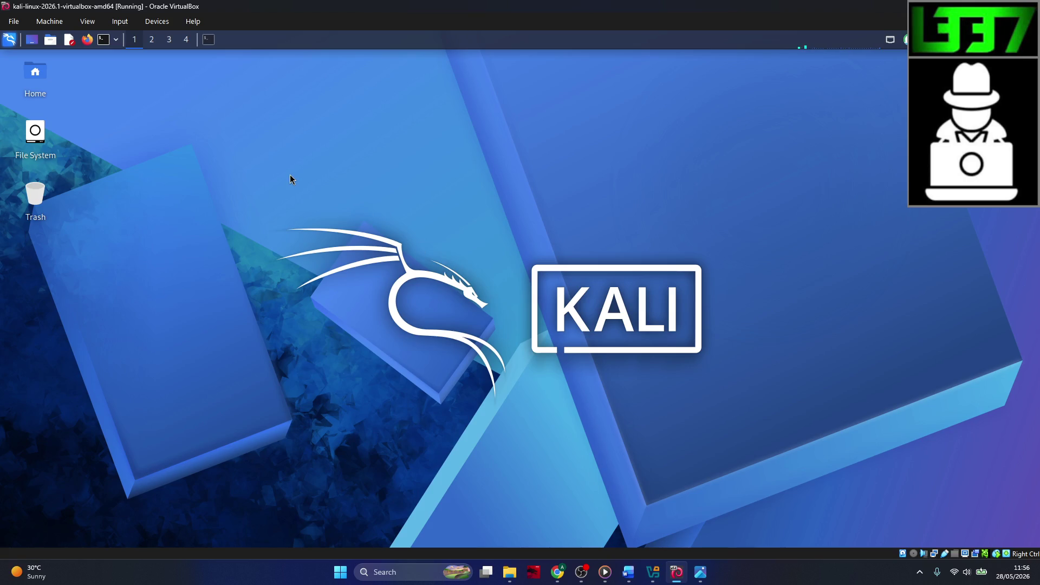
pyautogui.click(557, 571)
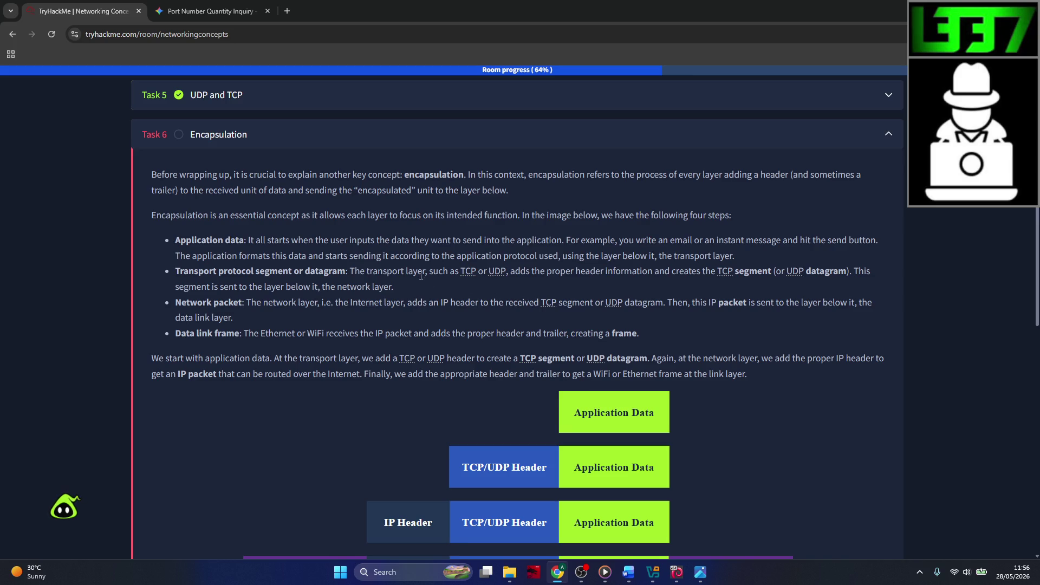
pyautogui.moveTo(236, 216); pyautogui.dragTo(731, 212)
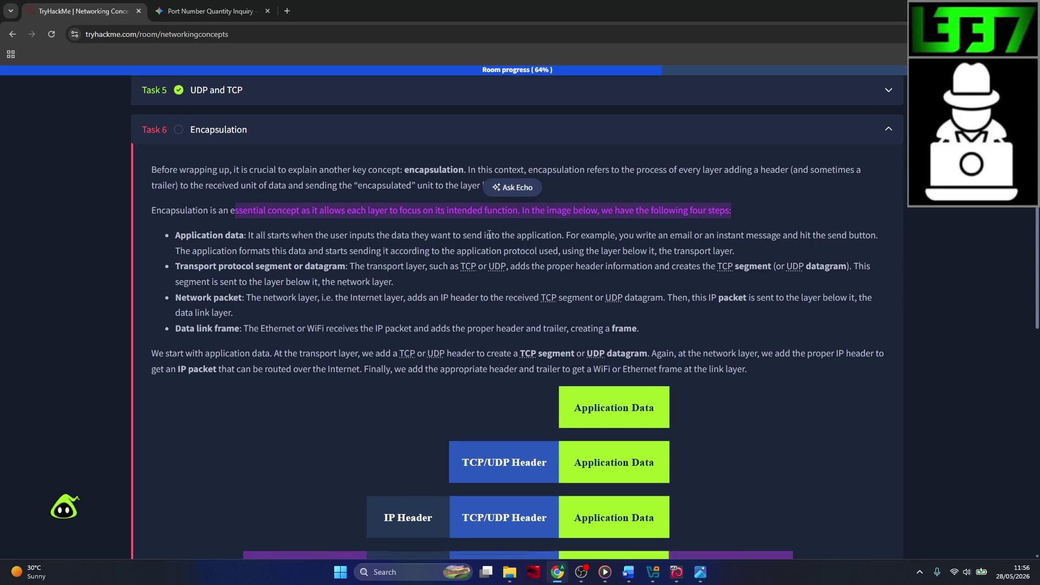
pyautogui.scroll(-2, 454, 327)
pyautogui.click(570, 343)
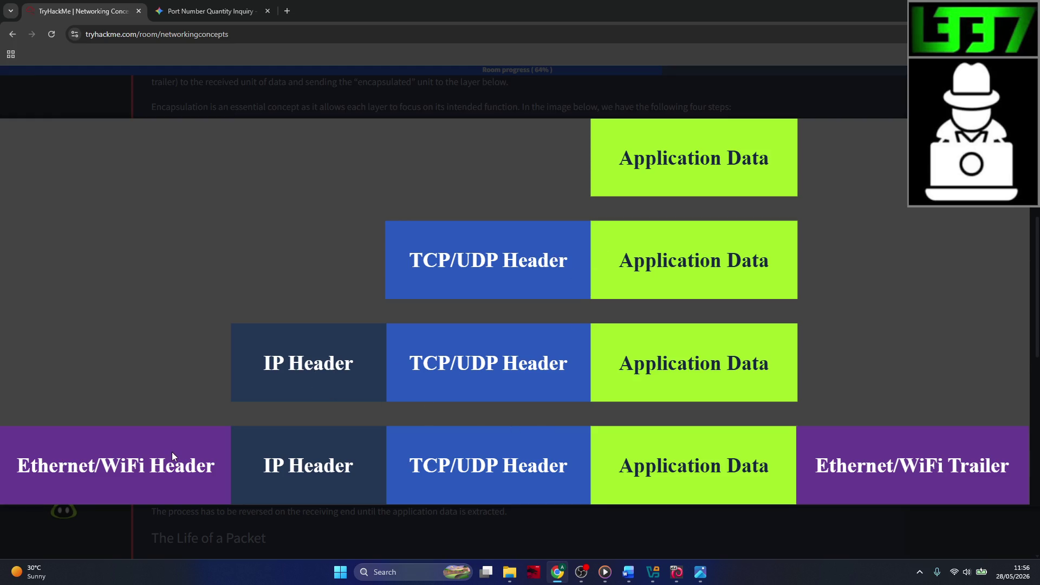
pyautogui.click(305, 188)
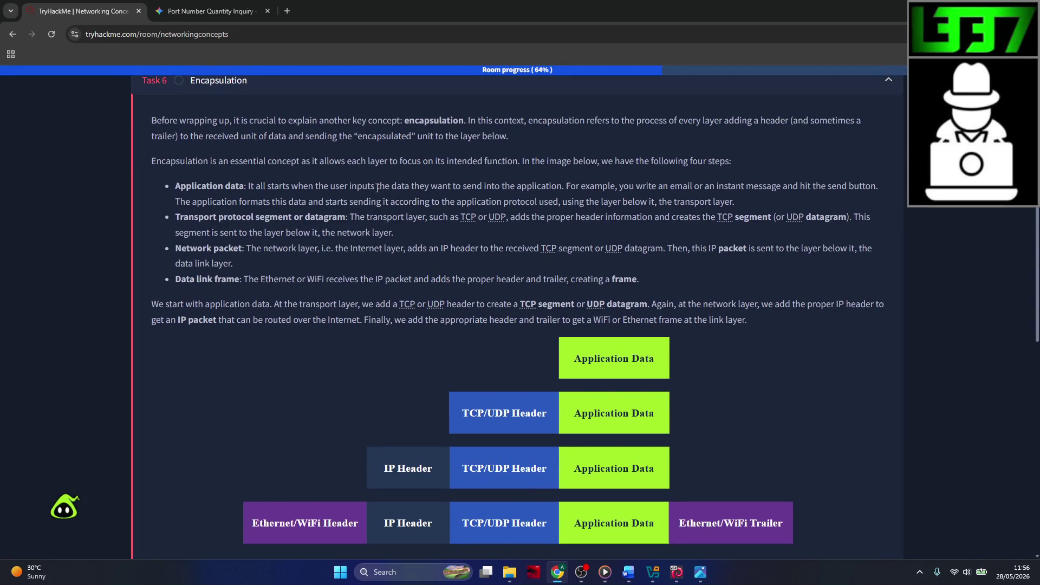
pyautogui.moveTo(437, 187); pyautogui.dragTo(517, 186)
pyautogui.click(428, 189)
pyautogui.moveTo(704, 186); pyautogui.dragTo(841, 186)
pyautogui.moveTo(271, 202); pyautogui.dragTo(693, 202)
pyautogui.click(236, 223)
pyautogui.moveTo(560, 218); pyautogui.dragTo(701, 217)
pyautogui.moveTo(201, 232); pyautogui.dragTo(348, 232)
pyautogui.click(264, 249)
pyautogui.moveTo(263, 249); pyautogui.dragTo(320, 249)
pyautogui.scroll(-1, 303, 239)
pyautogui.moveTo(261, 225); pyautogui.dragTo(602, 229)
pyautogui.click(229, 254)
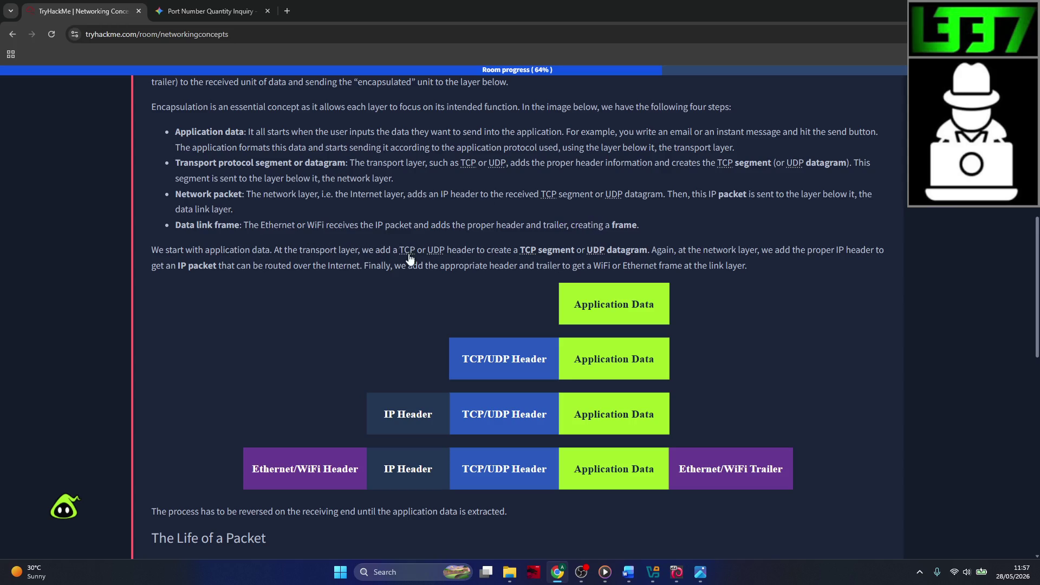
pyautogui.moveTo(713, 251); pyautogui.dragTo(874, 250)
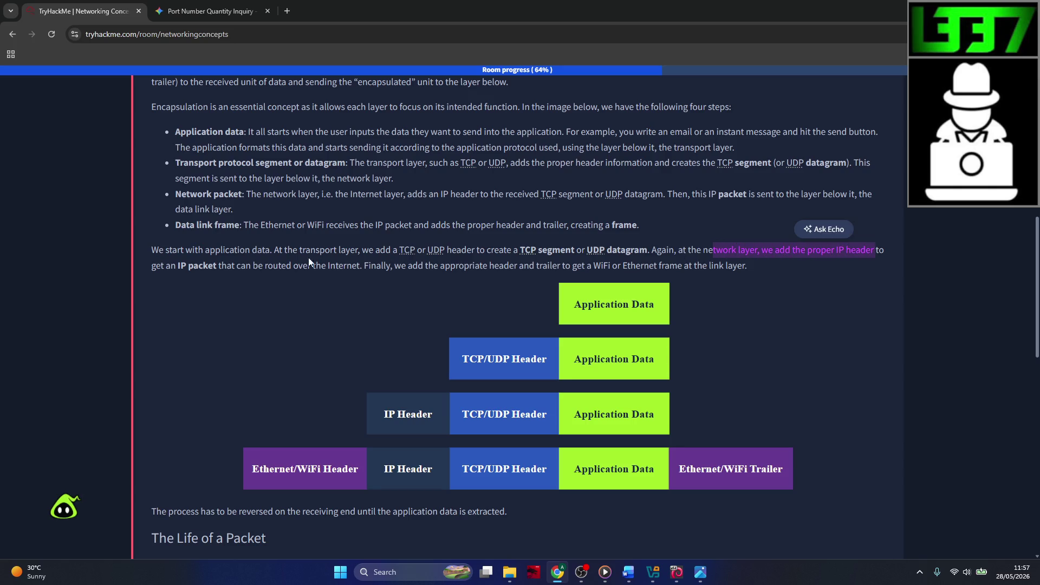
pyautogui.click(200, 272)
pyautogui.moveTo(390, 266); pyautogui.dragTo(735, 269)
pyautogui.click(703, 283)
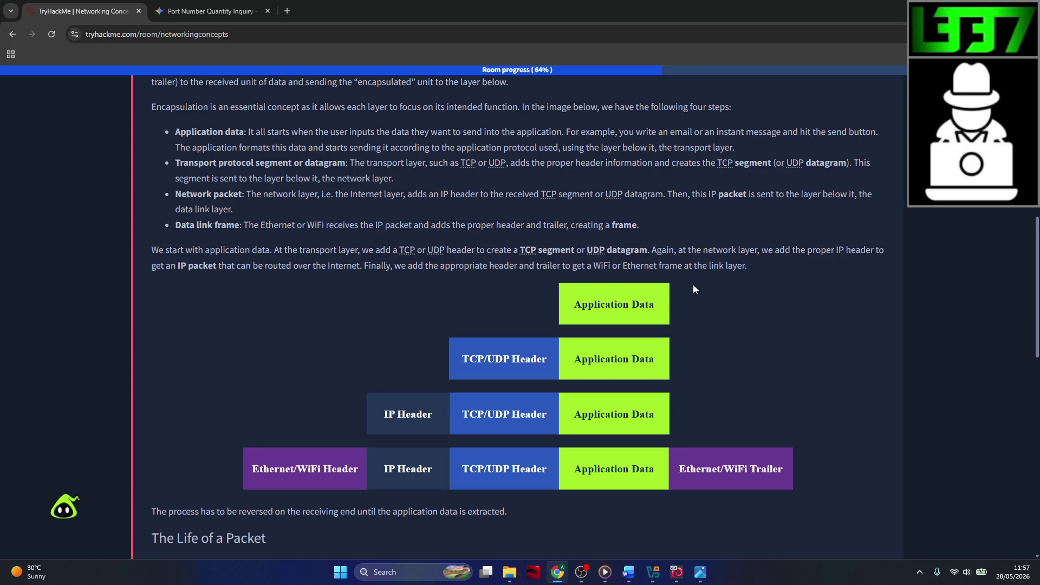
pyautogui.scroll(-4, 703, 283)
pyautogui.scroll(-2, 179, 280)
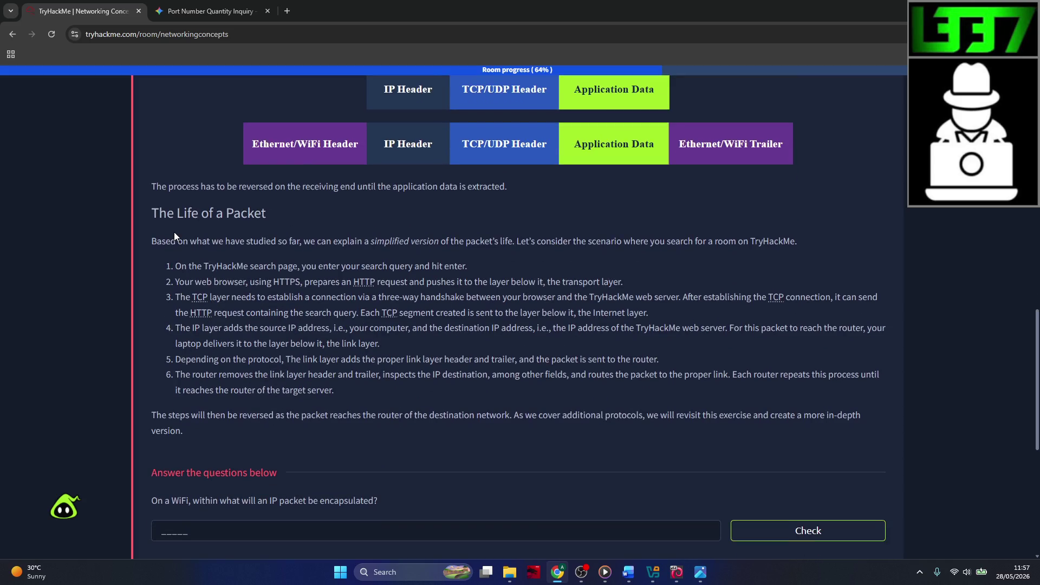
pyautogui.scroll(1, 174, 232)
pyautogui.moveTo(211, 242); pyautogui.dragTo(481, 247)
pyautogui.click(486, 248)
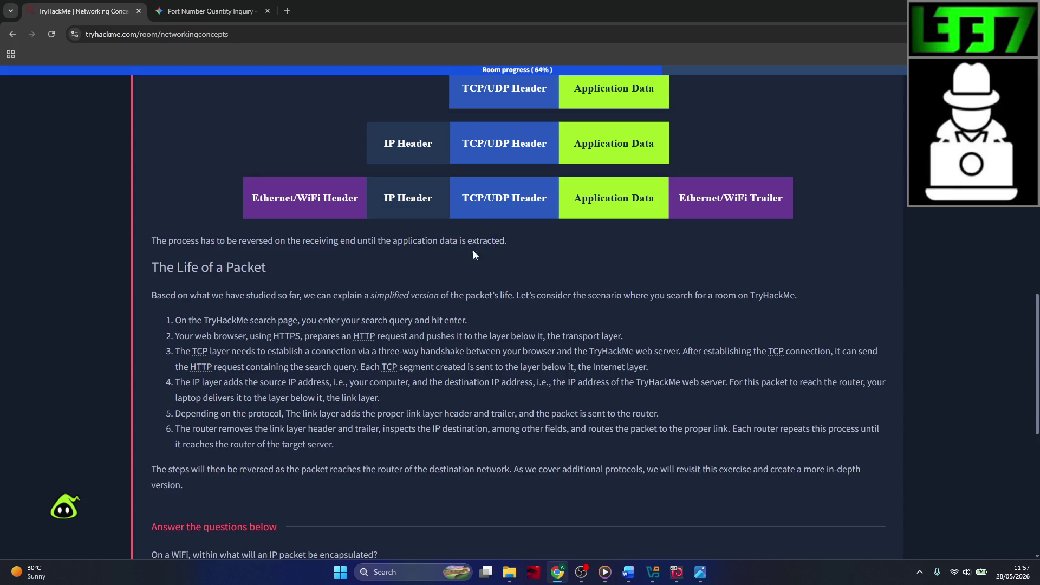
pyautogui.scroll(-2, 486, 248)
pyautogui.scroll(1, 356, 237)
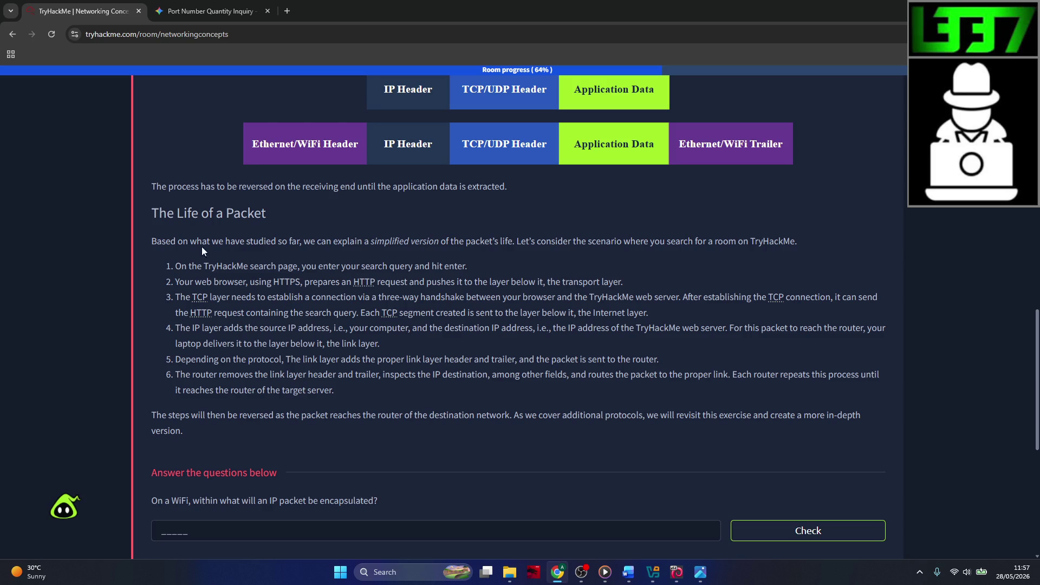
pyautogui.moveTo(197, 241); pyautogui.dragTo(517, 240)
pyautogui.click(595, 252)
pyautogui.moveTo(587, 241); pyautogui.dragTo(795, 242)
pyautogui.moveTo(263, 266); pyautogui.dragTo(336, 265)
pyautogui.click(401, 264)
pyautogui.moveTo(354, 283); pyautogui.dragTo(397, 285)
pyautogui.click(419, 283)
pyautogui.moveTo(221, 298); pyautogui.dragTo(613, 307)
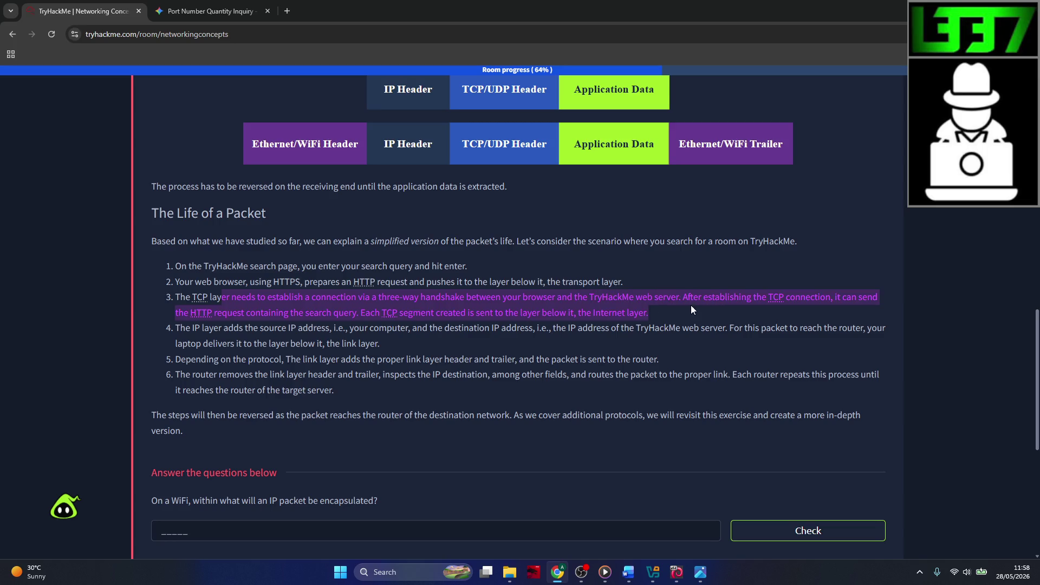
pyautogui.moveTo(725, 308); pyautogui.dragTo(825, 304)
pyautogui.click(249, 355)
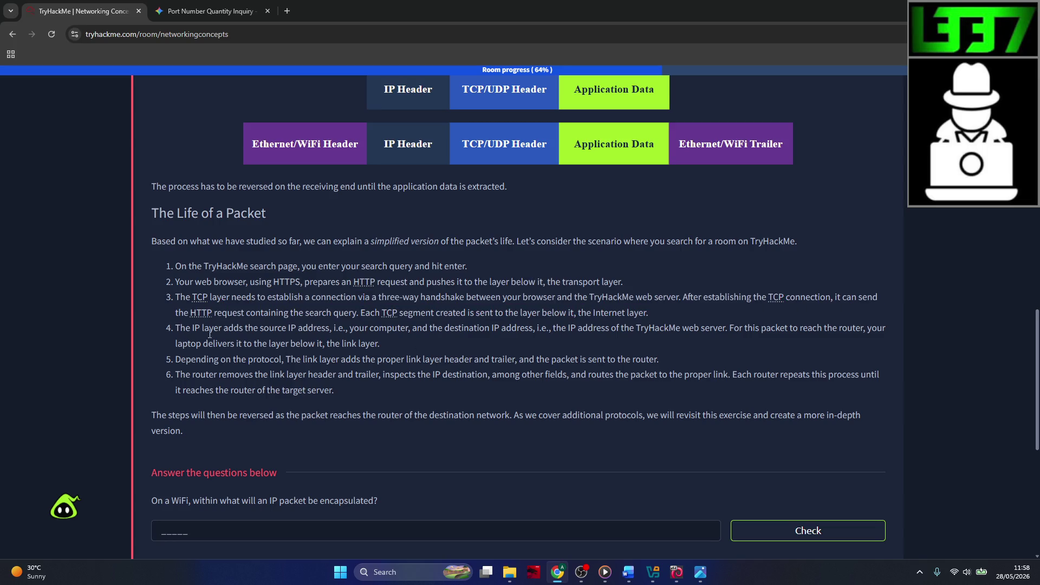
pyautogui.moveTo(313, 313); pyautogui.dragTo(356, 316)
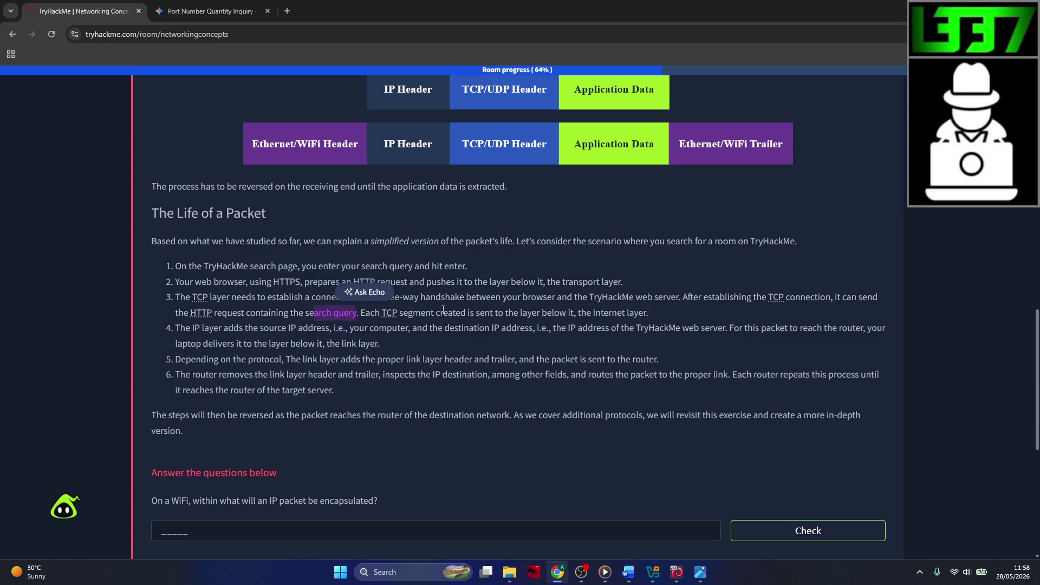
pyautogui.click(567, 316)
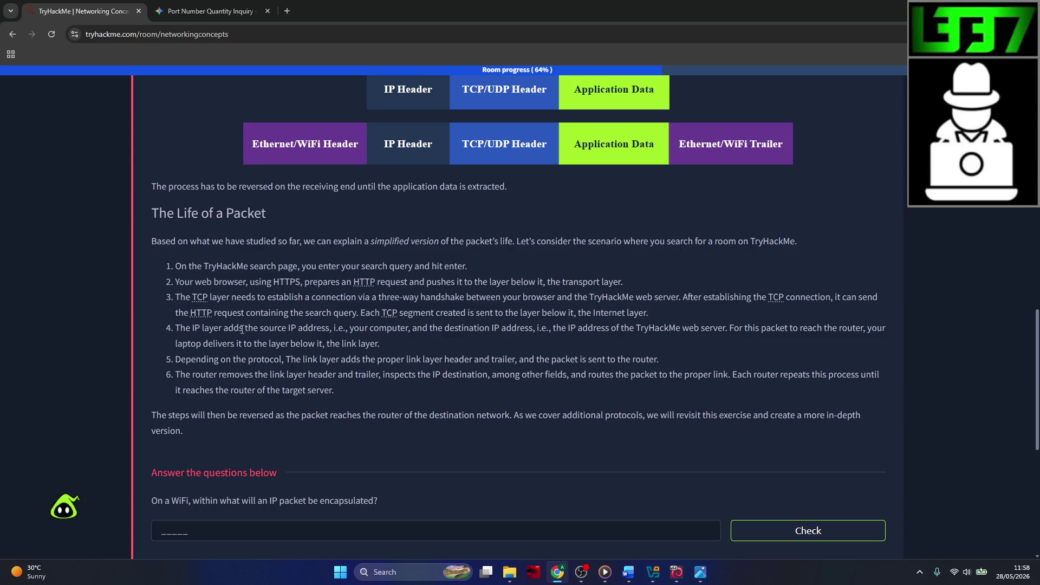
pyautogui.moveTo(194, 328); pyautogui.dragTo(791, 338)
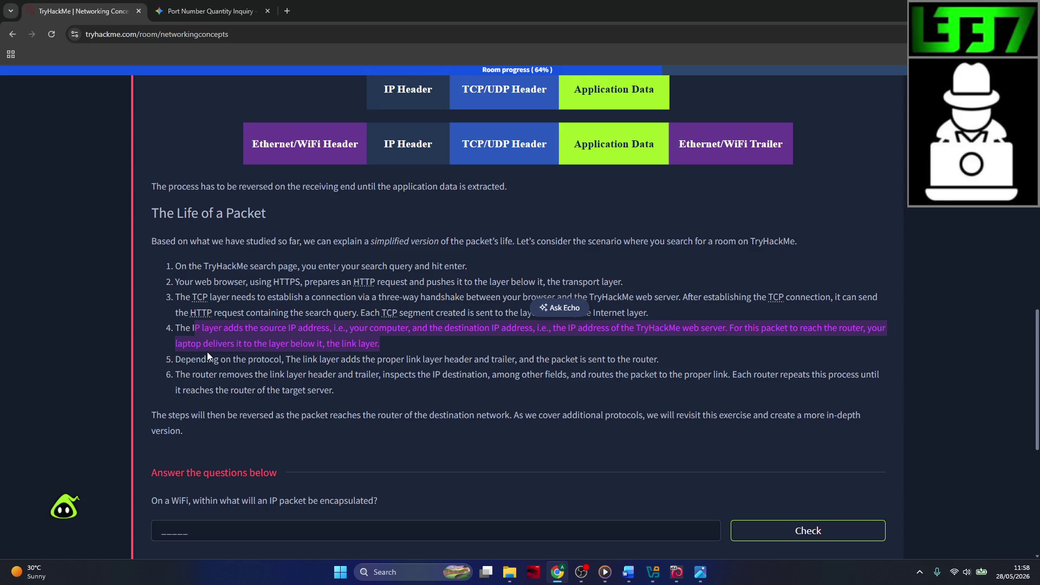
pyautogui.click(236, 351)
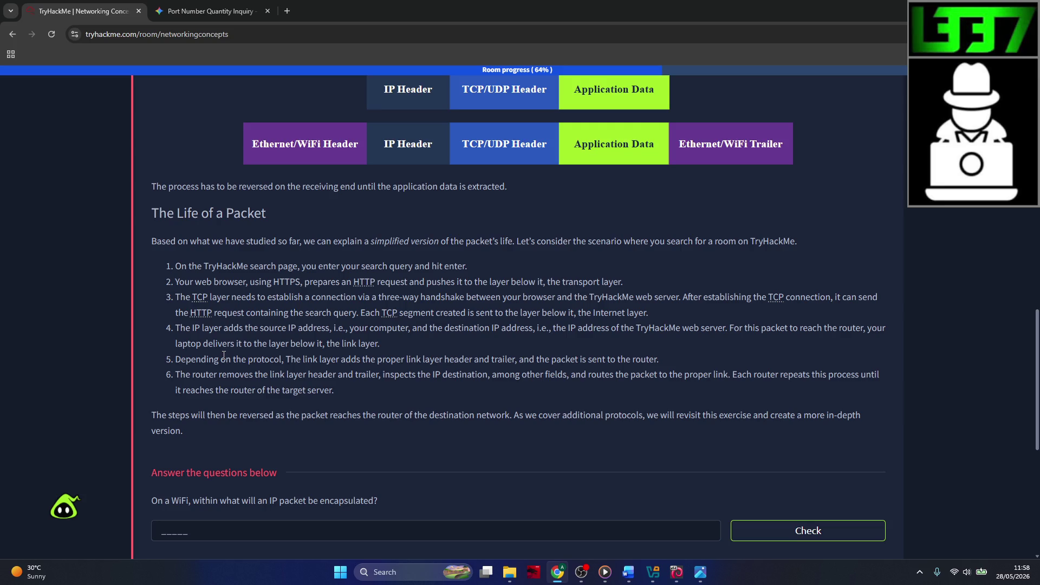
pyautogui.scroll(2, 224, 354)
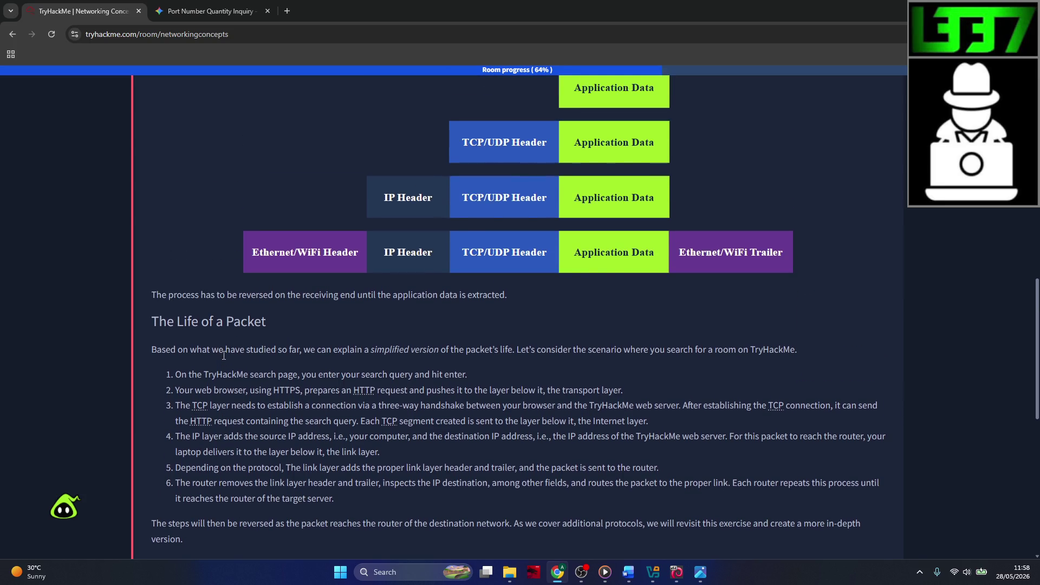
# Read step 4 of the Life of a Packet, including the source address
pyautogui.scroll(-3, 223, 355)
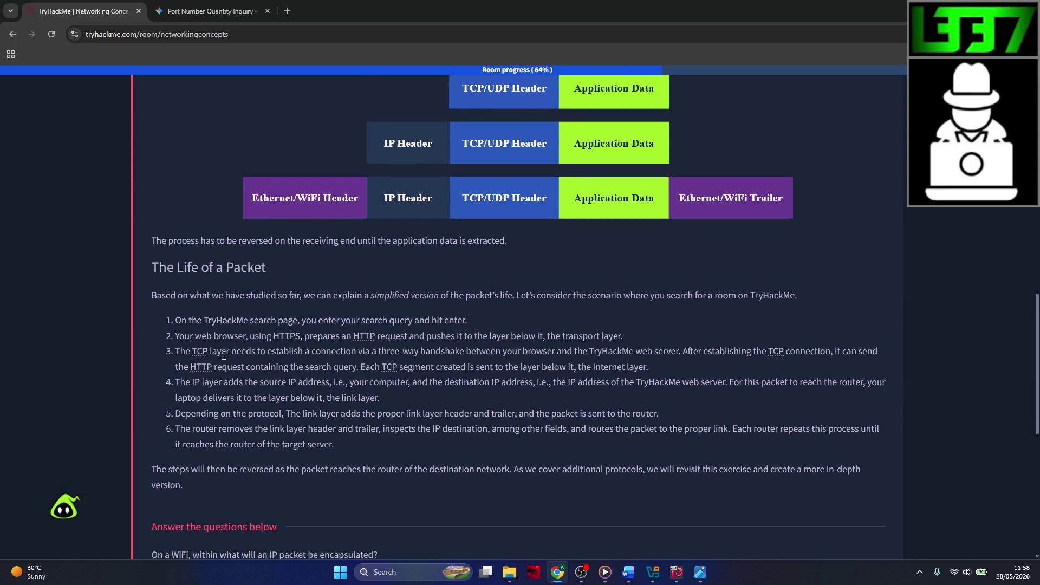
pyautogui.scroll(1, 224, 355)
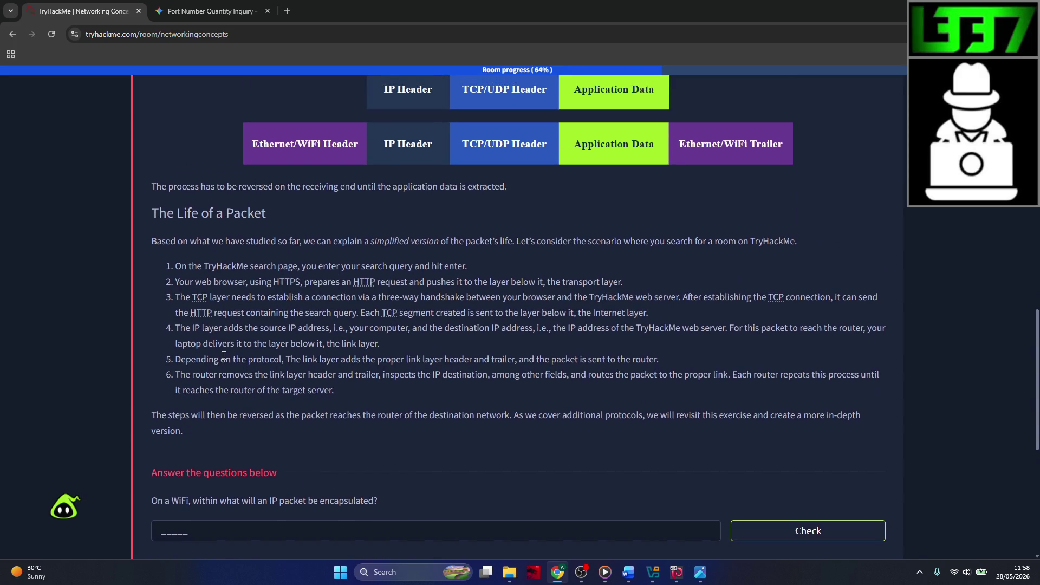
pyautogui.moveTo(234, 327); pyautogui.dragTo(278, 326)
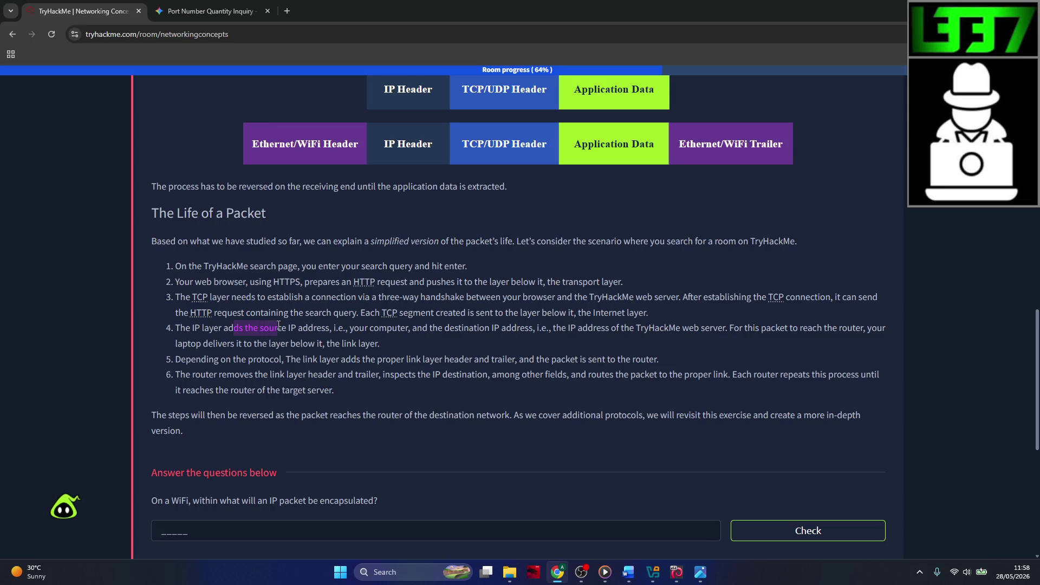
pyautogui.click(323, 338)
pyautogui.moveTo(273, 328); pyautogui.dragTo(314, 331)
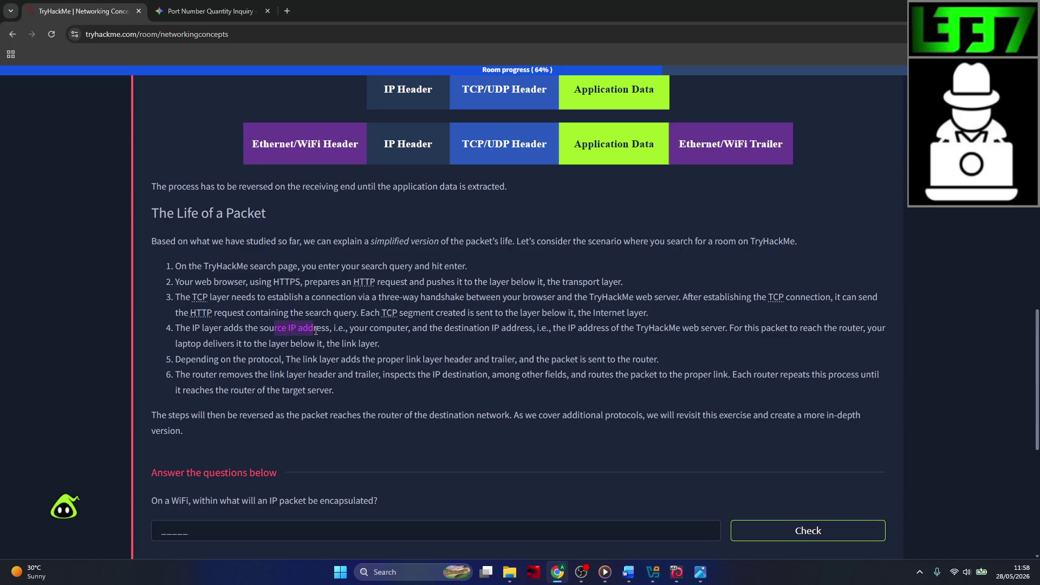
pyautogui.click(282, 333)
pyautogui.moveTo(213, 329); pyautogui.dragTo(328, 329)
pyautogui.click(334, 326)
pyautogui.moveTo(582, 328); pyautogui.dragTo(846, 329)
pyautogui.click(235, 349)
# Read steps 5 and 6 of the packet's journey to its destination
pyautogui.moveTo(194, 358); pyautogui.dragTo(430, 369)
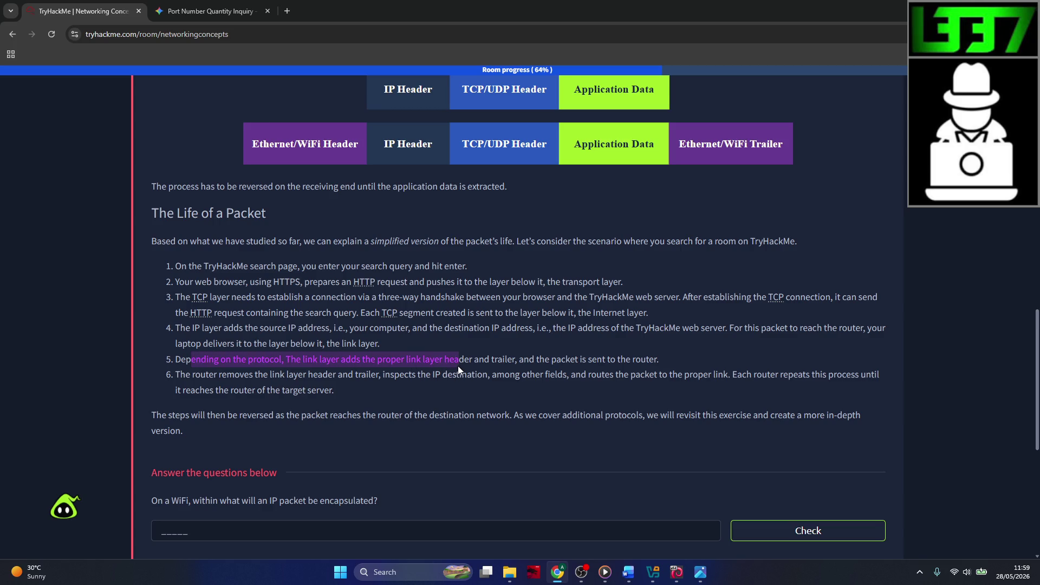
pyautogui.moveTo(520, 365); pyautogui.dragTo(611, 363)
pyautogui.click(611, 363)
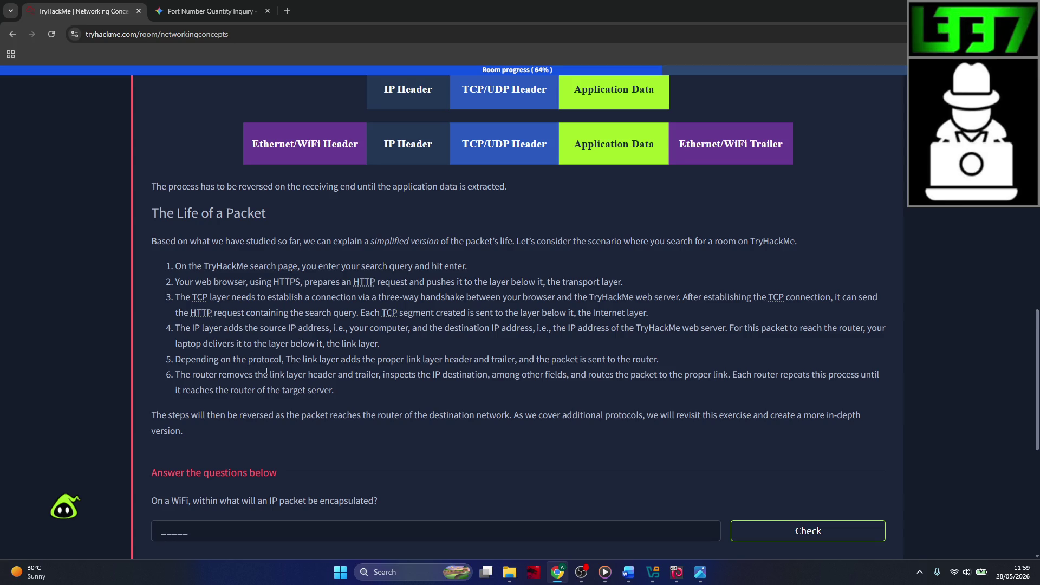
pyautogui.moveTo(338, 375); pyautogui.dragTo(386, 374)
pyautogui.click(460, 371)
pyautogui.moveTo(460, 371); pyautogui.dragTo(567, 375)
pyautogui.click(498, 375)
pyautogui.click(567, 375)
pyautogui.moveTo(653, 375); pyautogui.dragTo(721, 375)
pyautogui.click(721, 375)
pyautogui.moveTo(806, 375); pyautogui.dragTo(846, 375)
pyautogui.click(286, 388)
# Read the closing paragraph of the Life of a Packet section
pyautogui.moveTo(221, 416); pyautogui.dragTo(555, 420)
pyautogui.moveTo(628, 422); pyautogui.dragTo(752, 421)
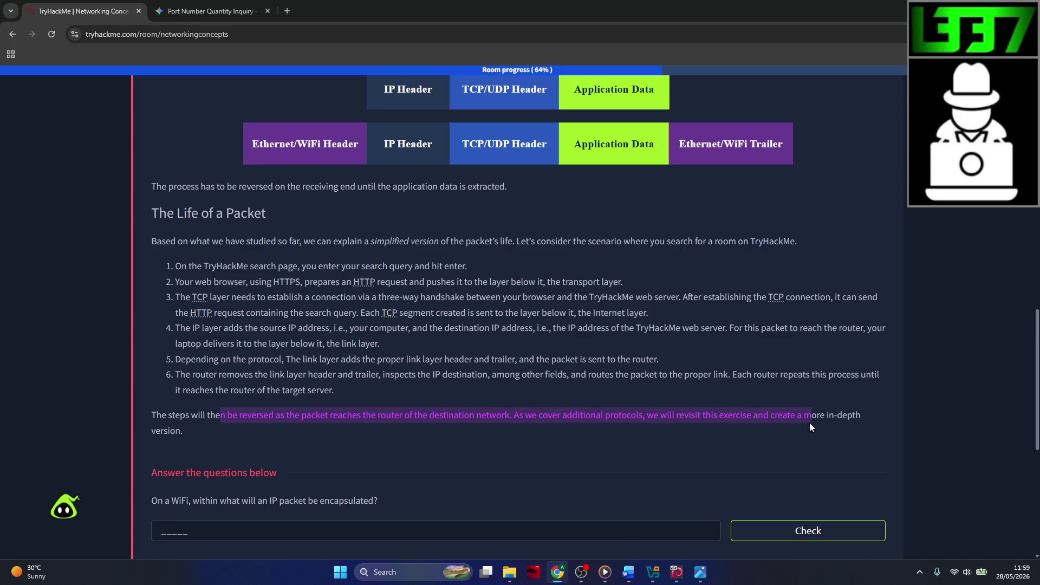
pyautogui.click(348, 458)
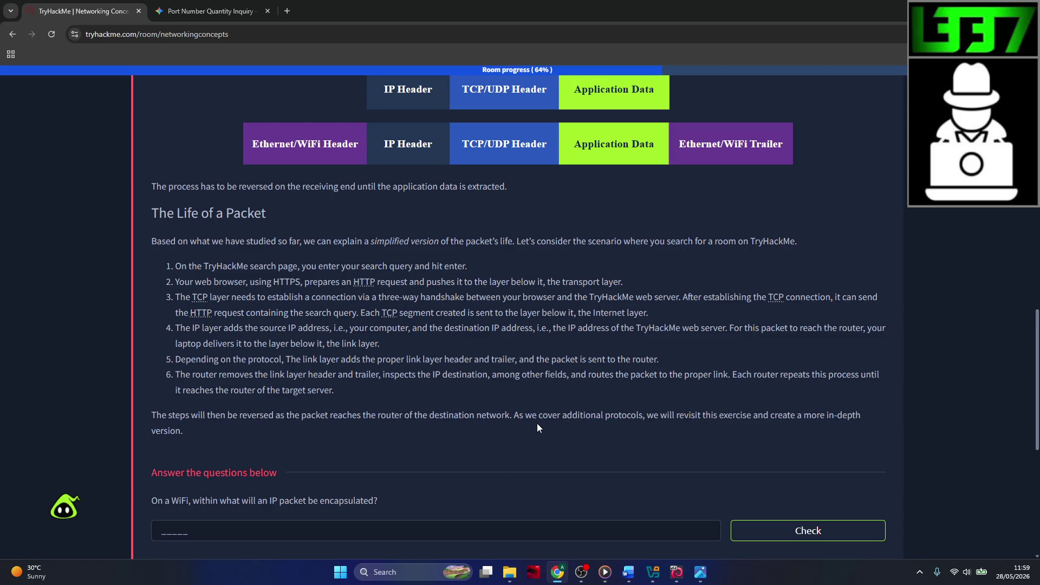
pyautogui.moveTo(579, 415); pyautogui.dragTo(837, 417)
pyautogui.click(359, 387)
pyautogui.scroll(-2, 359, 387)
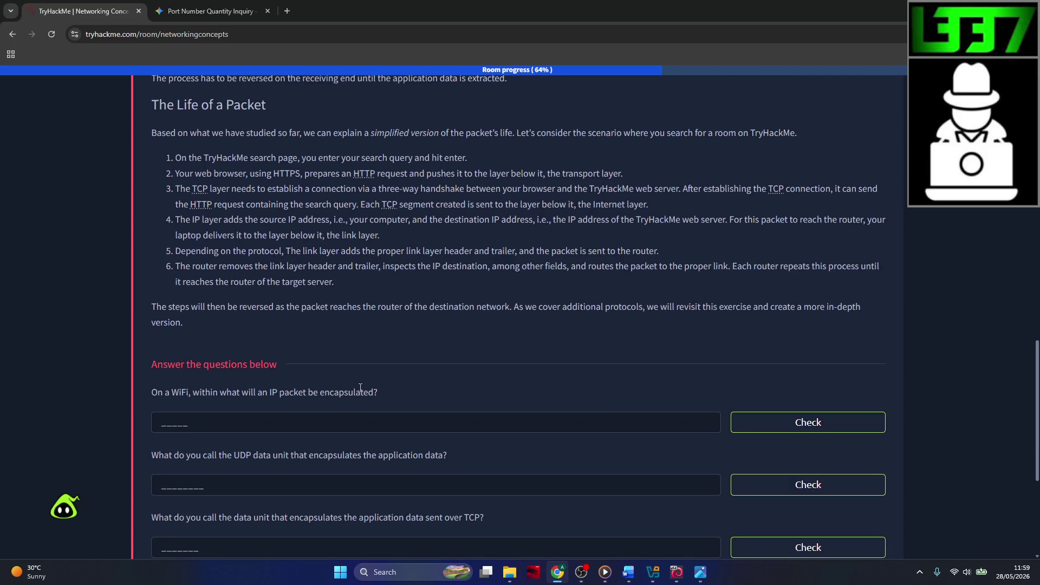
pyautogui.scroll(-1, 358, 388)
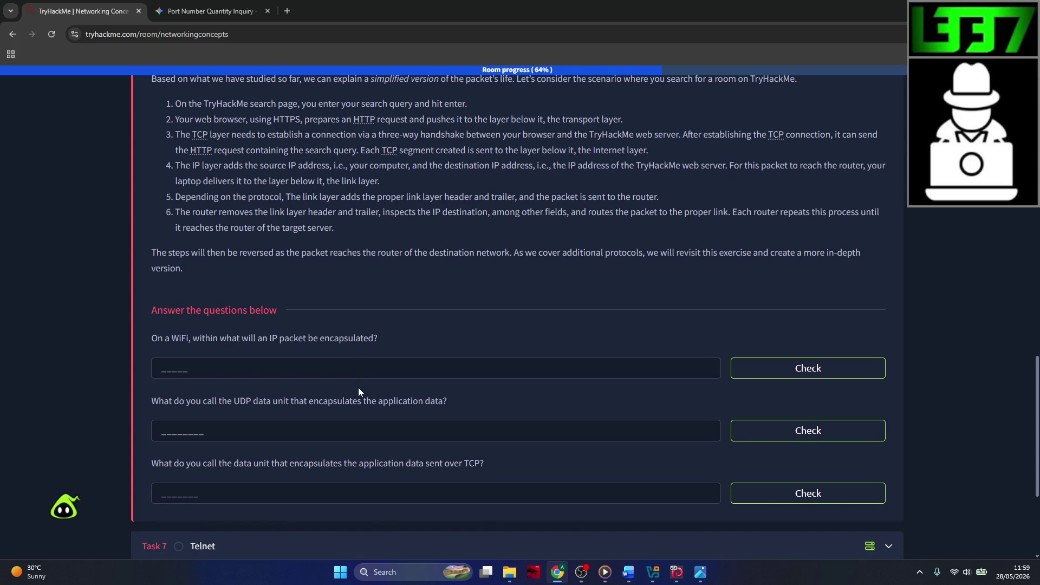
pyautogui.scroll(1, 358, 388)
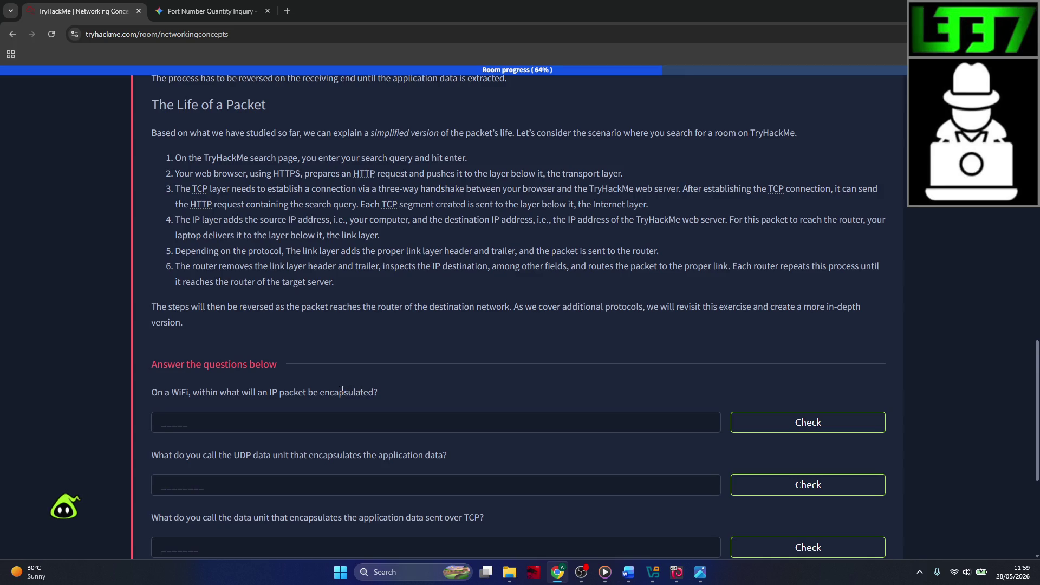
pyautogui.scroll(8, 342, 389)
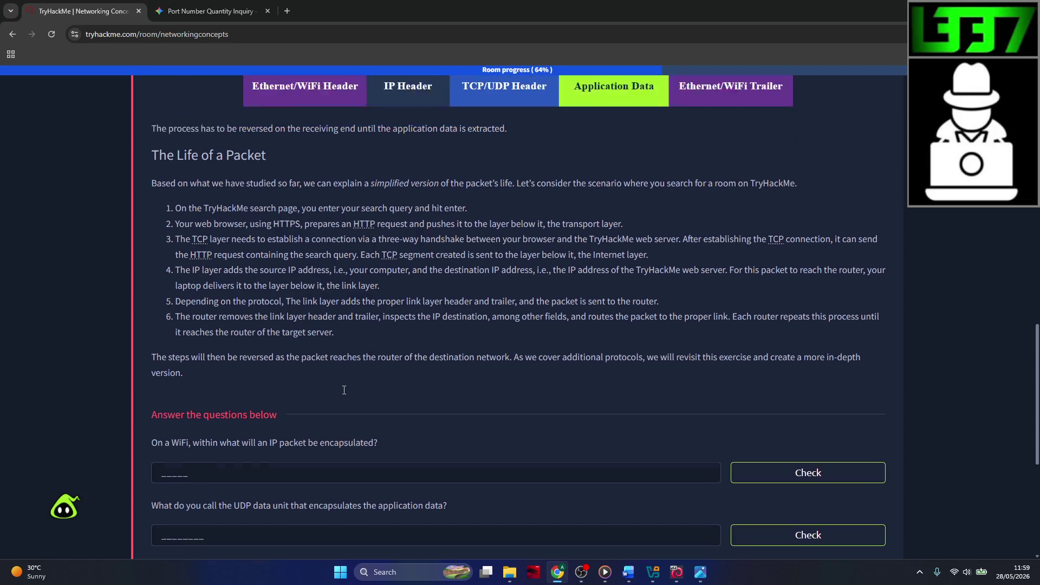
pyautogui.scroll(-9, 343, 394)
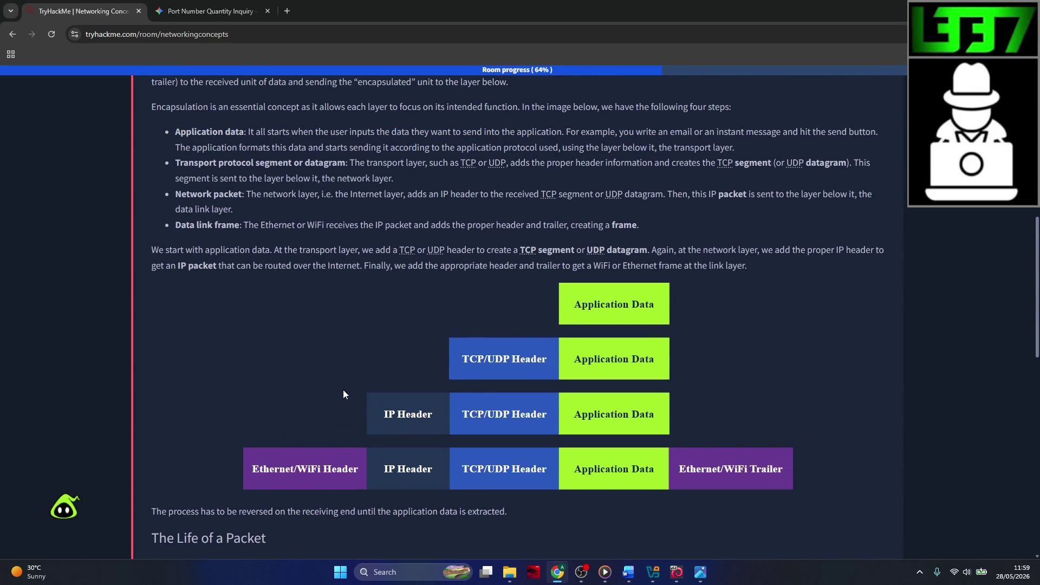
# Answer the UDP data unit question with Datagram
pyautogui.click(195, 429)
pyautogui.write('datahr')
pyautogui.press('BackSpace')
pyautogui.press('BackSpace')
pyautogui.write('gram')
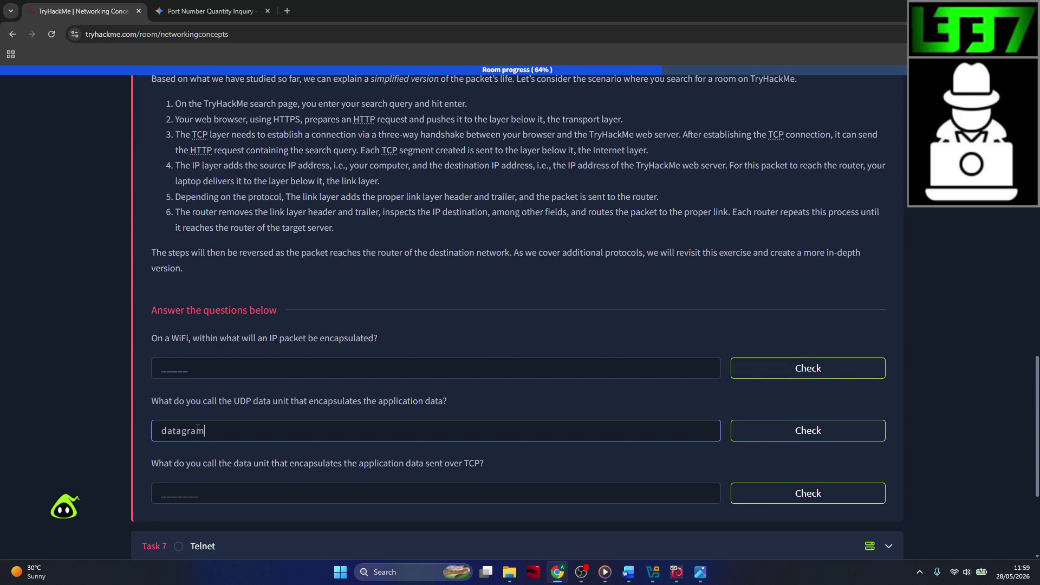
pyautogui.press('Return')
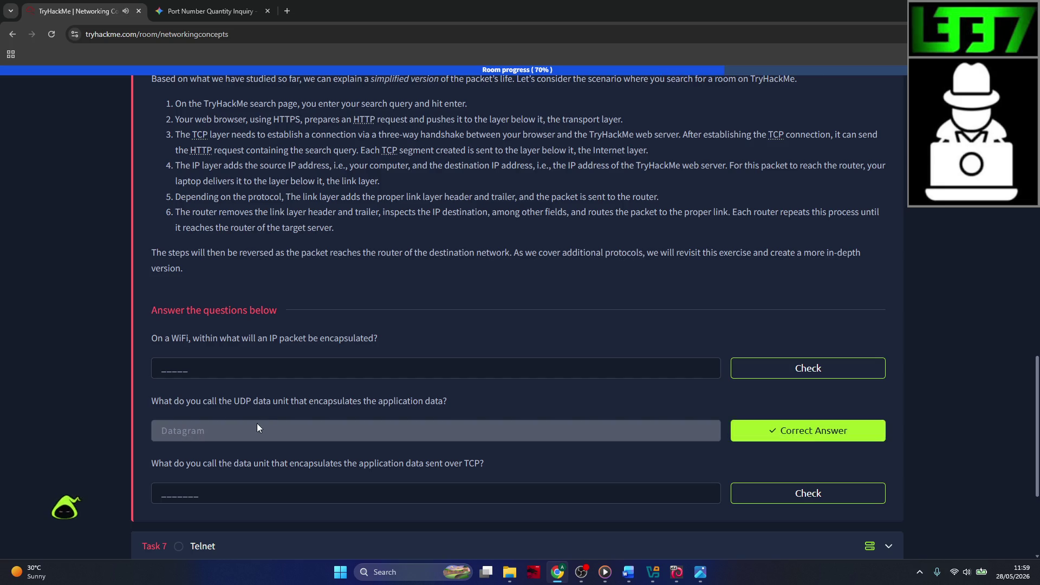
# Answer the TCP data unit question with Segment, bringing progress to 76%
pyautogui.scroll(-1, 266, 410)
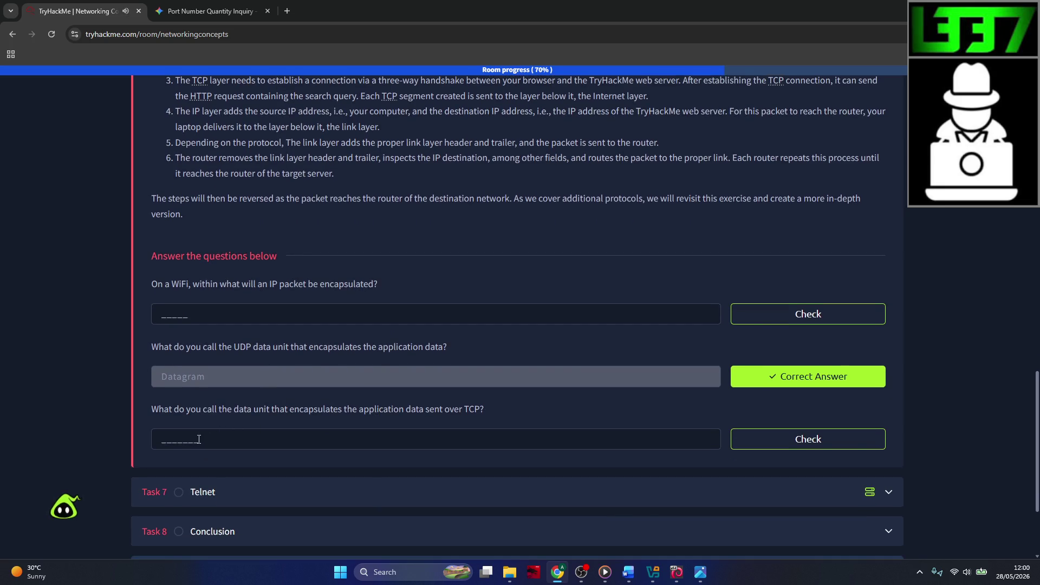
pyautogui.scroll(7, 206, 439)
pyautogui.scroll(6, 496, 328)
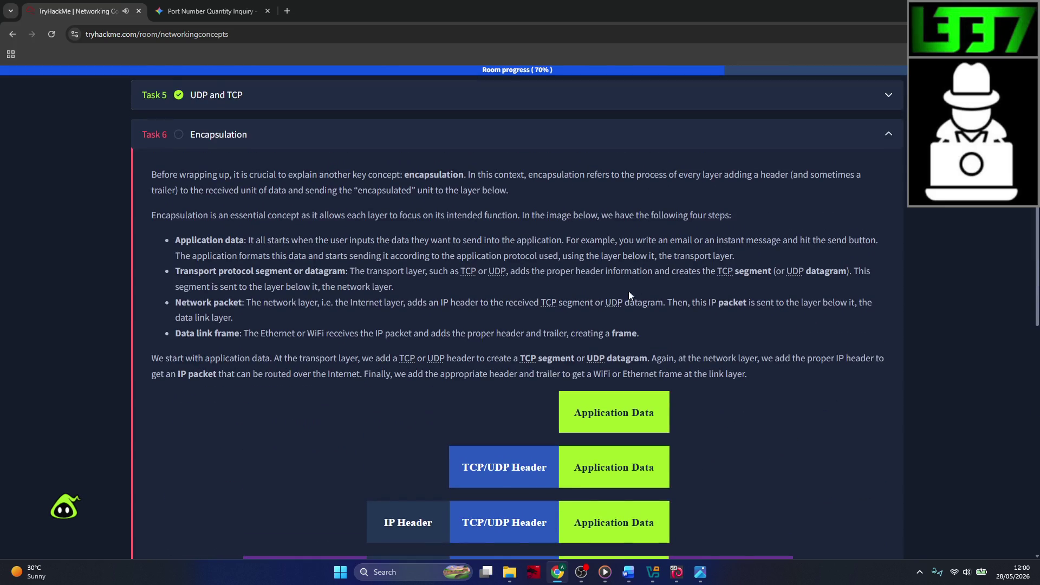
pyautogui.scroll(-6, 628, 291)
pyautogui.scroll(-5, 319, 379)
pyautogui.click(217, 492)
pyautogui.write('segment')
pyautogui.press('Return')
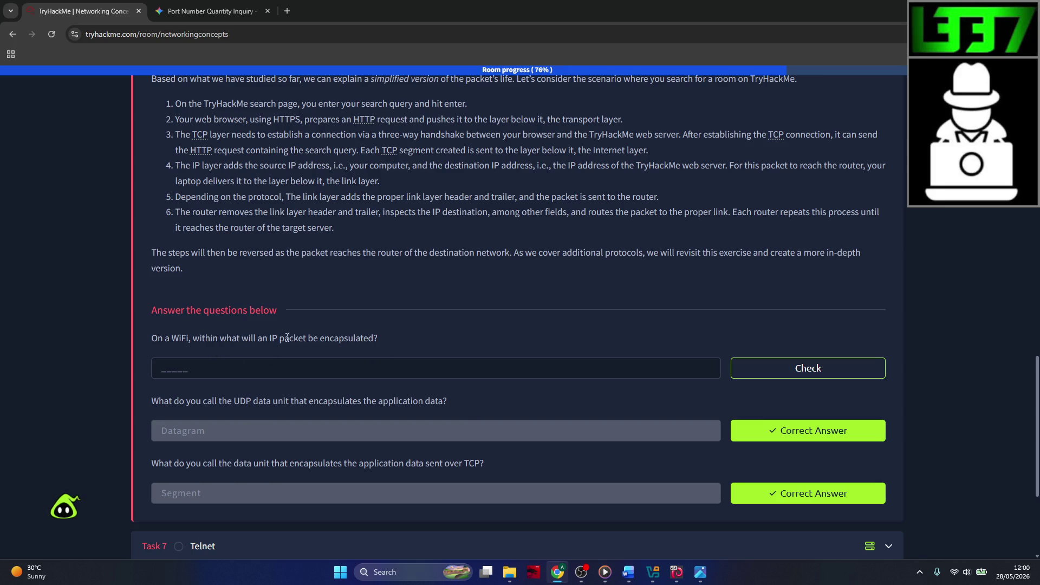
# Answer the WiFi encapsulation question with Frame, completing Task 6 at 82%, and expand Task 7 Telnet
pyautogui.scroll(5, 376, 344)
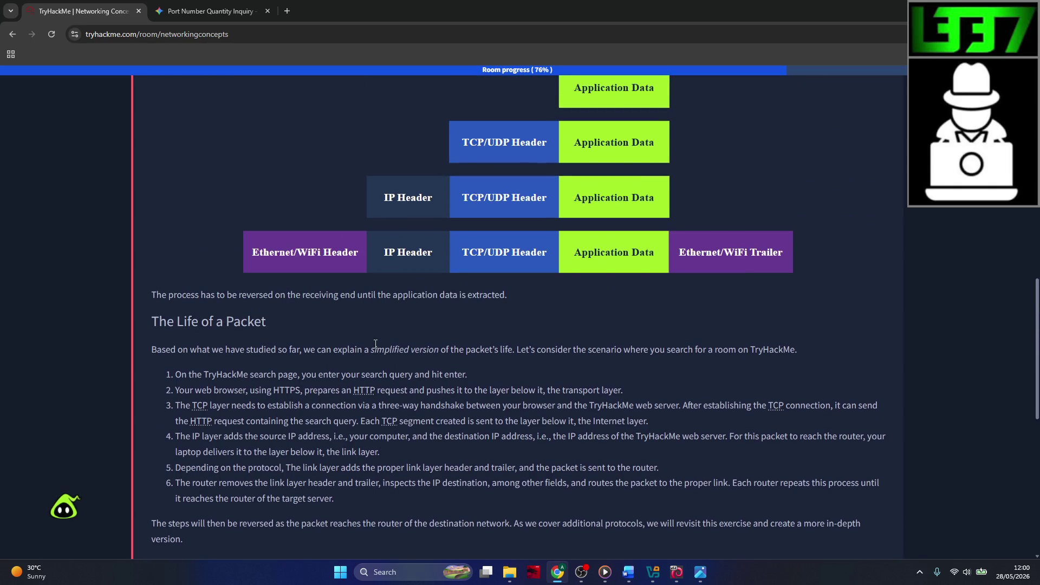
pyautogui.scroll(-6, 375, 344)
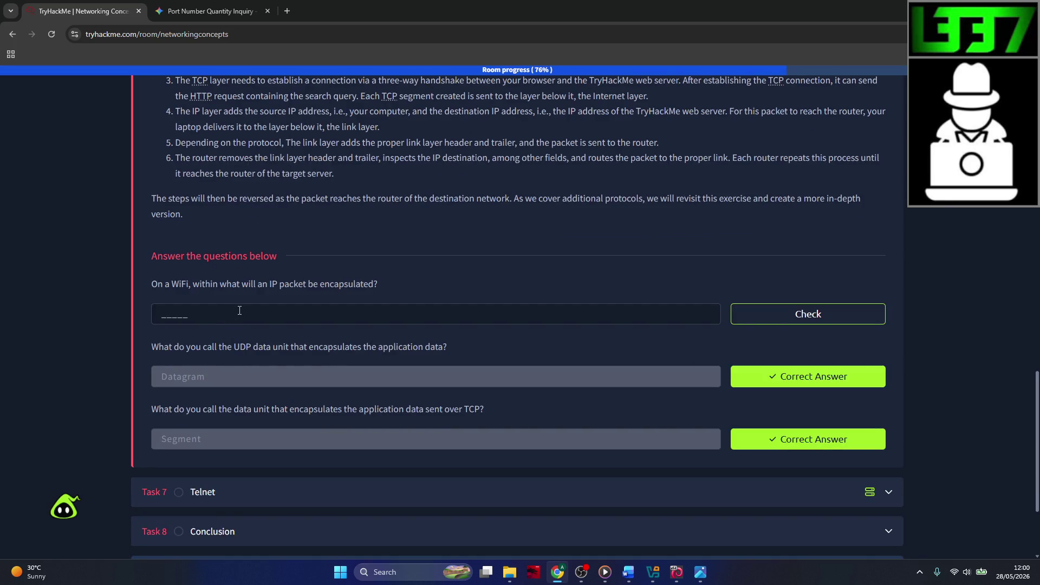
pyautogui.click(177, 316)
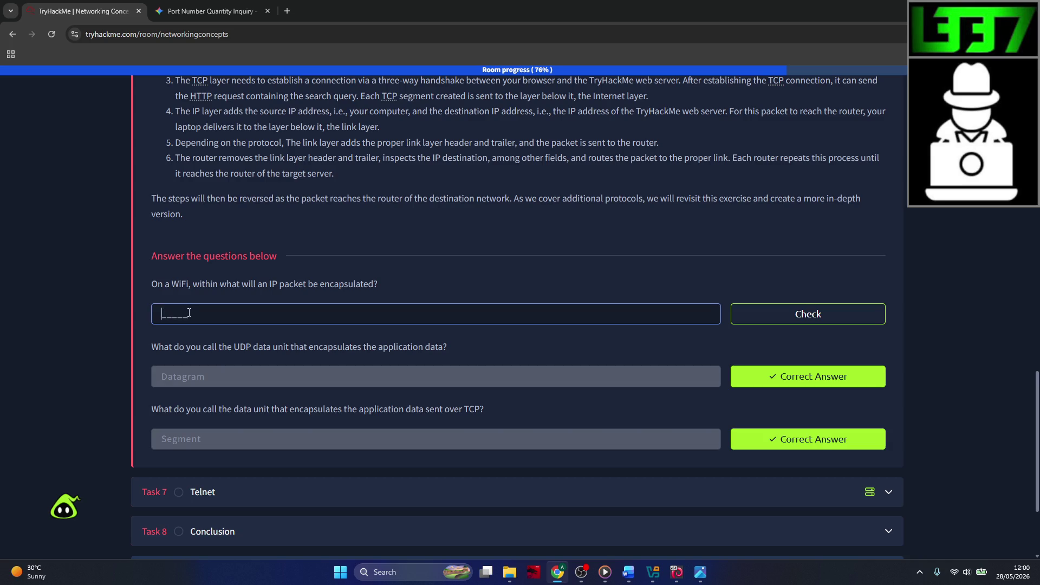
pyautogui.scroll(6, 261, 313)
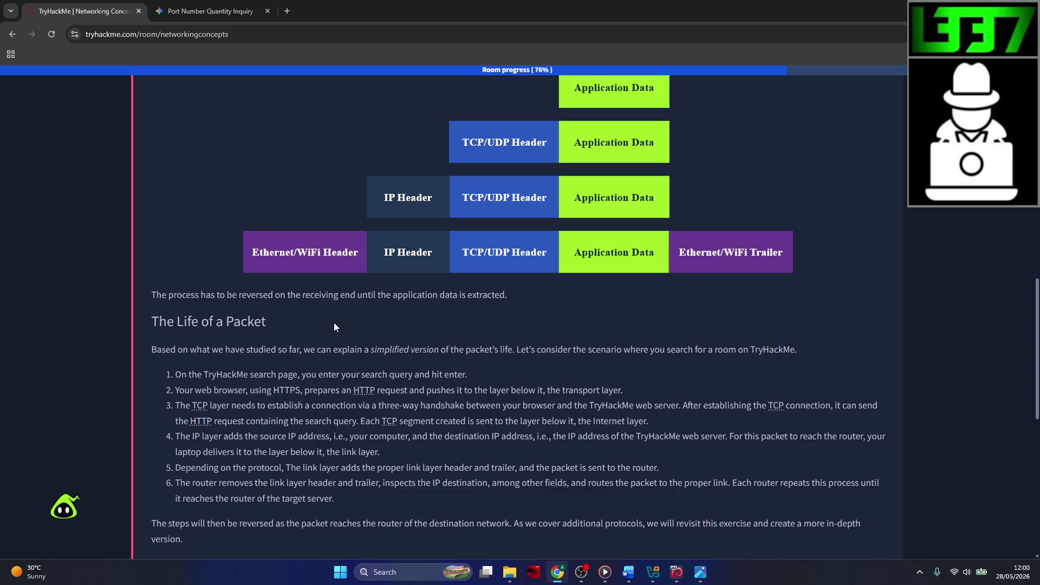
pyautogui.scroll(1, 334, 323)
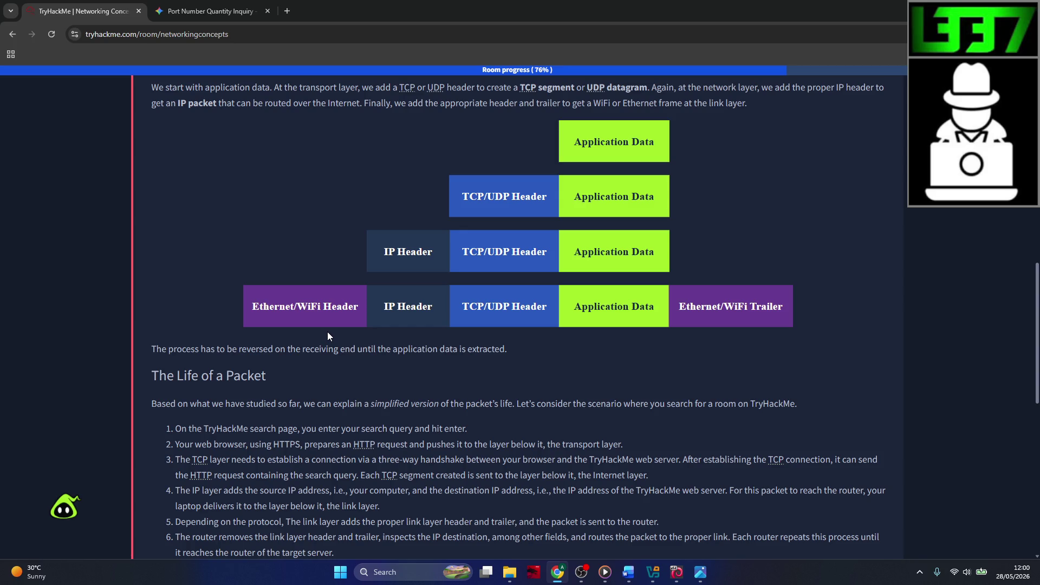
pyautogui.scroll(8, 327, 333)
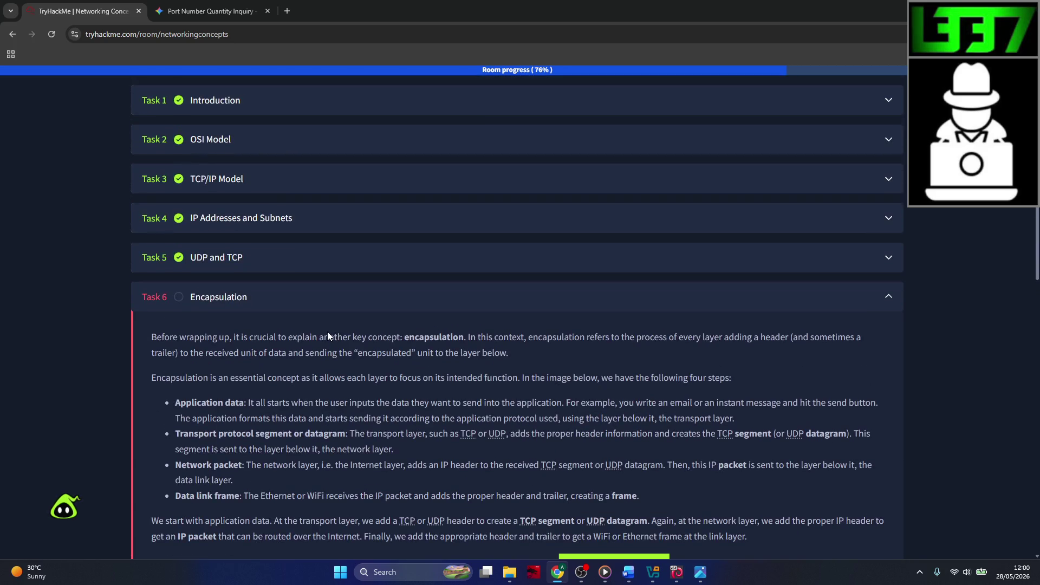
pyautogui.scroll(-2, 327, 332)
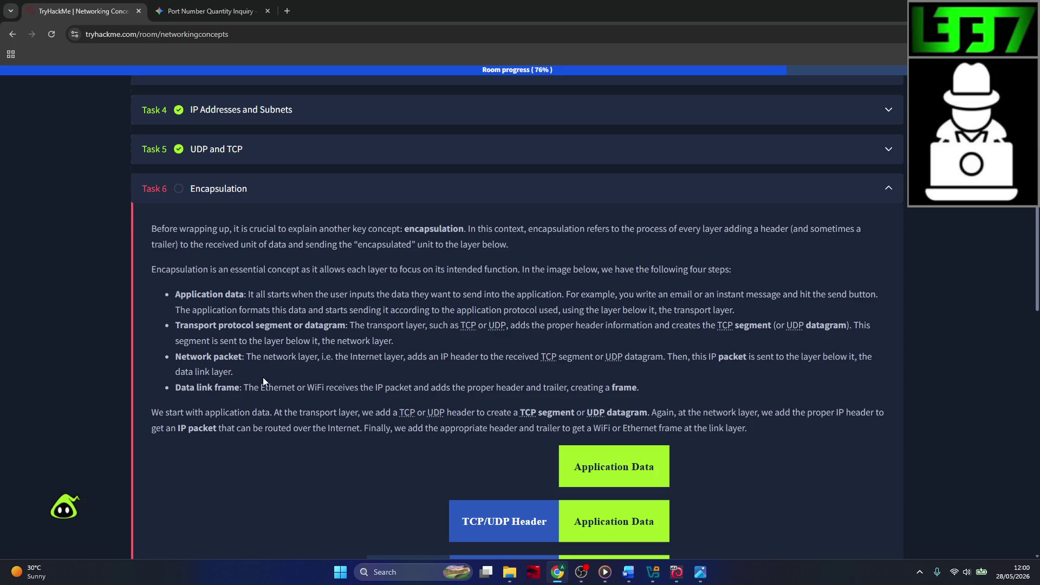
pyautogui.scroll(-7, 262, 377)
pyautogui.scroll(-6, 265, 371)
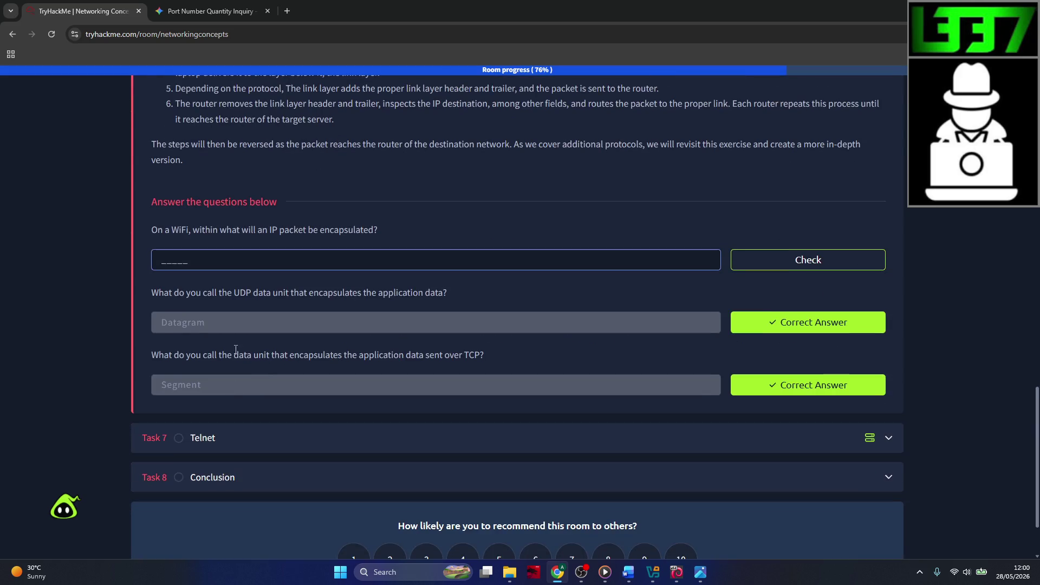
pyautogui.write('frame')
pyautogui.press('Return')
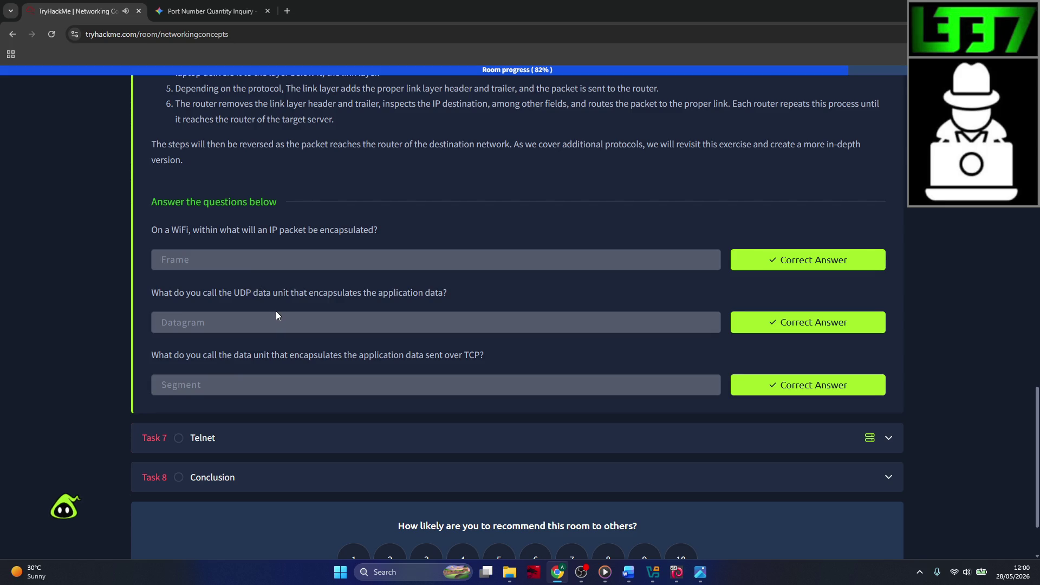
pyautogui.scroll(-2, 274, 304)
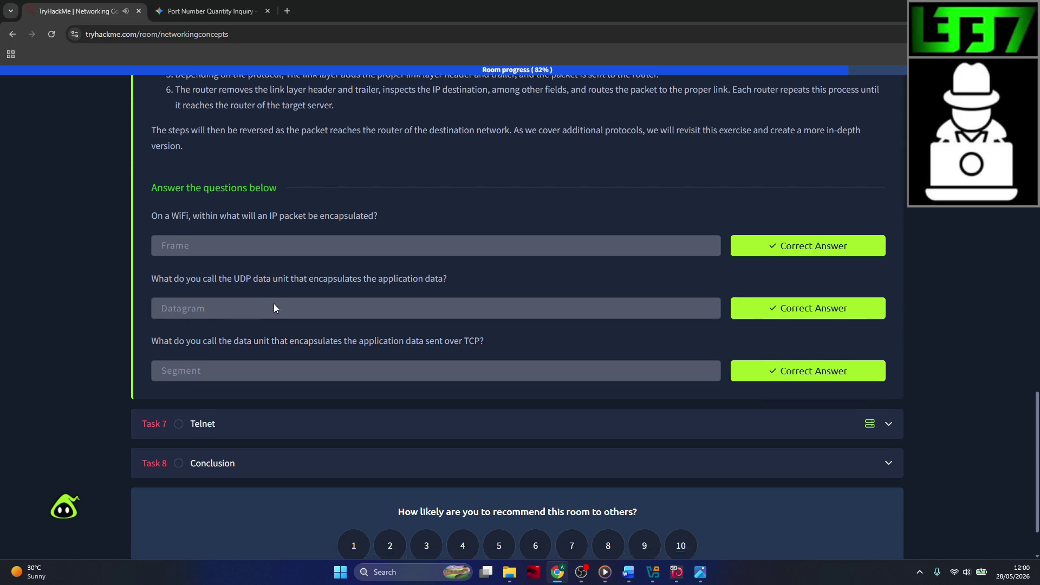
pyautogui.click(891, 358)
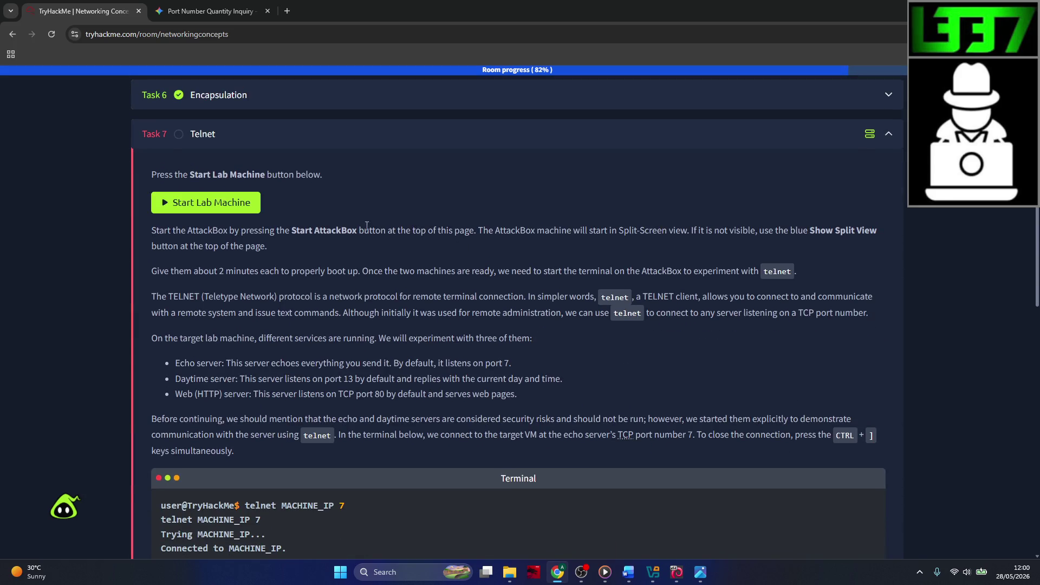
# Start the Task 7 Telnet target lab machine and wait for its IP to be assigned
pyautogui.scroll(2, 352, 236)
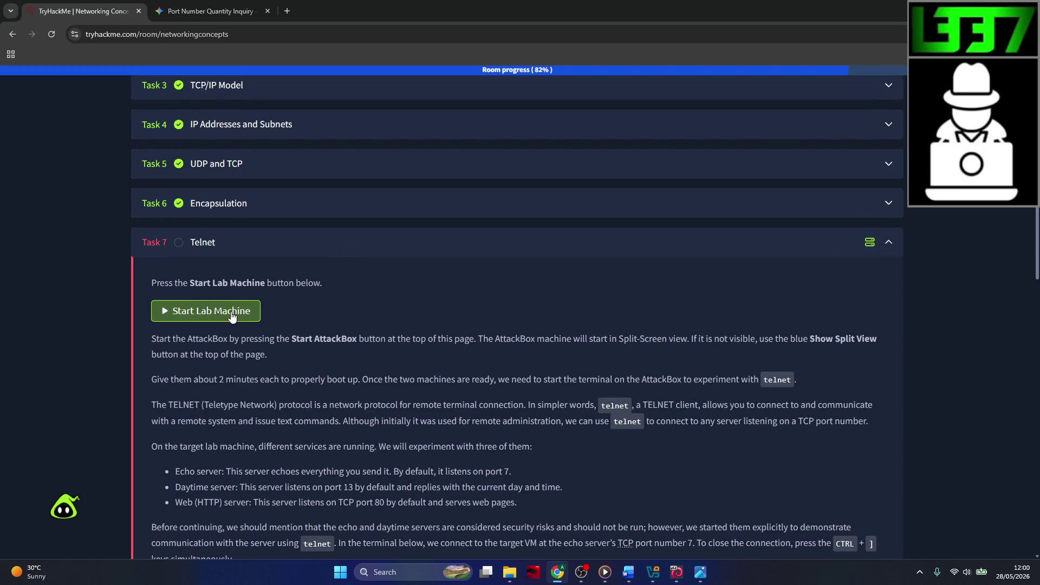
pyautogui.scroll(-1, 234, 318)
pyautogui.click(236, 260)
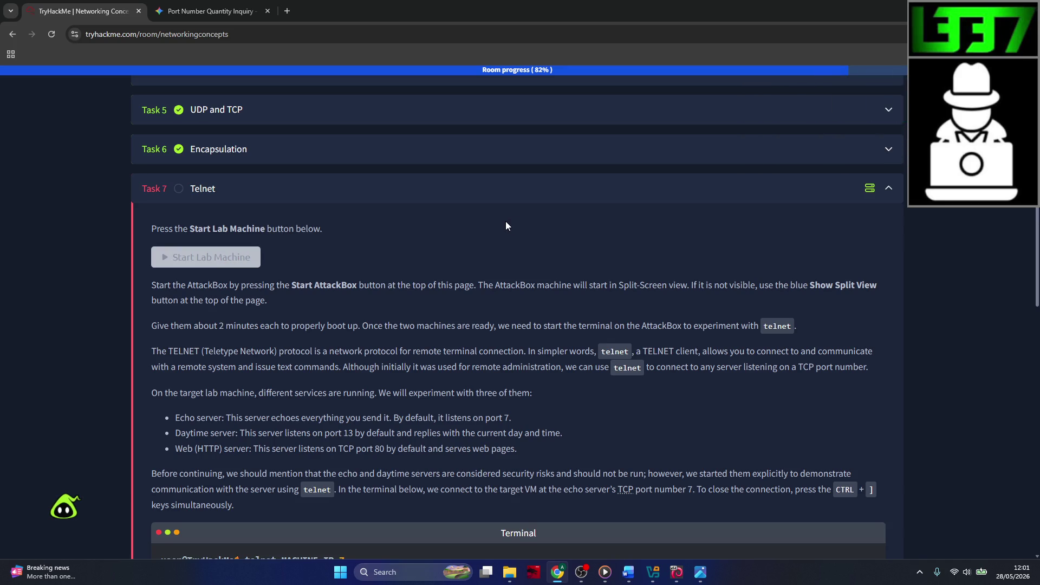
pyautogui.scroll(-2, 487, 225)
pyautogui.scroll(1, 442, 222)
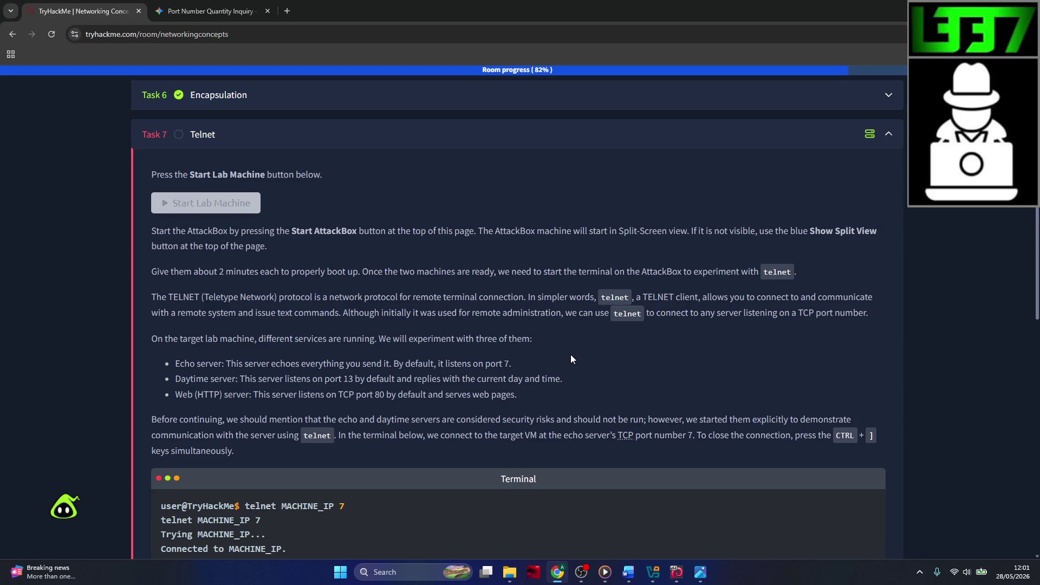
pyautogui.scroll(-6, 551, 346)
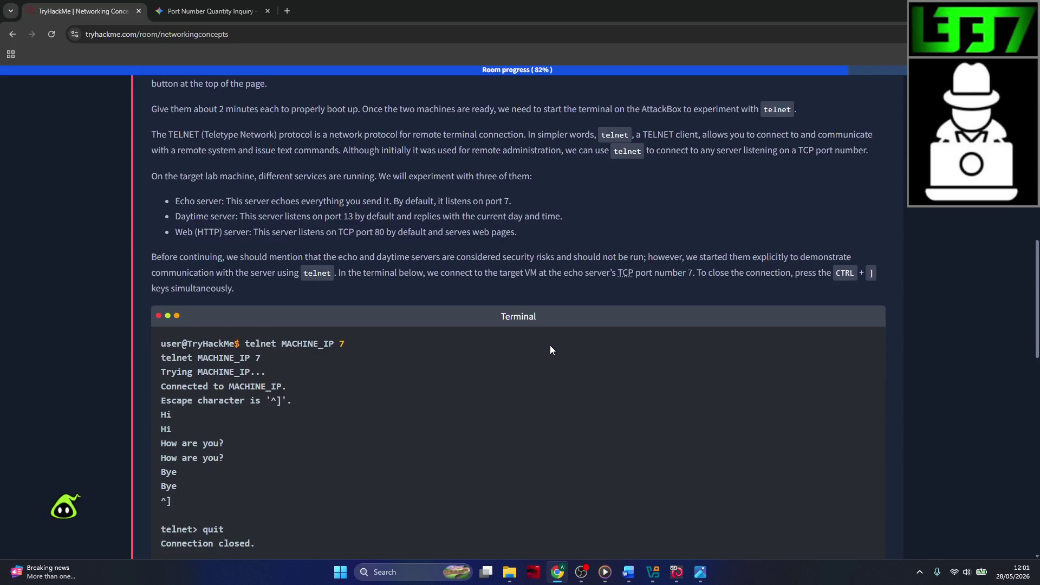
pyautogui.scroll(3, 549, 342)
pyautogui.scroll(3, 541, 338)
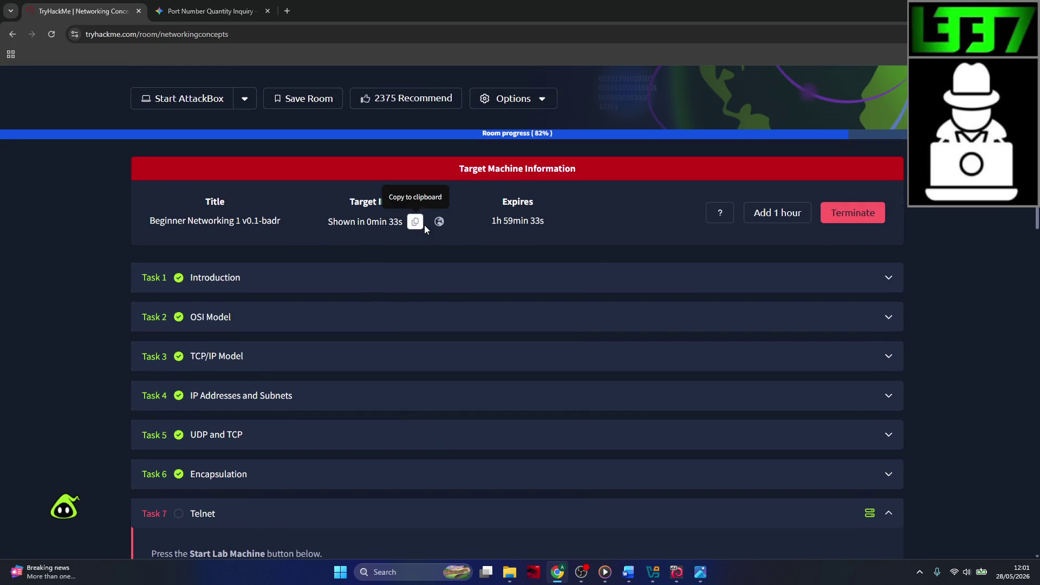
# Read through the Task 7 Telnet instructions and return to the top while the IP loads
pyautogui.scroll(-10, 427, 225)
pyautogui.scroll(-1, 430, 230)
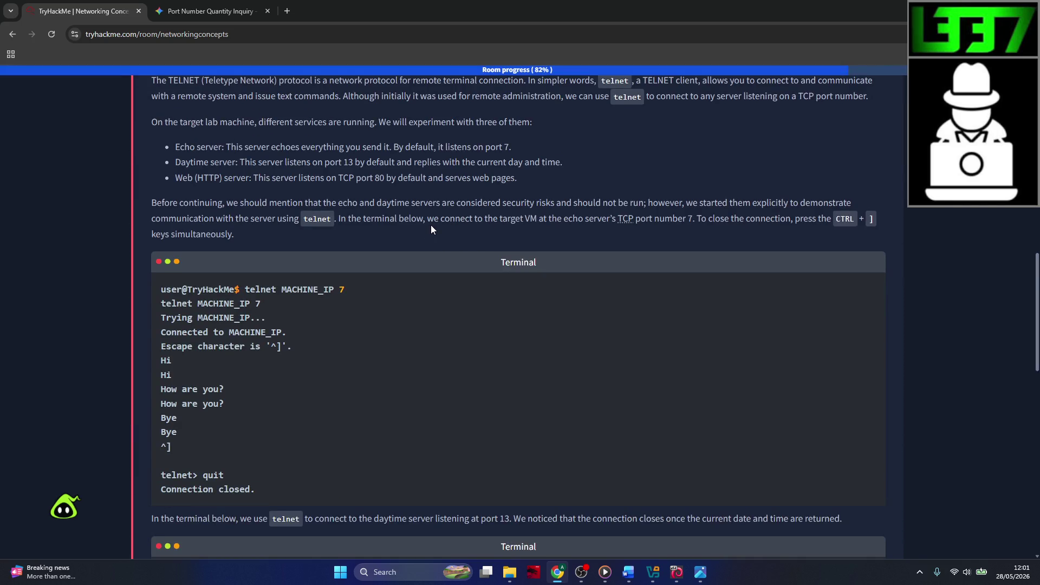
pyautogui.scroll(-3, 430, 226)
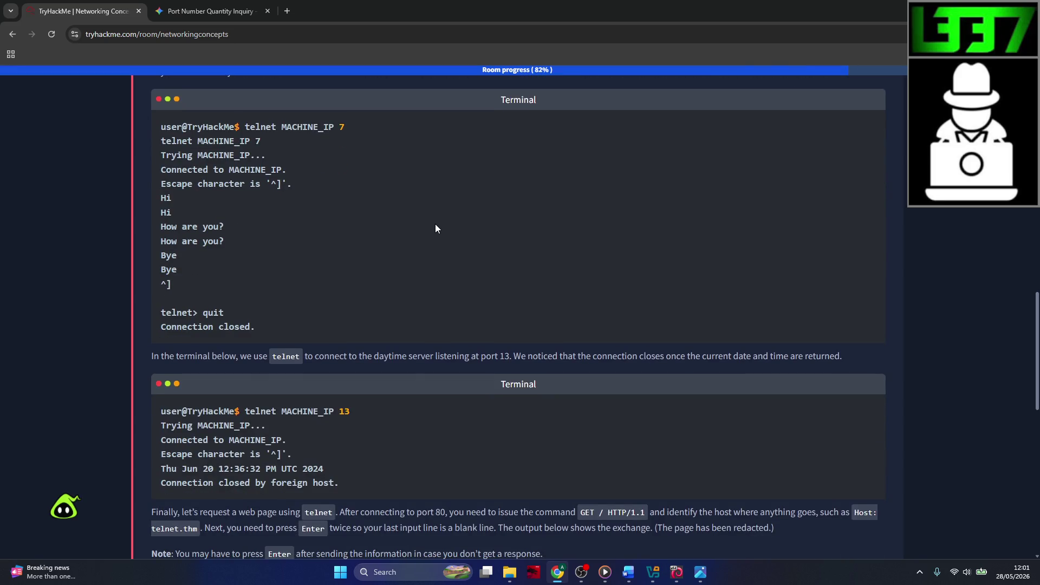
pyautogui.scroll(-4, 434, 223)
pyautogui.scroll(-5, 434, 223)
pyautogui.scroll(13, 431, 235)
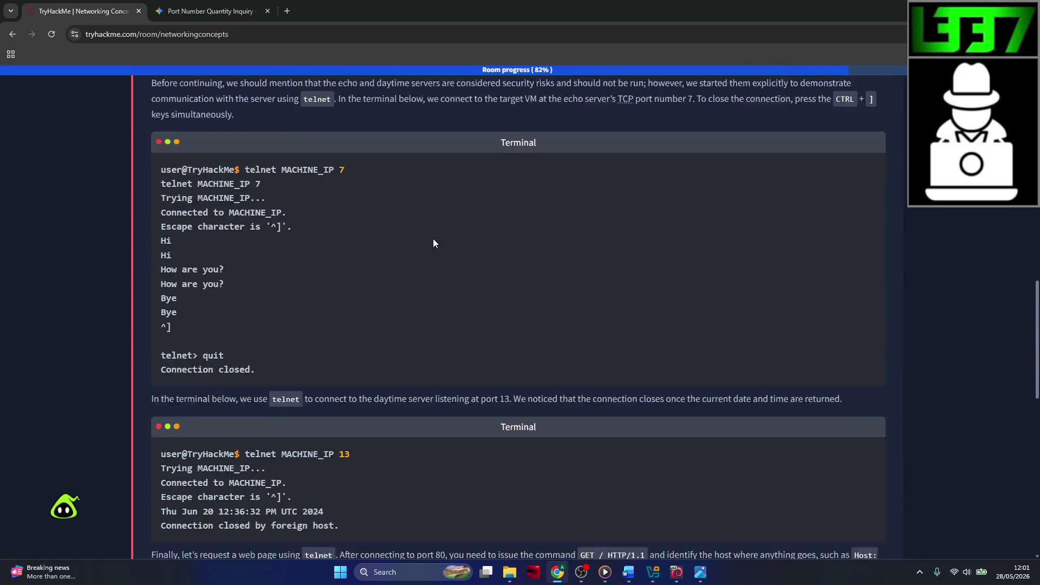
pyautogui.scroll(3, 433, 239)
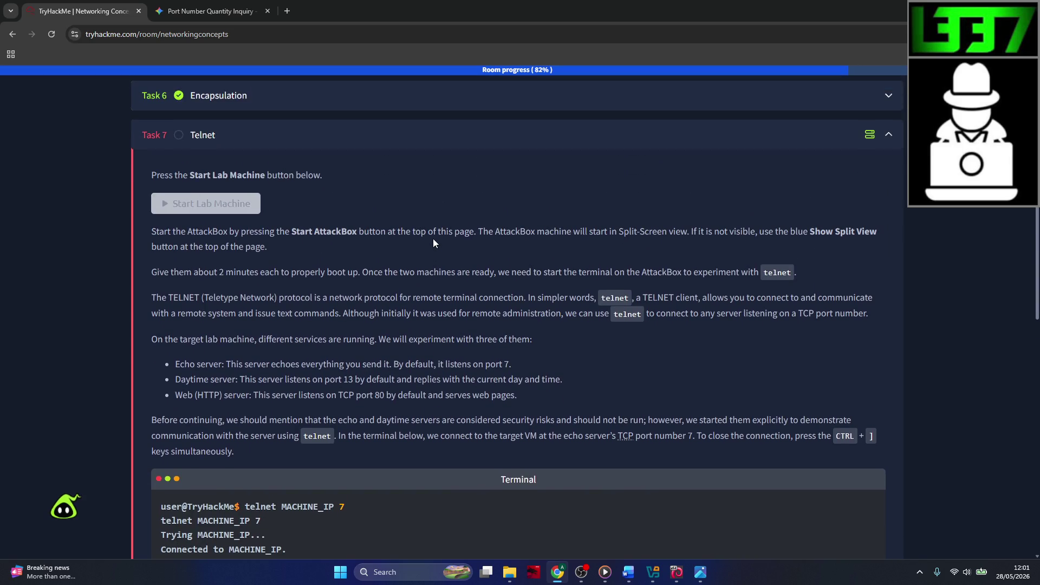
pyautogui.scroll(4, 433, 239)
pyautogui.scroll(3, 434, 240)
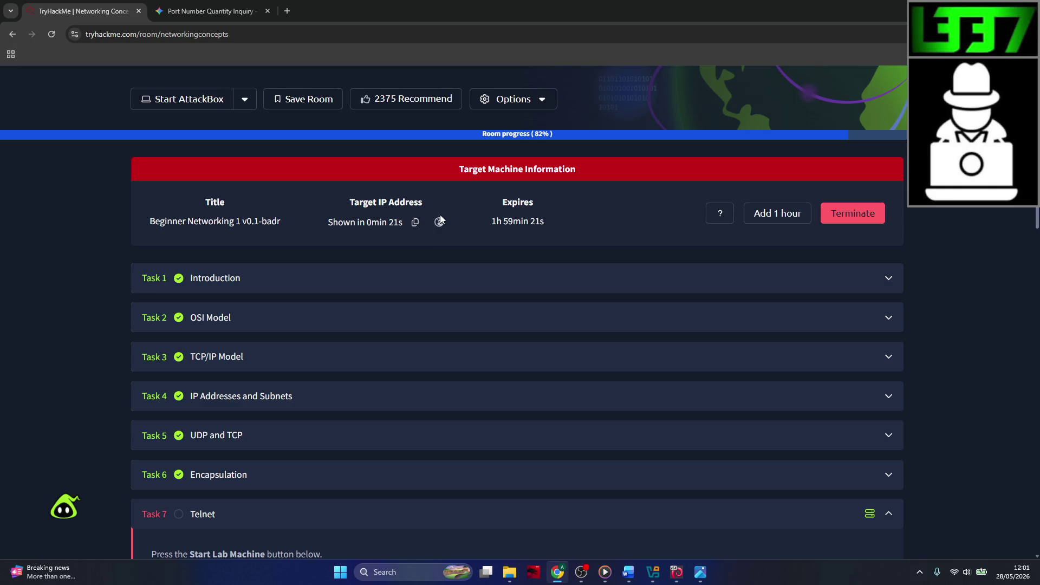
pyautogui.scroll(2, 473, 240)
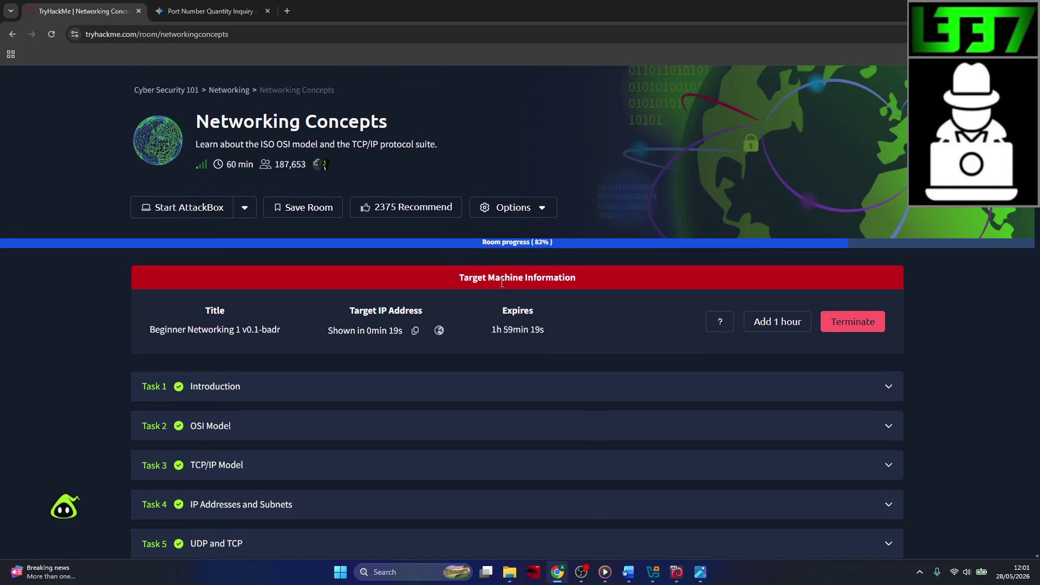
pyautogui.scroll(-9, 500, 278)
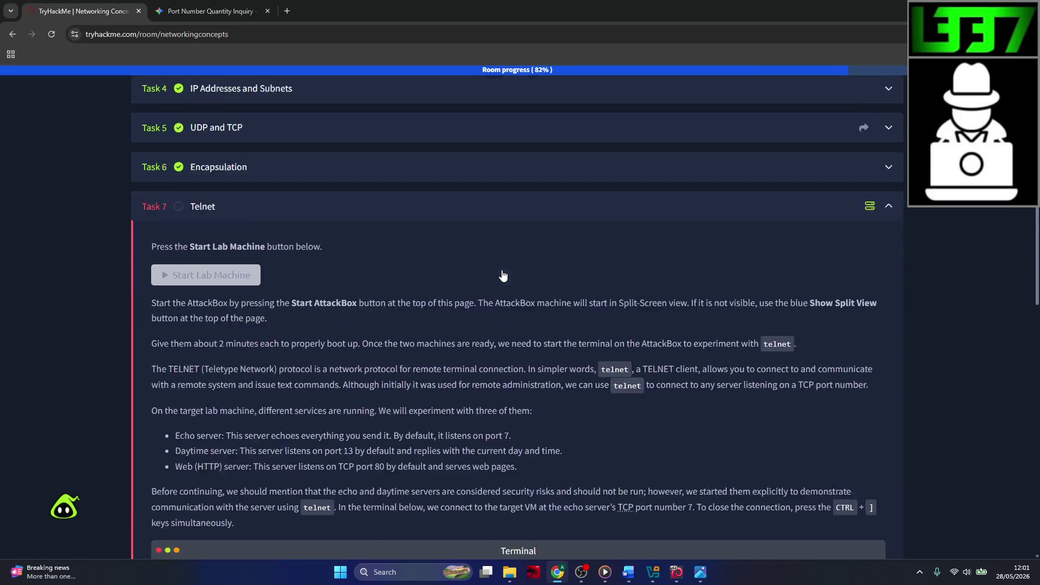
pyautogui.scroll(6, 395, 318)
pyautogui.scroll(2, 513, 218)
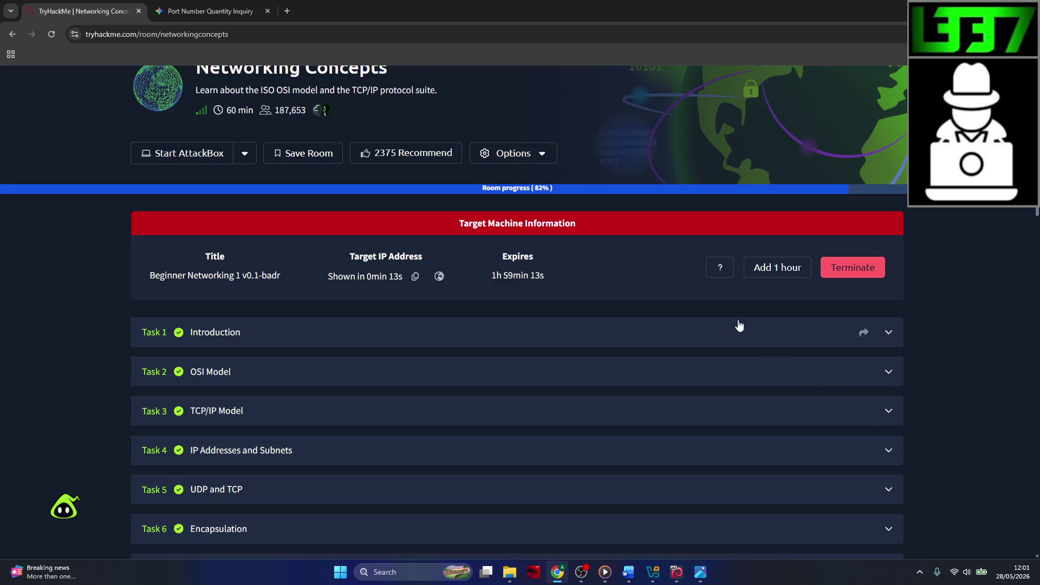
pyautogui.scroll(1, 594, 266)
pyautogui.scroll(-12, 586, 334)
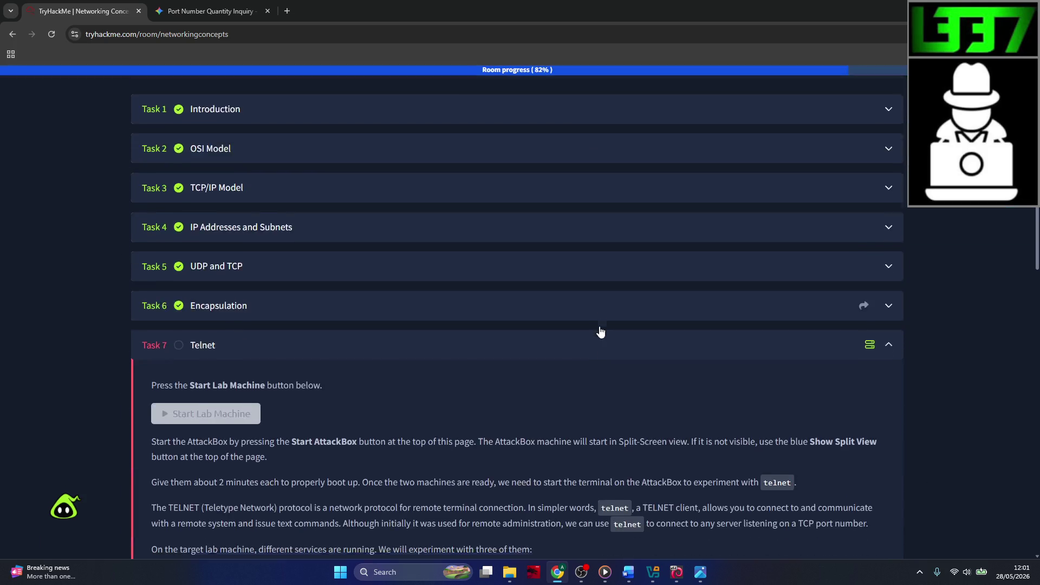
pyautogui.scroll(3, 399, 309)
pyautogui.scroll(8, 277, 326)
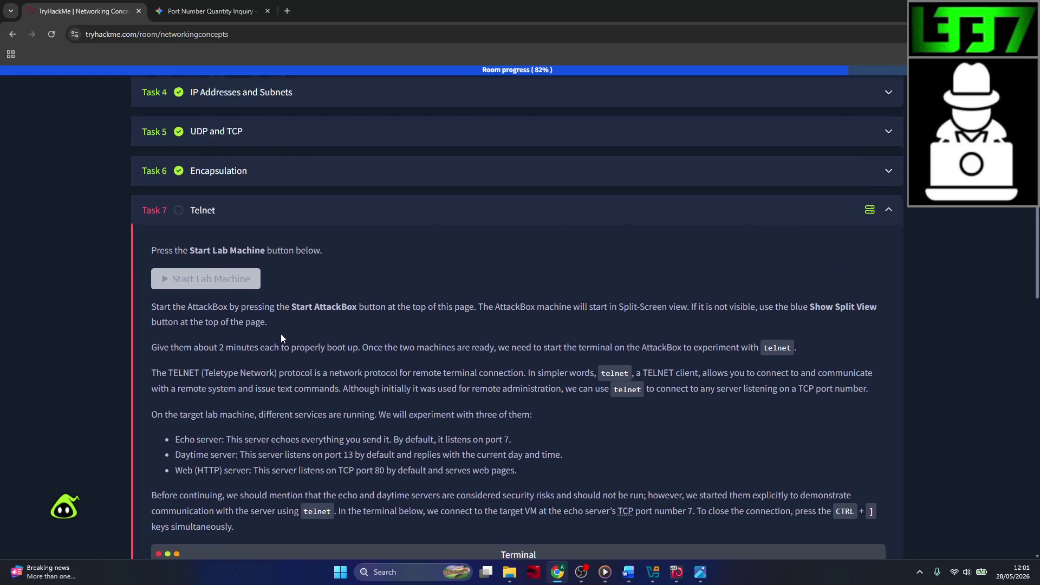
# Check the AttackBox start options and copy the target IP 10.113.149.220
pyautogui.click(244, 154)
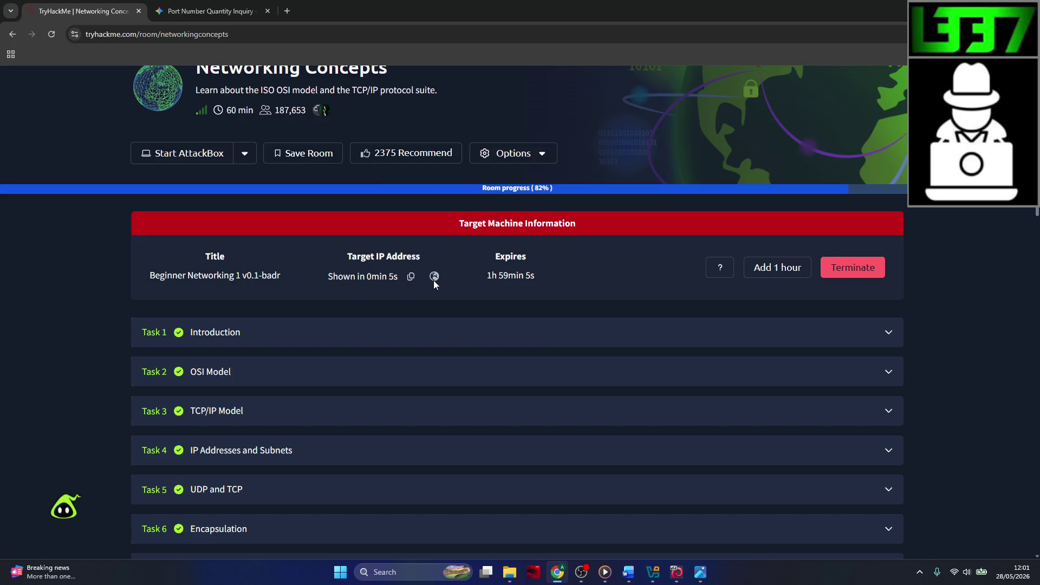
pyautogui.moveTo(442, 276)
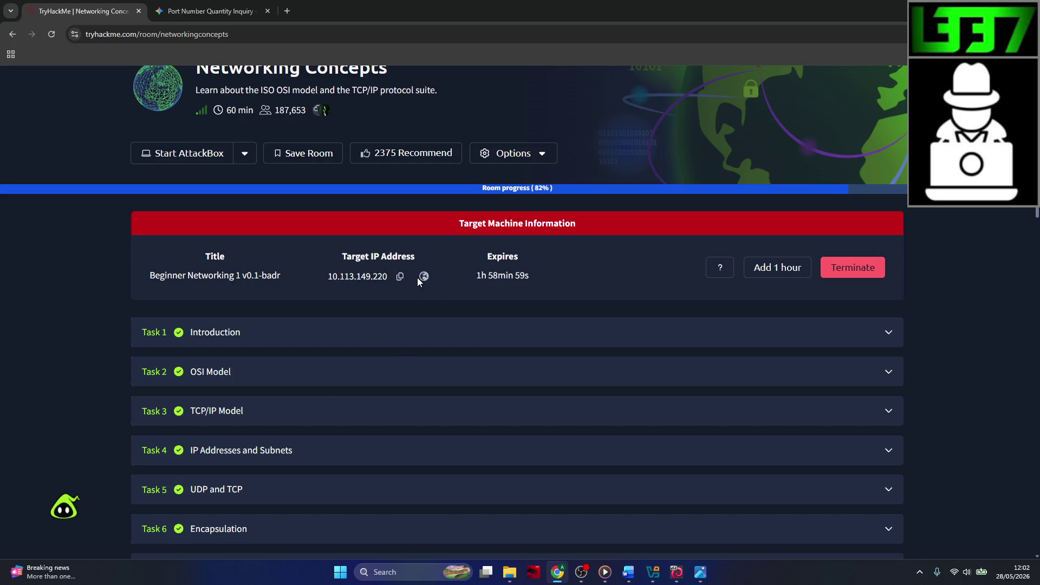
pyautogui.click(399, 276)
# Switch to the Kali VM in VirtualBox and unlock it with the login password
pyautogui.click(676, 571)
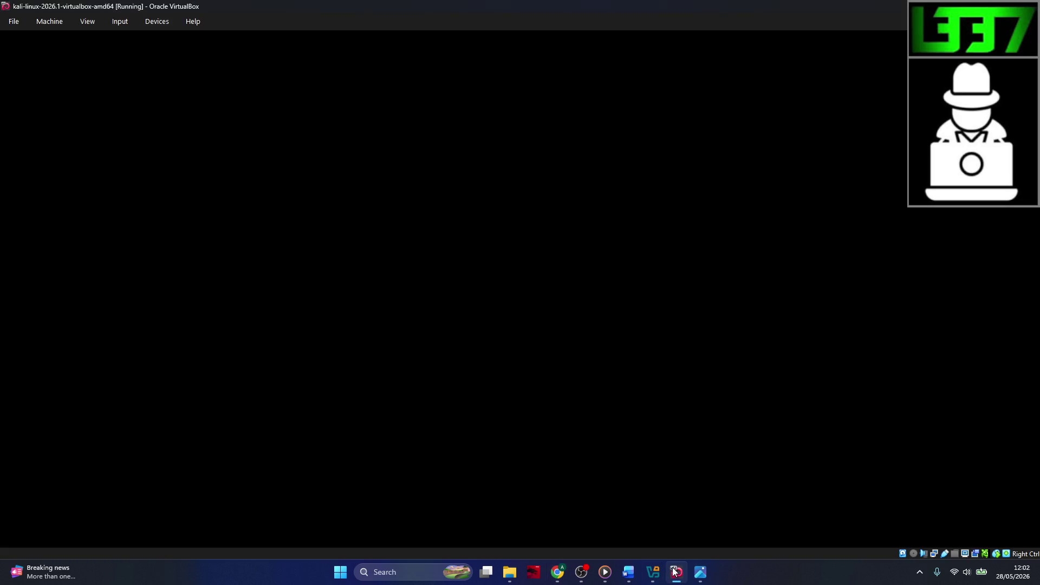
pyautogui.click(652, 571)
pyautogui.click(655, 572)
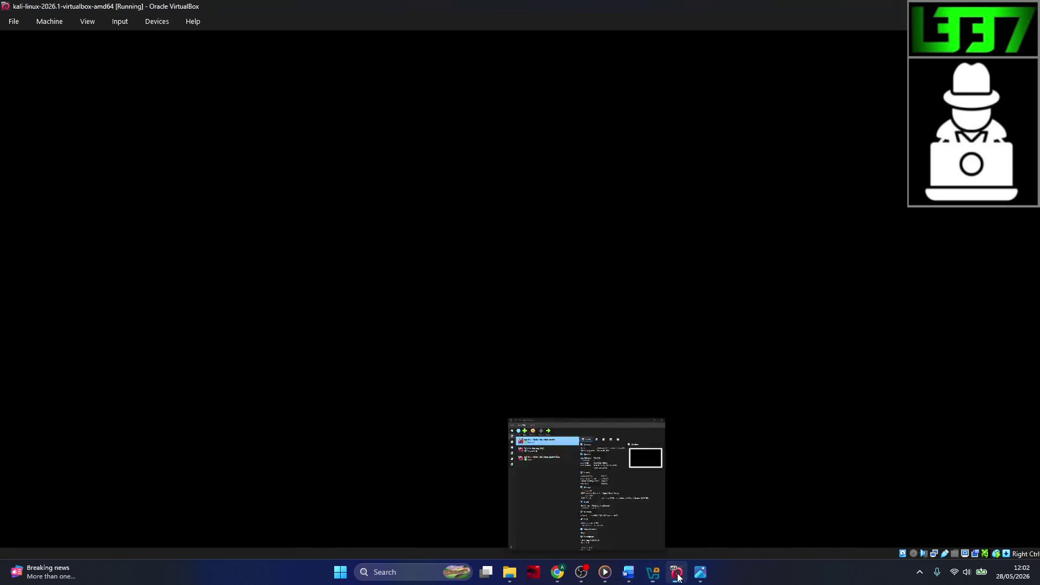
pyautogui.click(544, 275)
pyautogui.write('password')
pyautogui.press('Return')
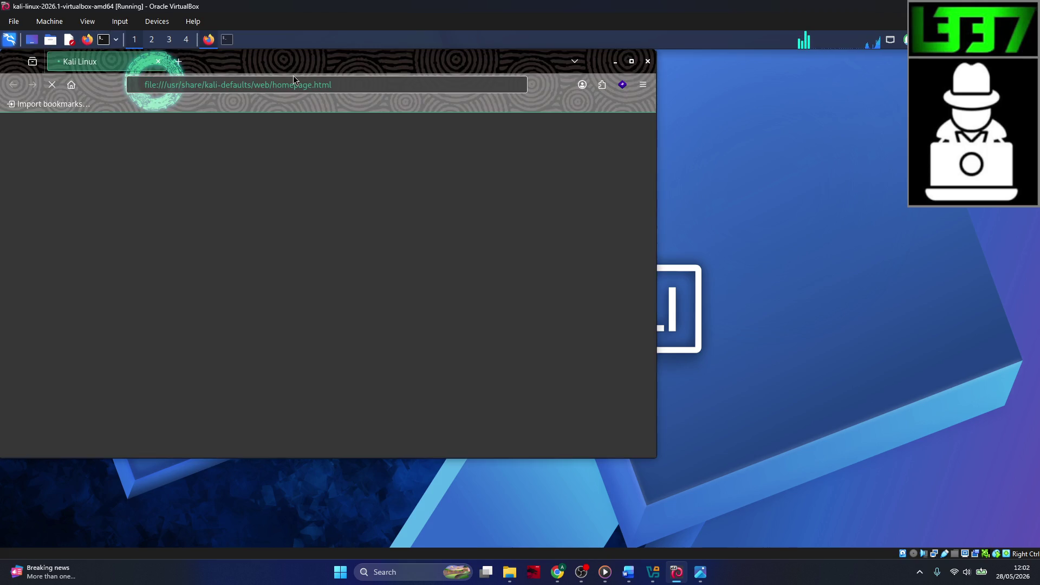
# Open tryhackme.com/access in Firefox and sign in with Google
pyautogui.click(286, 84)
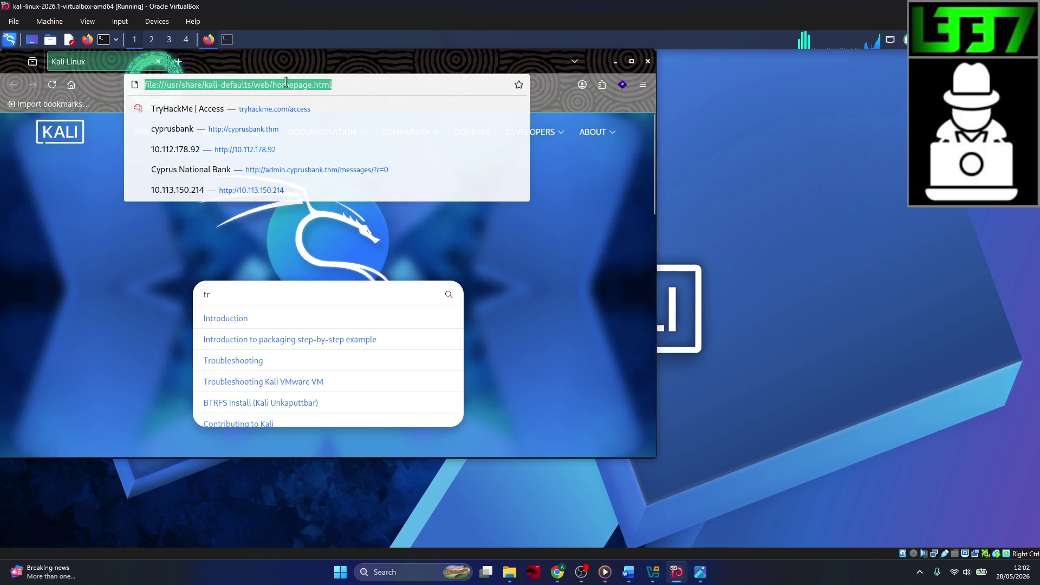
pyautogui.write('tryhackme.com/')
pyautogui.click(317, 146)
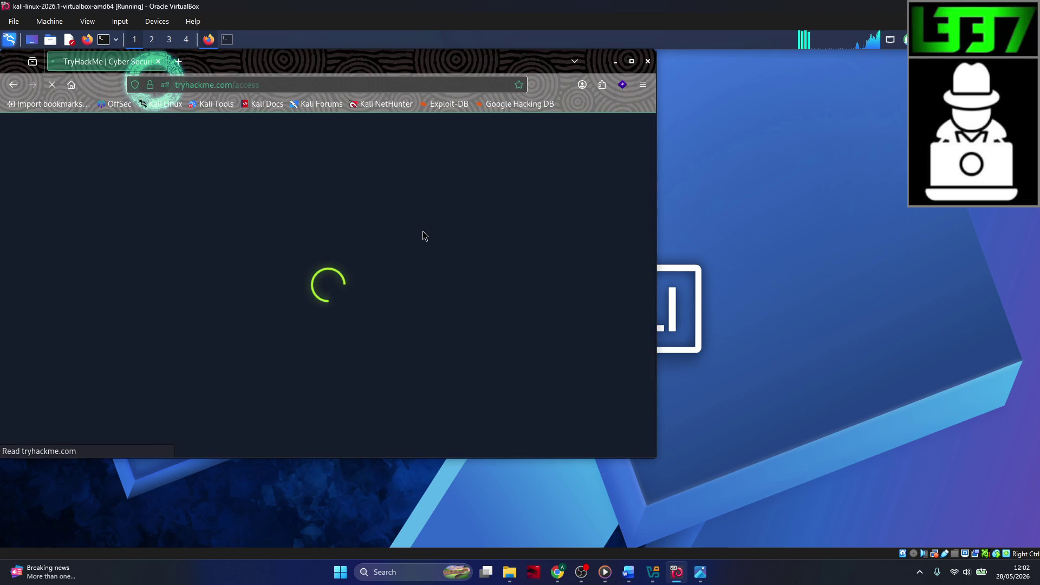
pyautogui.moveTo(405, 72); pyautogui.dragTo(496, 89)
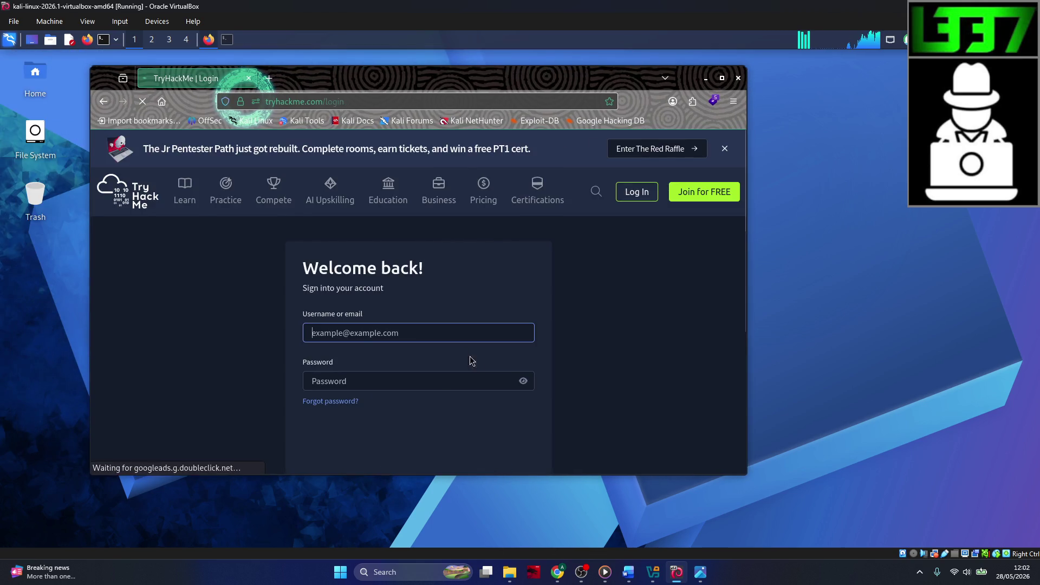
pyautogui.scroll(-5, 574, 319)
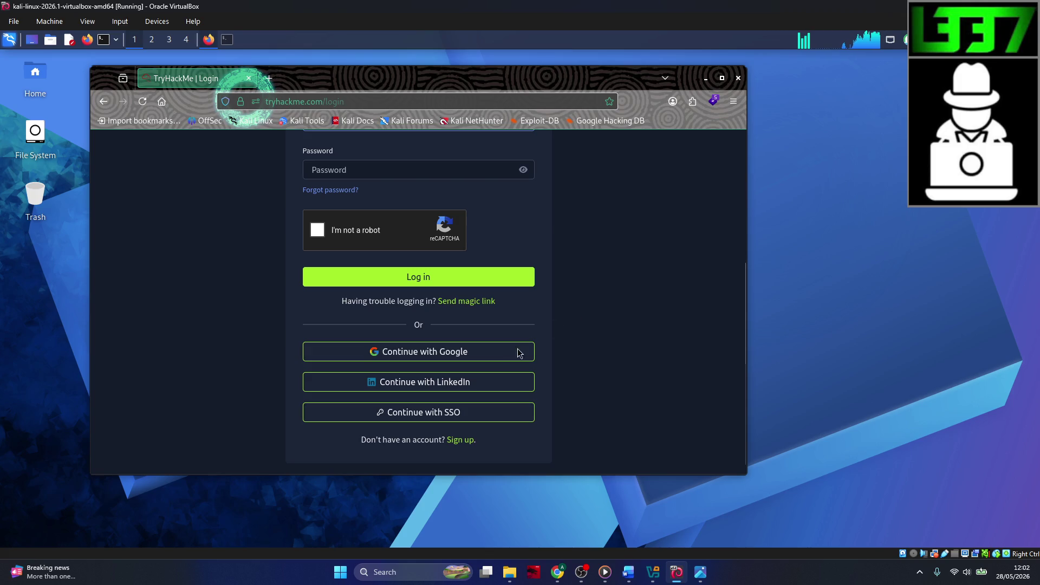
pyautogui.scroll(-1, 512, 341)
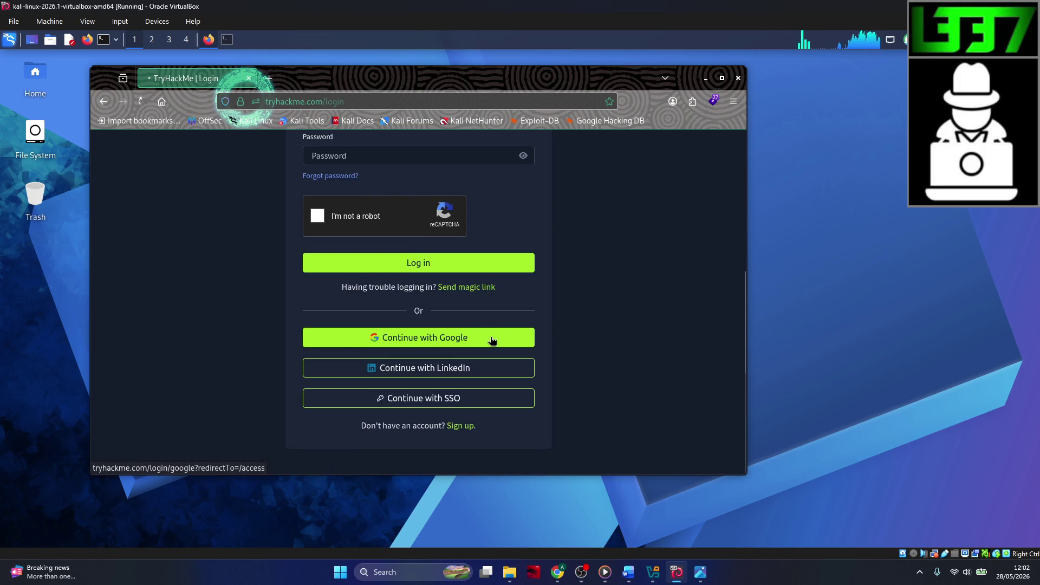
pyautogui.click(492, 340)
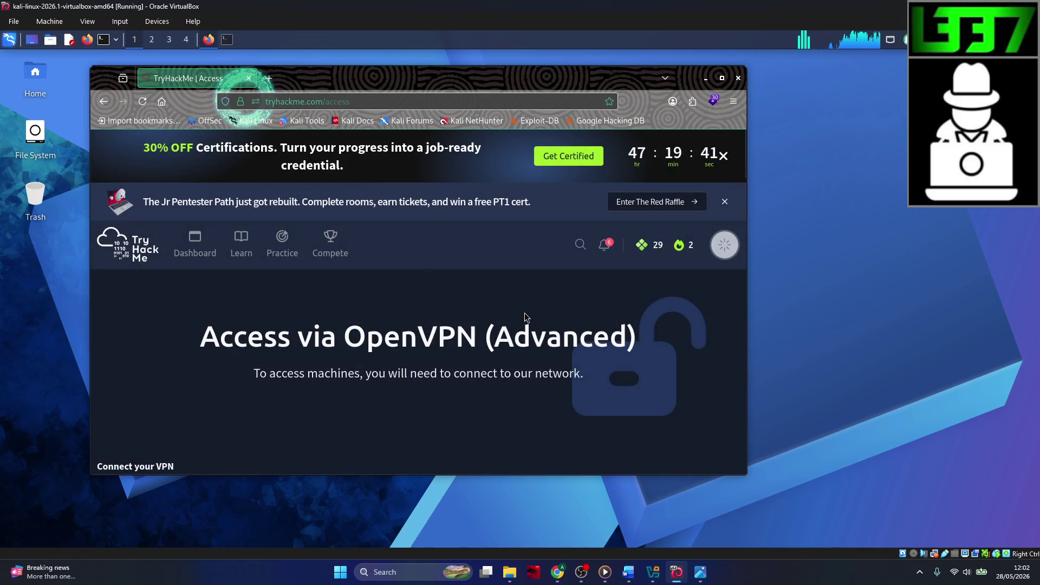
# Confirm OpenVPN shows Online and Connected, then close Firefox and open a terminal
pyautogui.scroll(-10, 483, 308)
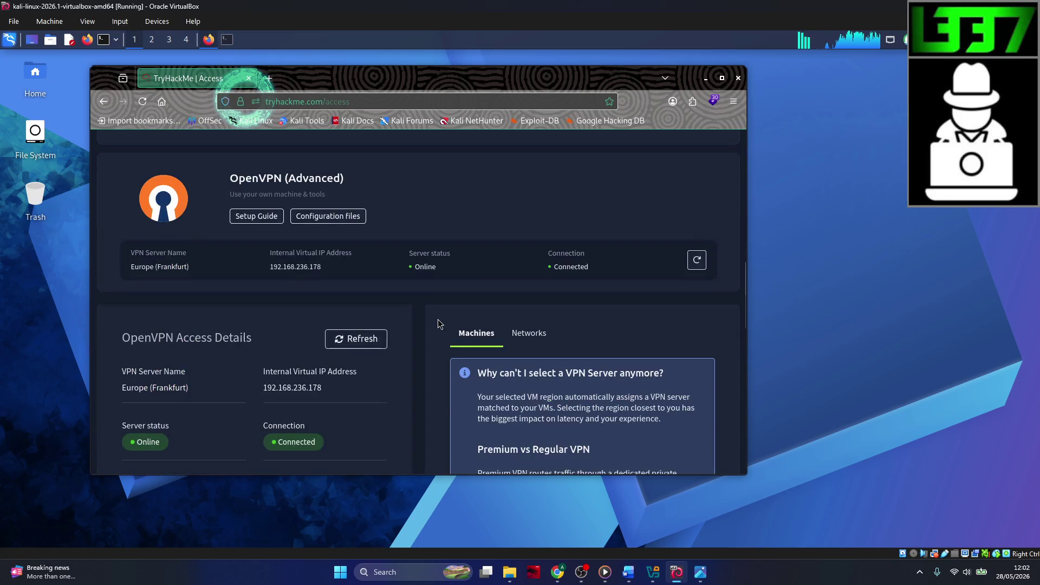
pyautogui.scroll(-2, 438, 323)
pyautogui.moveTo(318, 315)
pyautogui.mouseDown()
pyautogui.moveTo(281, 299)
pyautogui.moveTo(272, 261)
pyautogui.mouseUp()
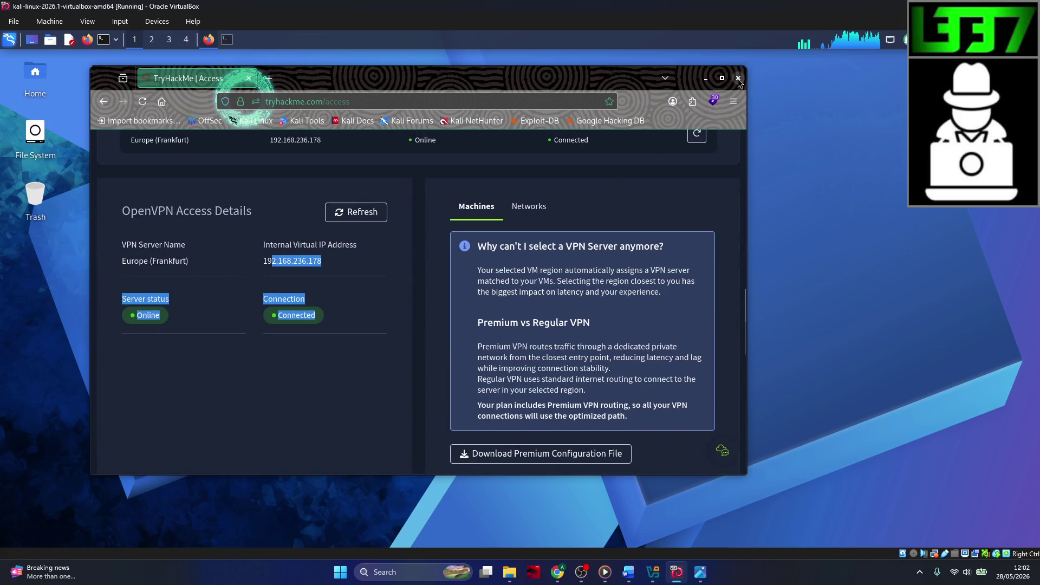
pyautogui.click(738, 79)
pyautogui.click(108, 41)
pyautogui.write('sudo ssh user')
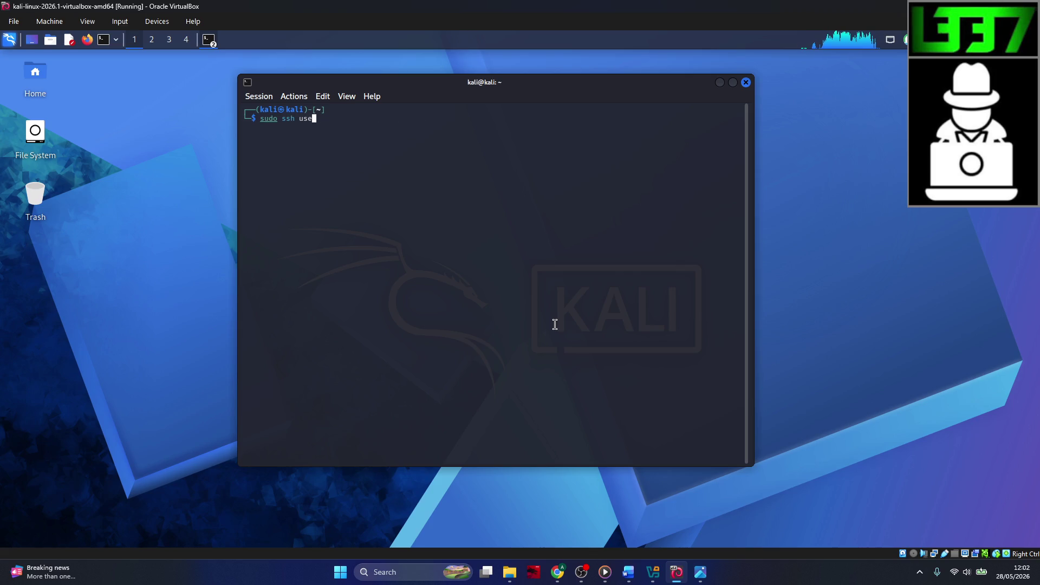
pyautogui.write('@')
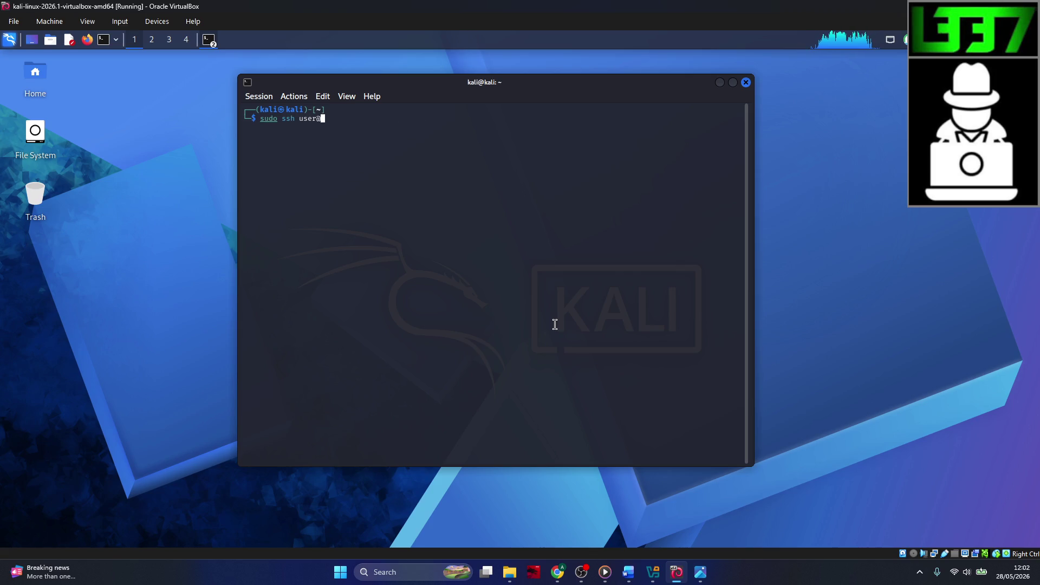
pyautogui.click(558, 572)
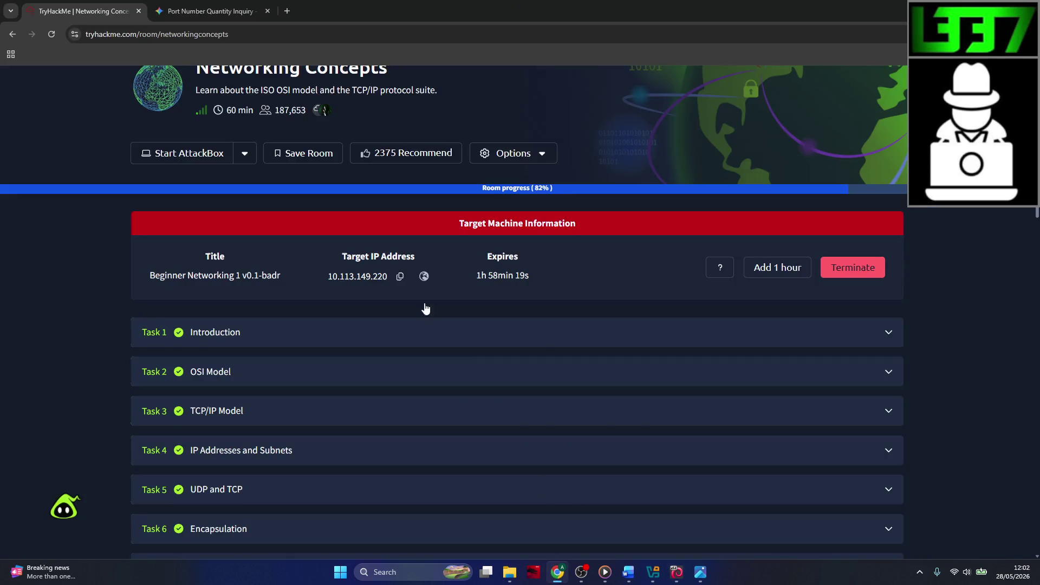
pyautogui.click(399, 276)
pyautogui.hotkey('alt', 'Tab')
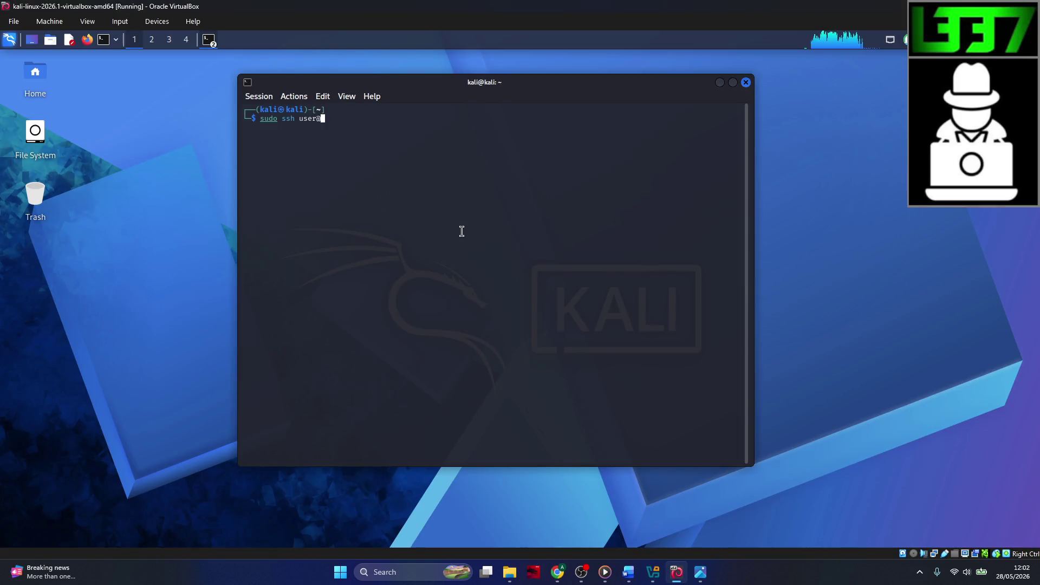
pyautogui.hotkey('ctrl', 'shift', 'v')
pyautogui.press('Return')
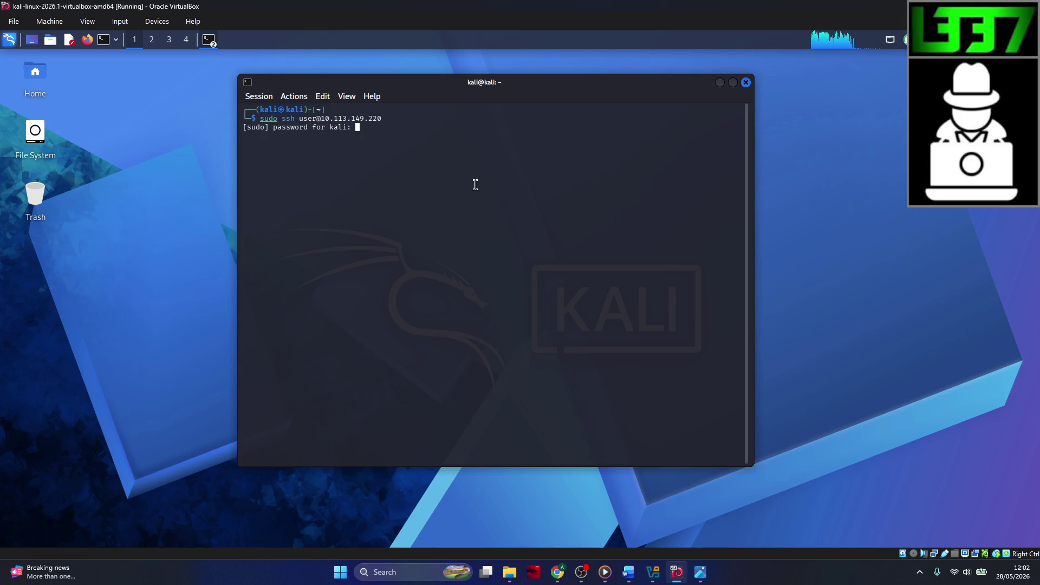
# Accept the host key and try the ssh password twice, both refused with 'Permission denied'
pyautogui.press('Return')
pyautogui.write('yes')
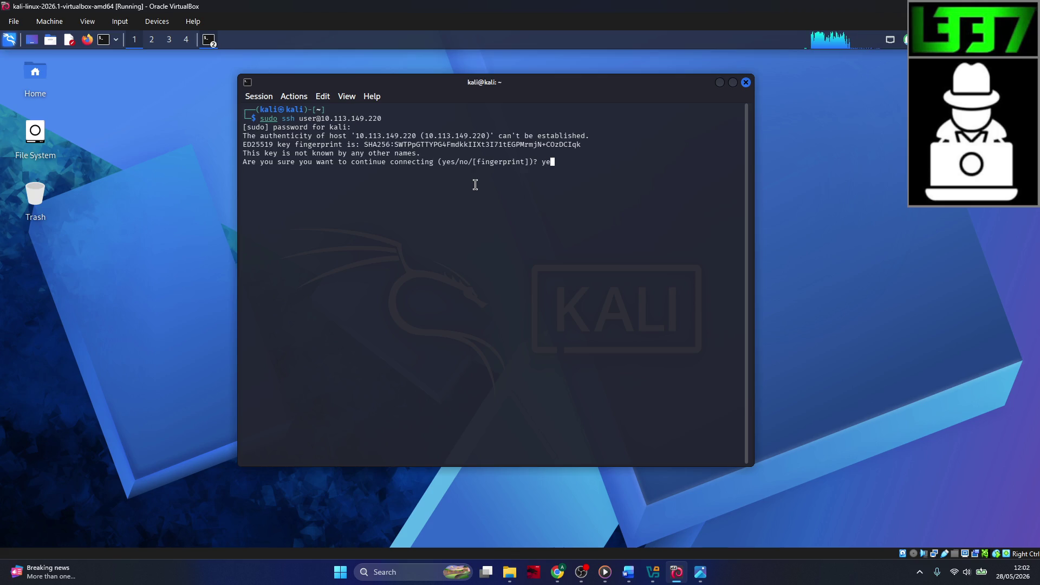
pyautogui.press('Return')
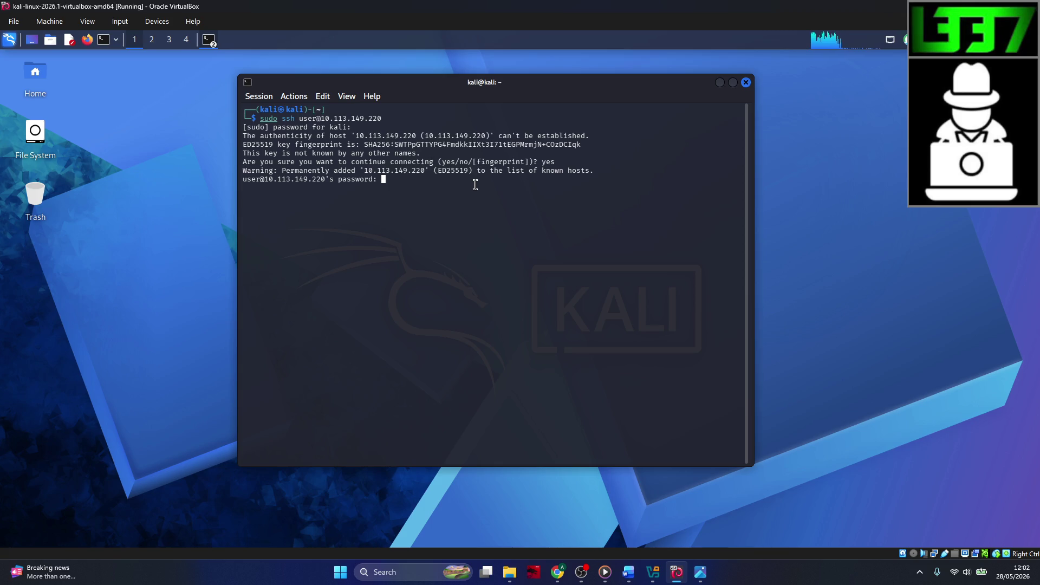
pyautogui.press('Return')
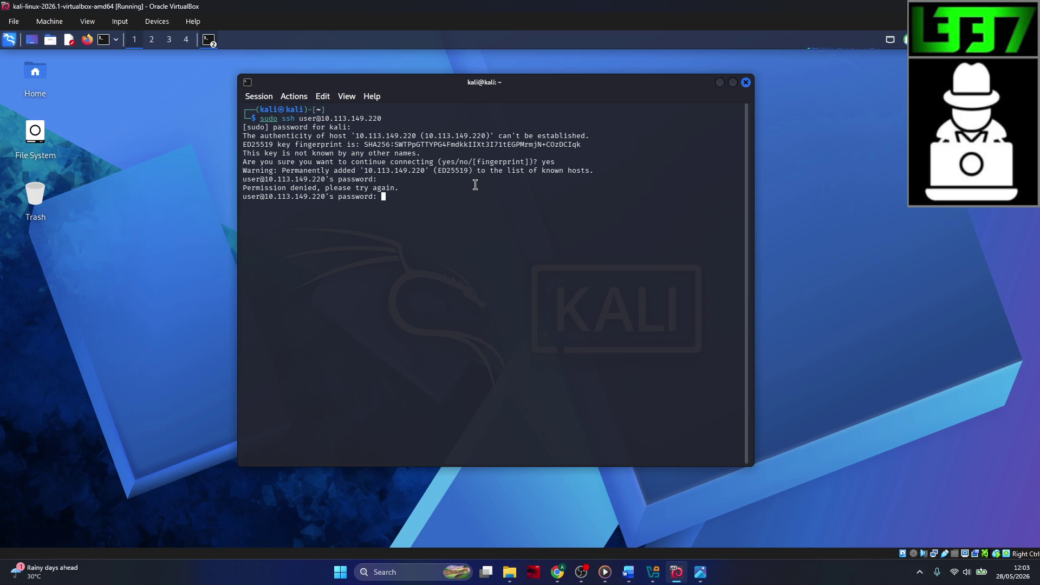
pyautogui.press('Return')
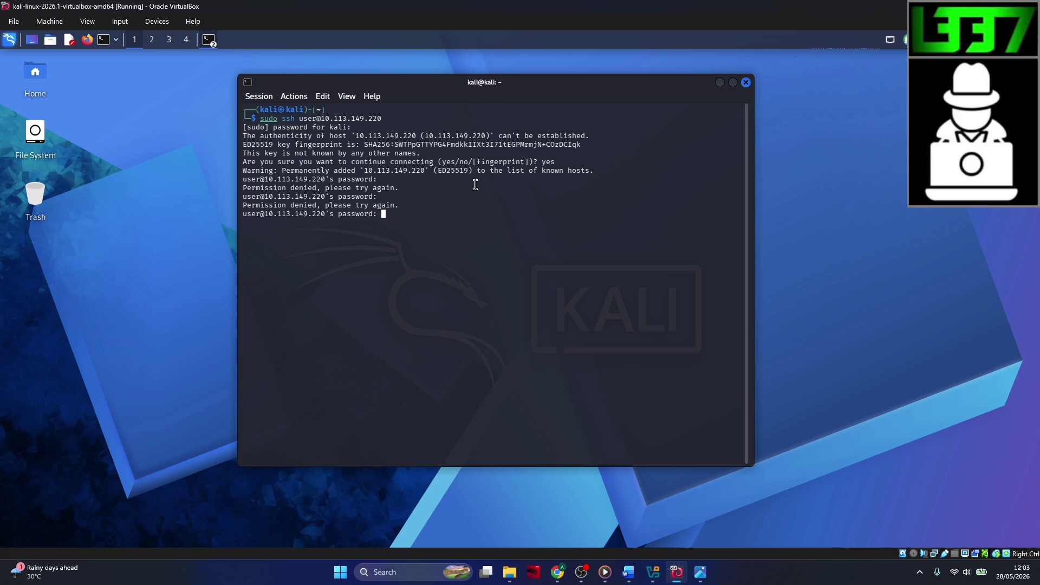
pyautogui.click(557, 572)
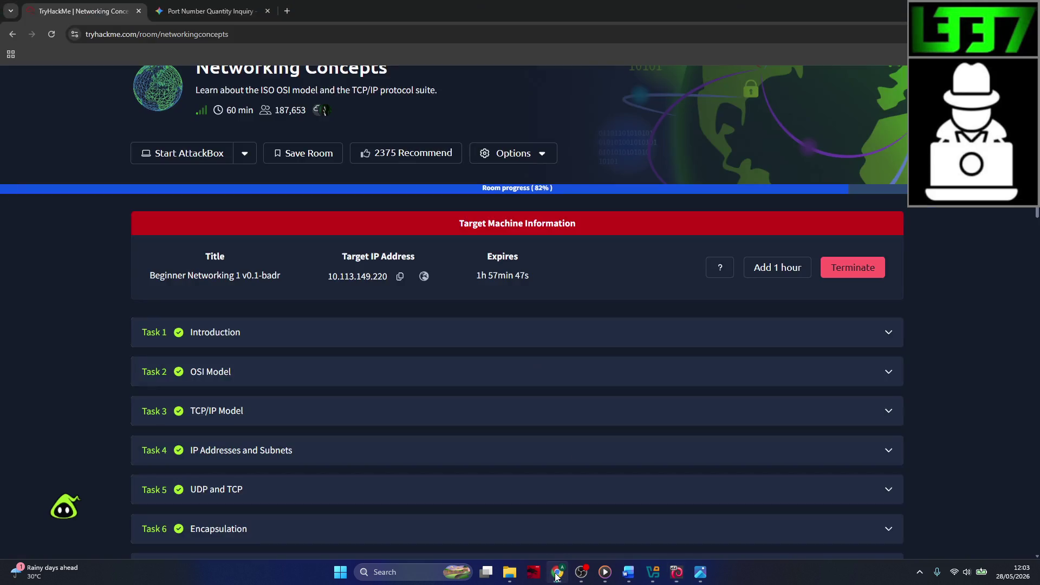
# Open the VPN access instructions from the Target Machine Information '?' menu
pyautogui.scroll(-4, 470, 286)
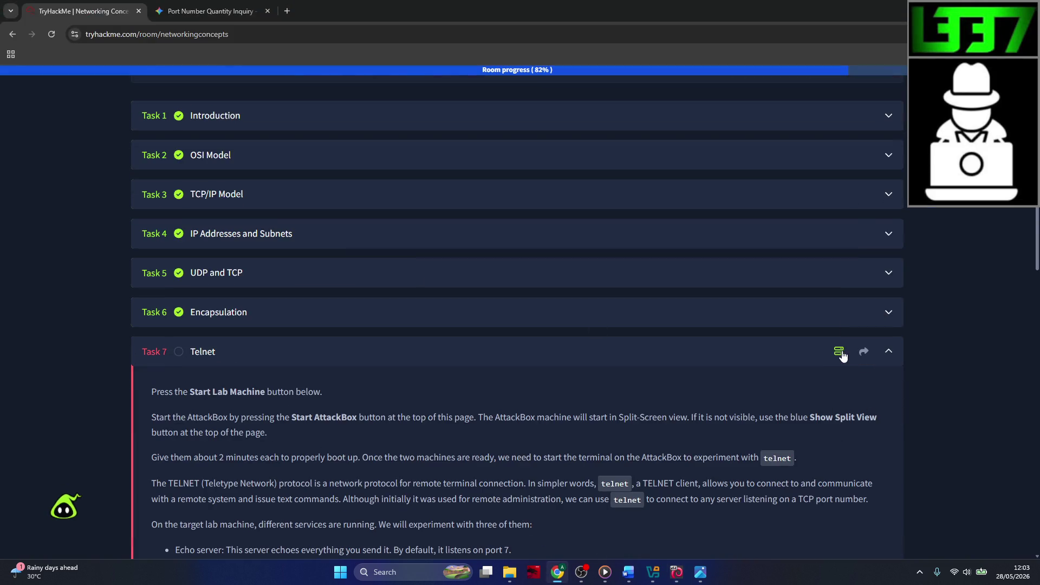
pyautogui.scroll(-5, 624, 340)
pyautogui.scroll(-2, 306, 320)
pyautogui.scroll(9, 331, 324)
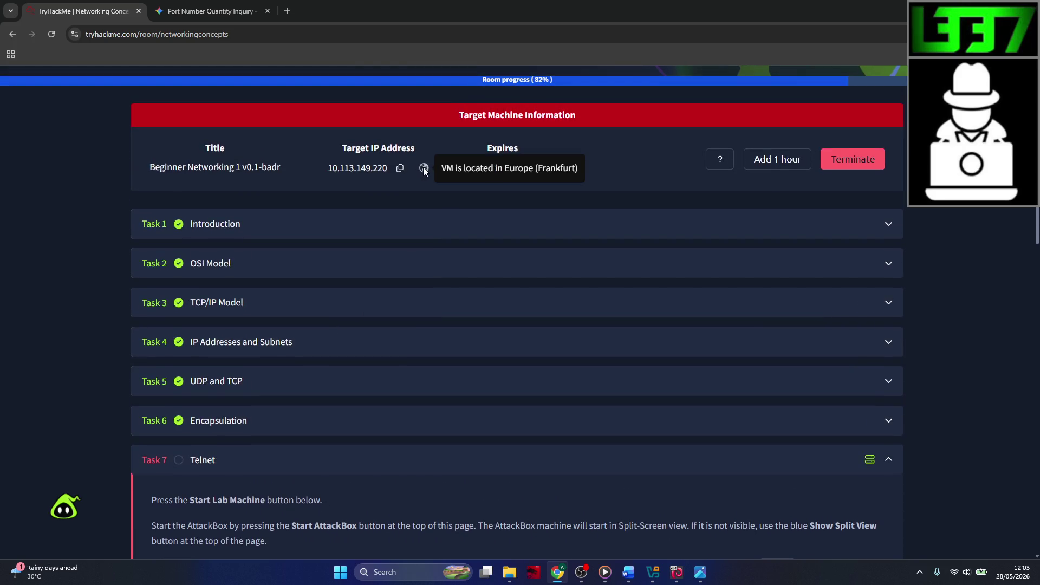
pyautogui.click(713, 157)
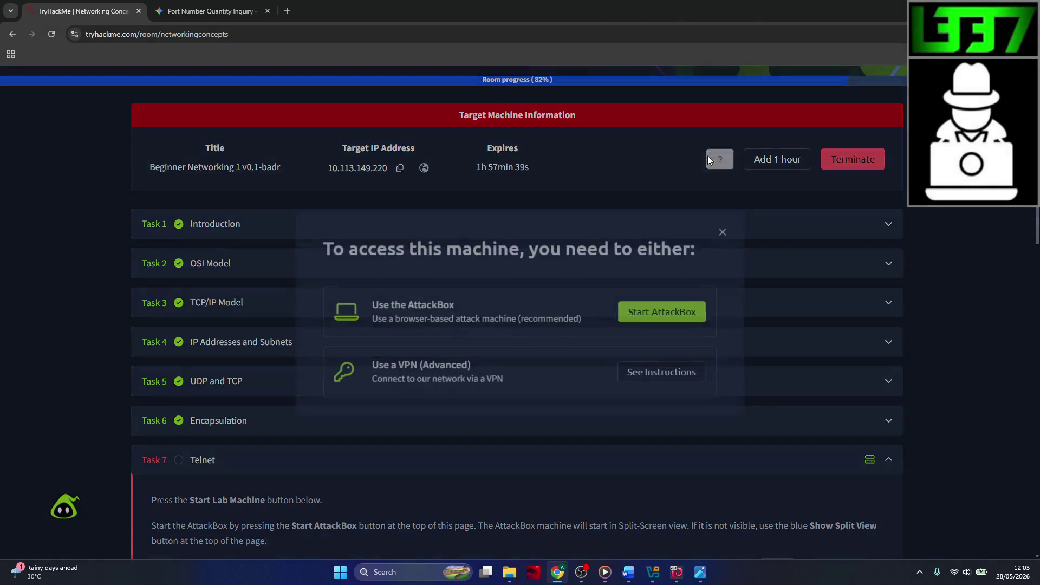
pyautogui.click(666, 383)
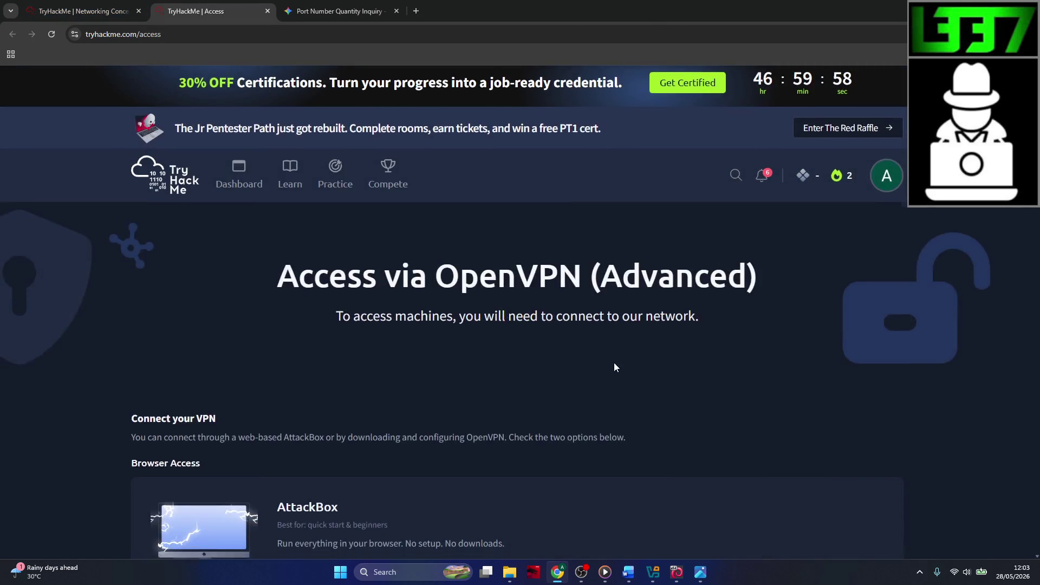
# Confirm OpenVPN shows Europe (Frankfurt) Connected, then close the access tab and modal
pyautogui.scroll(-15, 586, 340)
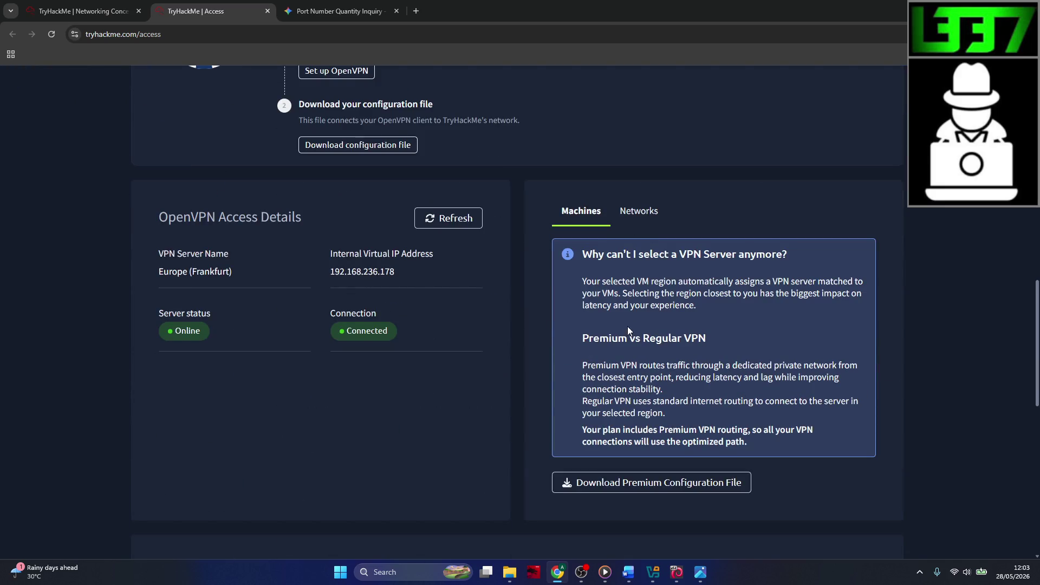
pyautogui.scroll(-2, 628, 323)
pyautogui.click(126, 6)
pyautogui.click(267, 11)
pyautogui.click(145, 285)
pyautogui.click(676, 571)
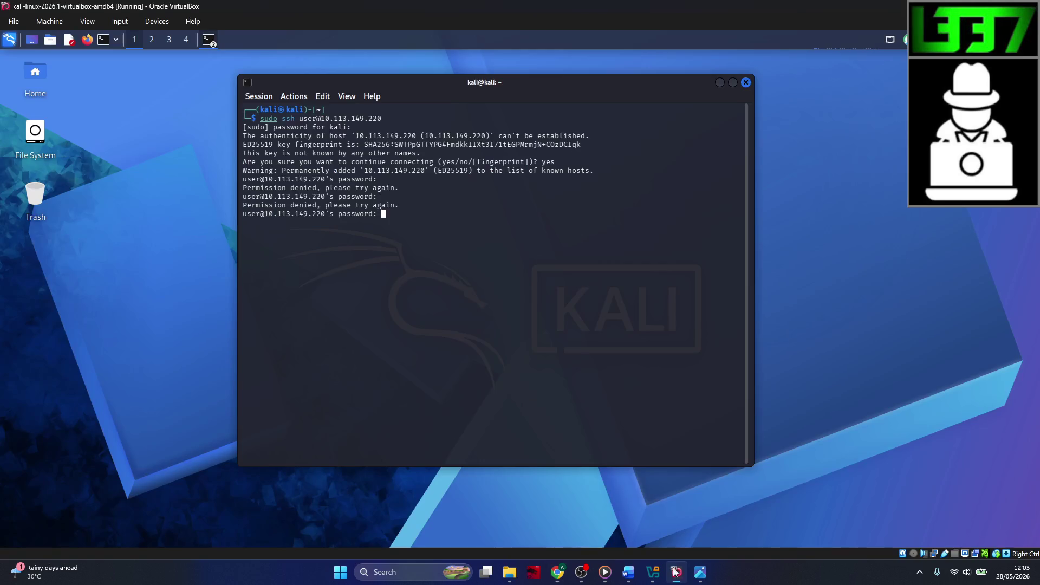
# Cancel the ssh prompt, ping 10.113.149.220 (3 of 4 replies), and recall the ssh command
pyautogui.hotkey('ctrl', 'c')
pyautogui.write('ping 10.113.149.220')
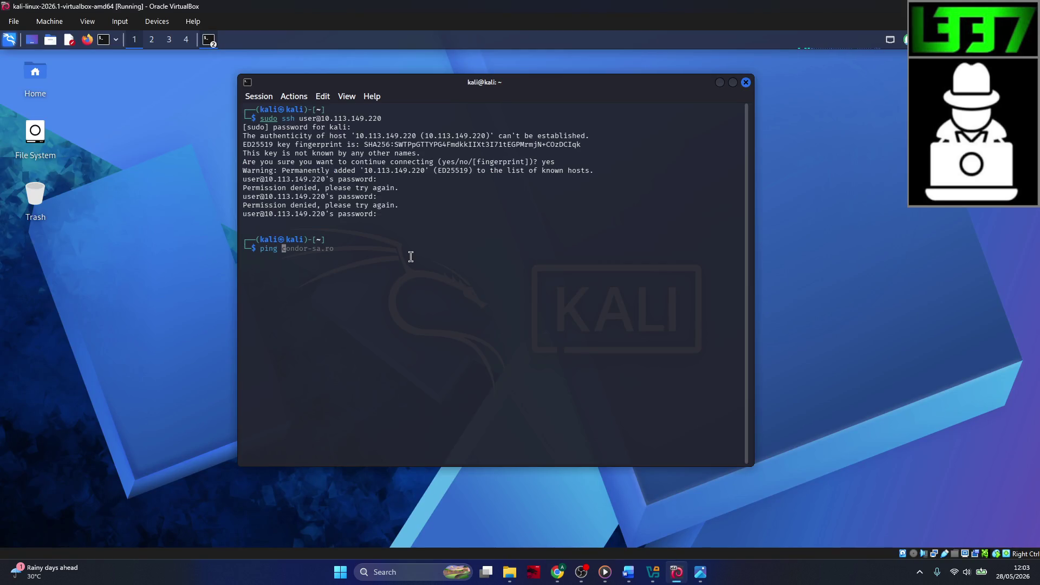
pyautogui.press('Return')
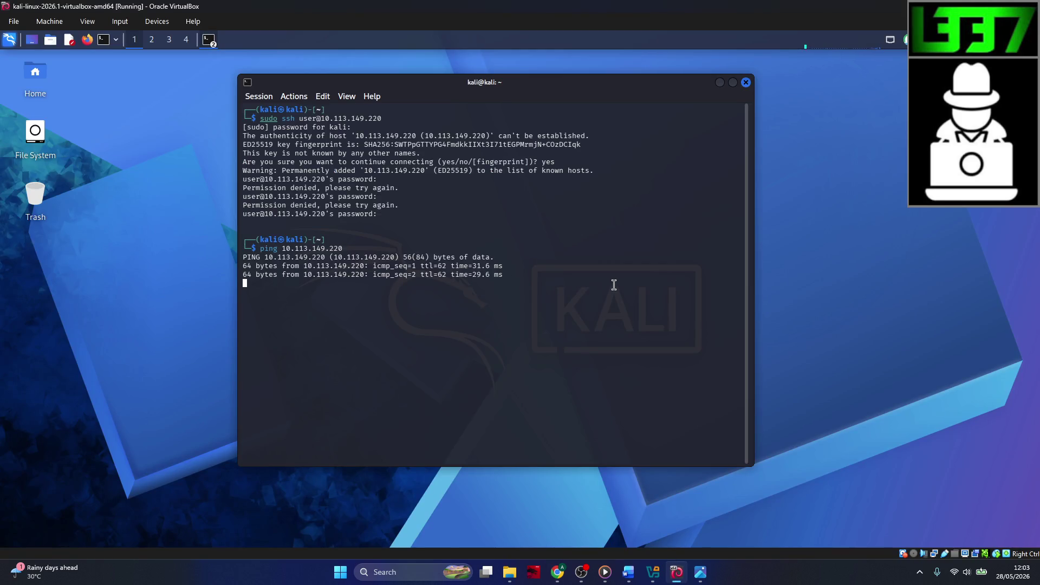
pyautogui.hotkey('ctrl', 'c')
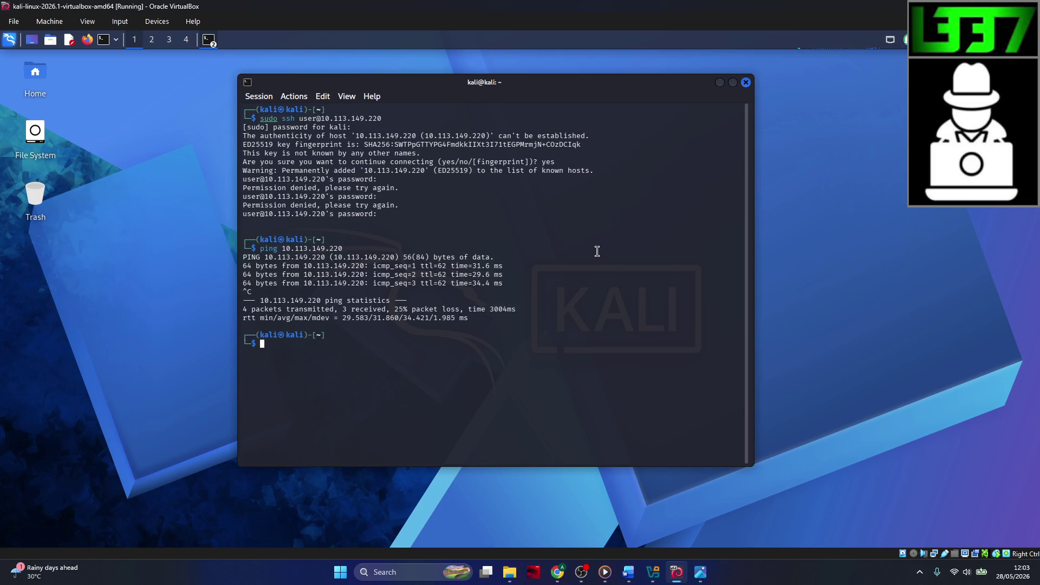
pyautogui.press('Up')
pyautogui.press('Up')
pyautogui.click(556, 572)
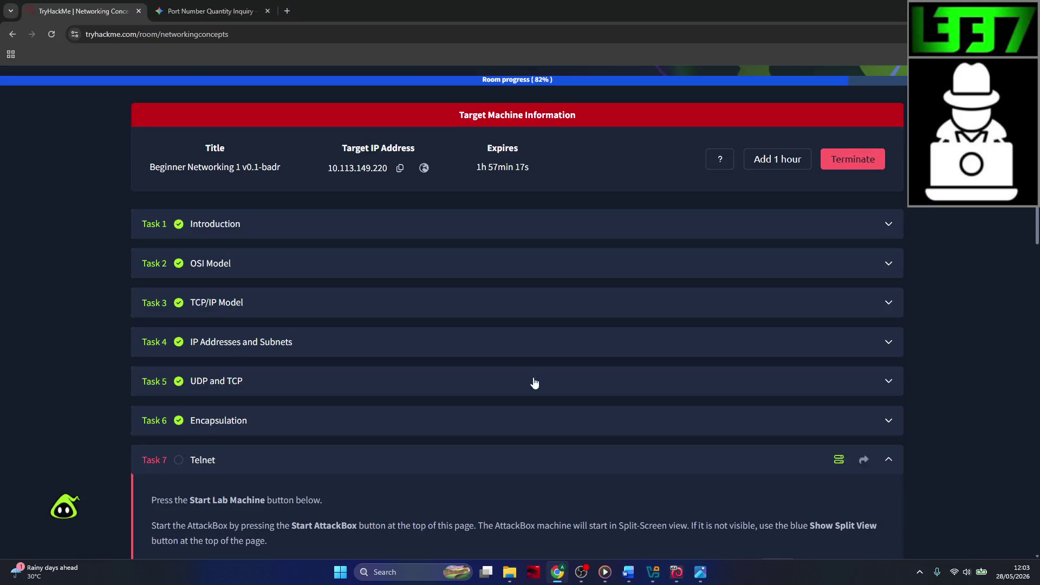
# Scroll through the Task 7 Telnet text in the room
pyautogui.scroll(-3, 515, 345)
pyautogui.scroll(-5, 516, 344)
pyautogui.scroll(10, 512, 333)
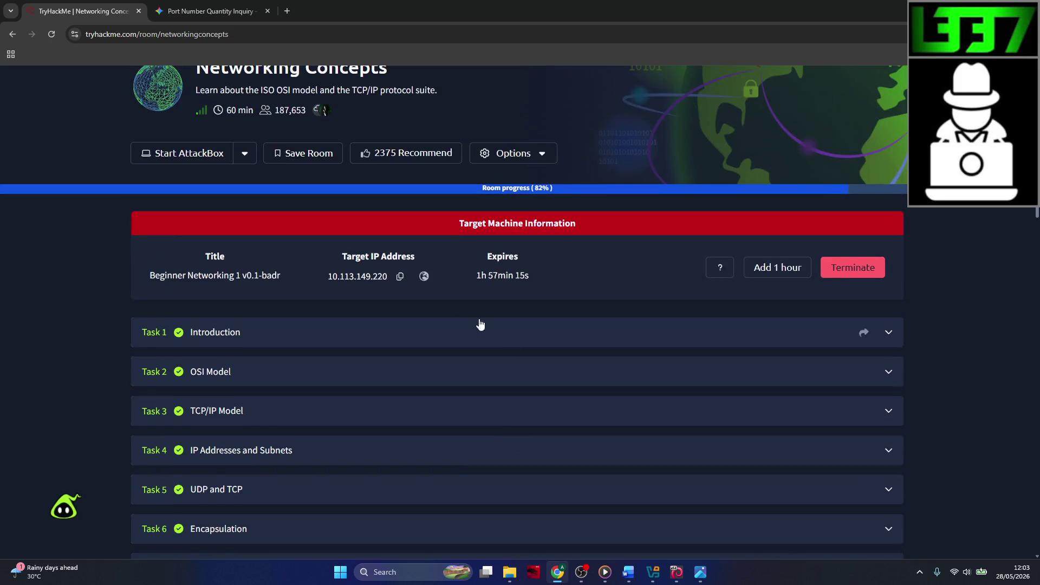
pyautogui.scroll(2, 845, 276)
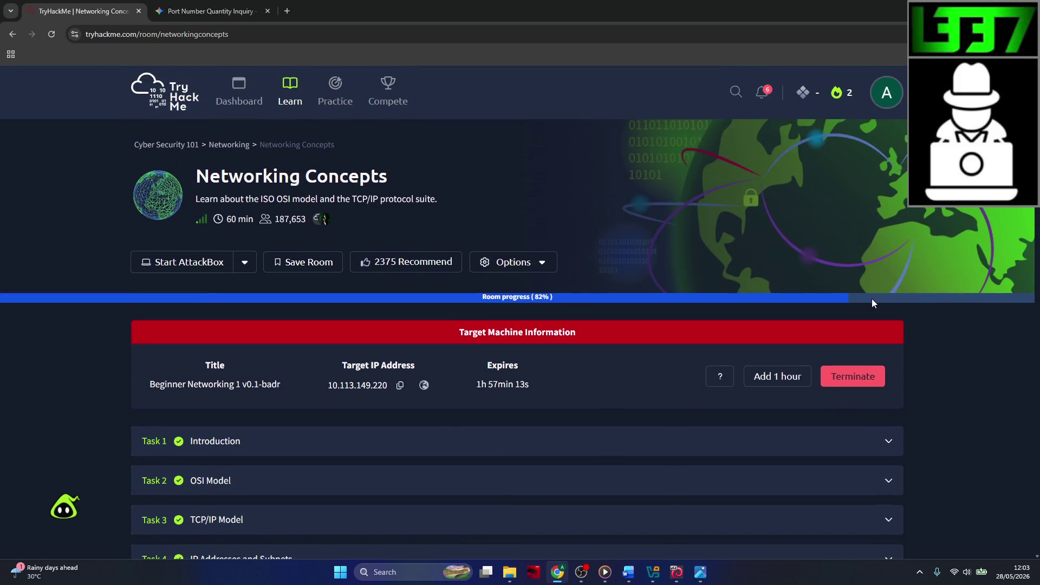
pyautogui.scroll(-10, 824, 399)
pyautogui.scroll(-1, 644, 320)
pyautogui.scroll(1, 635, 333)
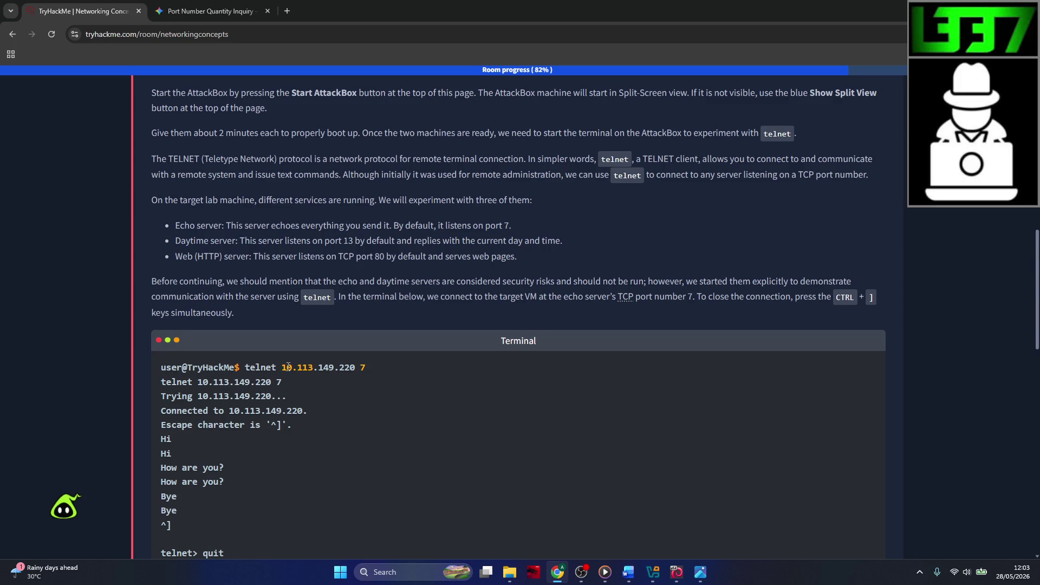
pyautogui.scroll(-4, 281, 369)
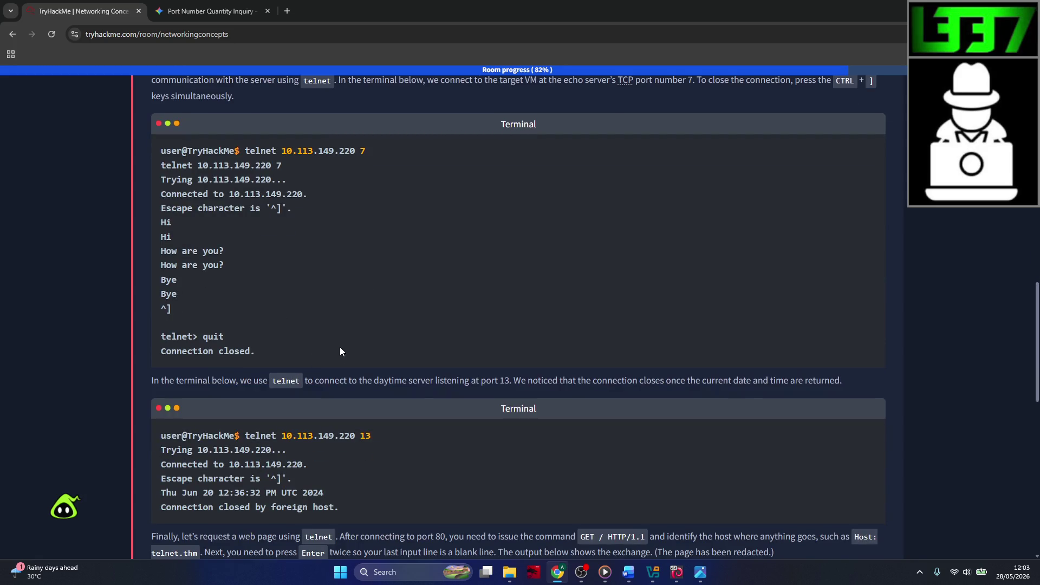
pyautogui.scroll(1, 340, 352)
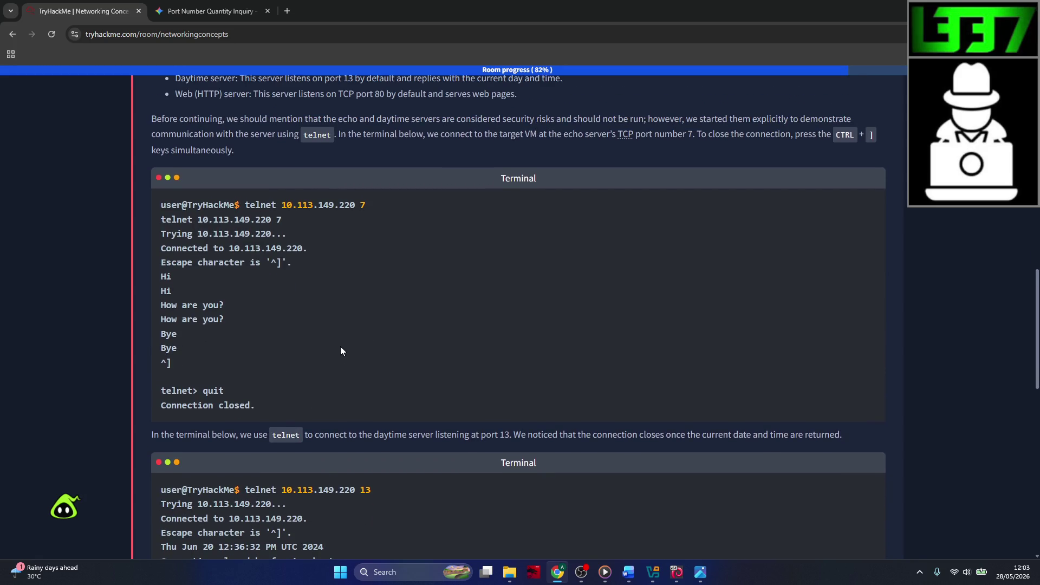
pyautogui.scroll(4, 340, 352)
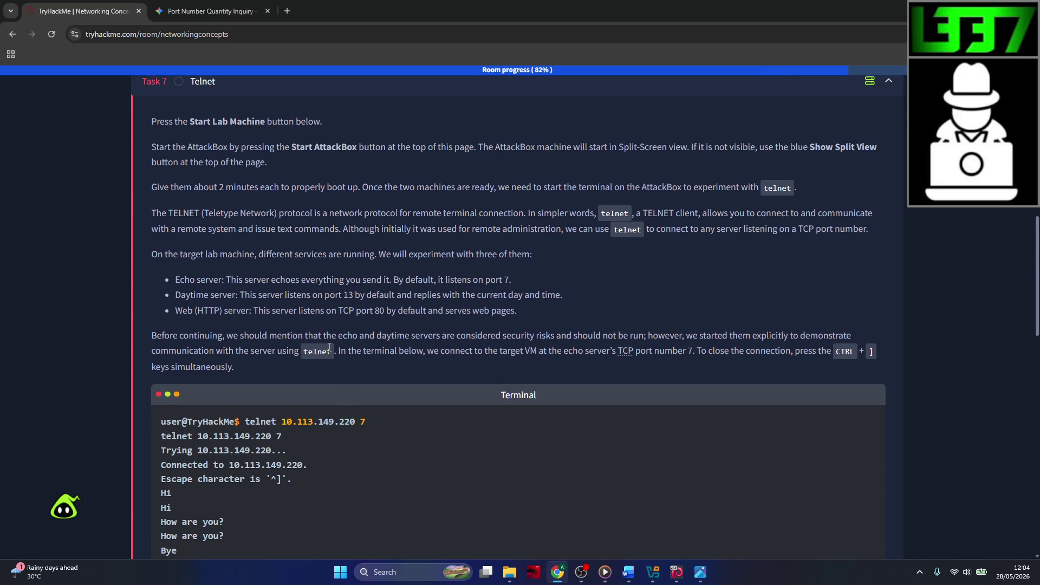
pyautogui.scroll(1, 277, 290)
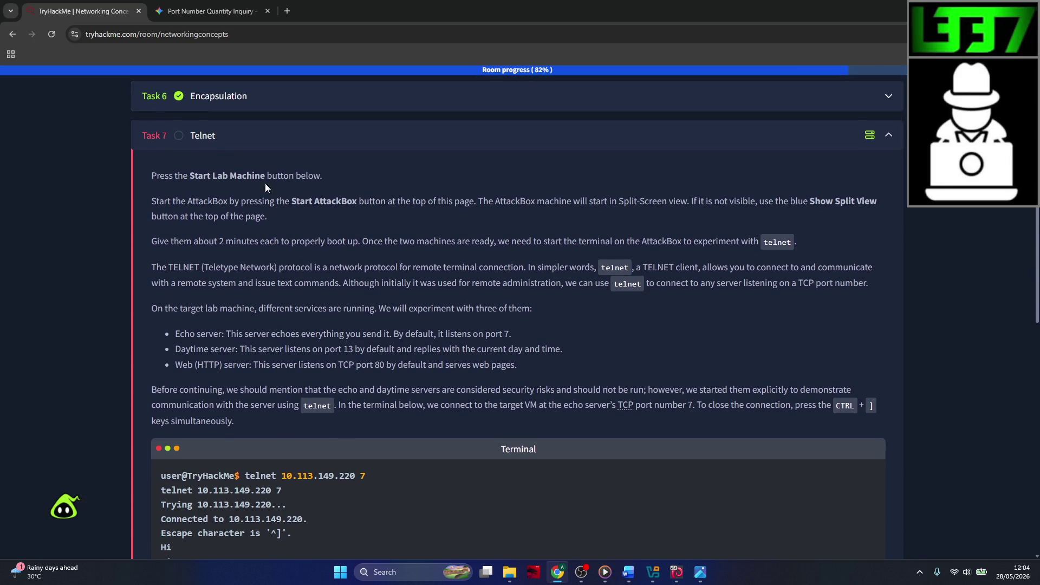
# Return to the top and open the Start AttackBox dropdown showing AttackBox and web-based Kali
pyautogui.moveTo(532, 203); pyautogui.dragTo(650, 202)
pyautogui.click(656, 202)
pyautogui.scroll(10, 616, 231)
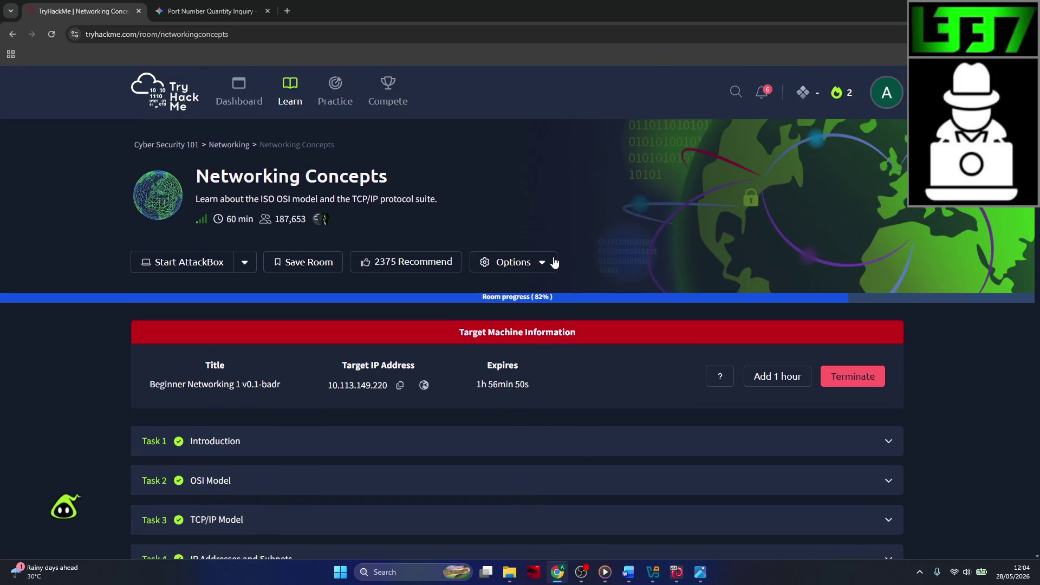
pyautogui.click(554, 262)
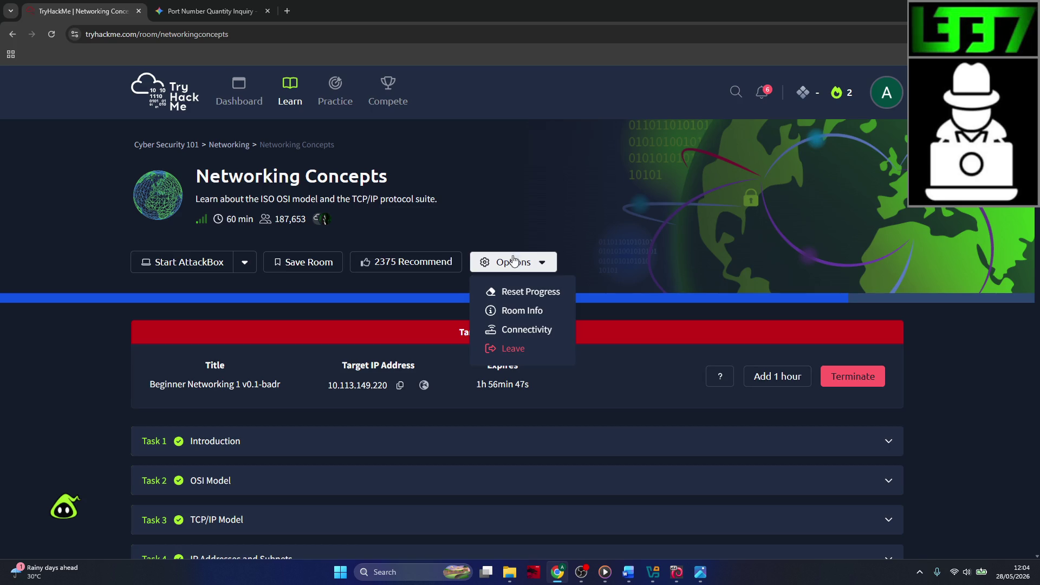
pyautogui.click(245, 262)
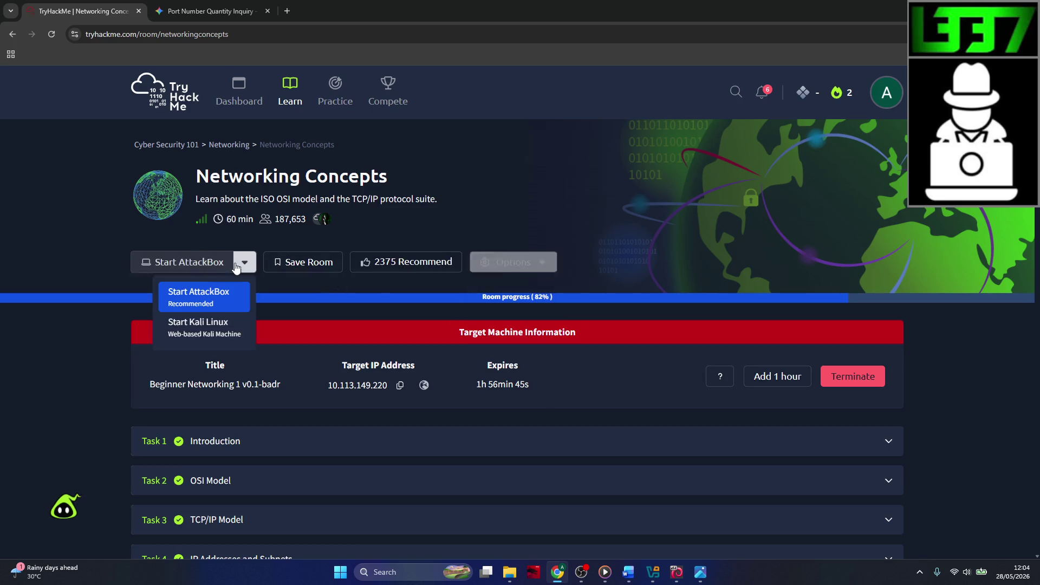
# Launch the AttackBox in split view and scroll the room panel to Task 7 while it loads
pyautogui.click(200, 298)
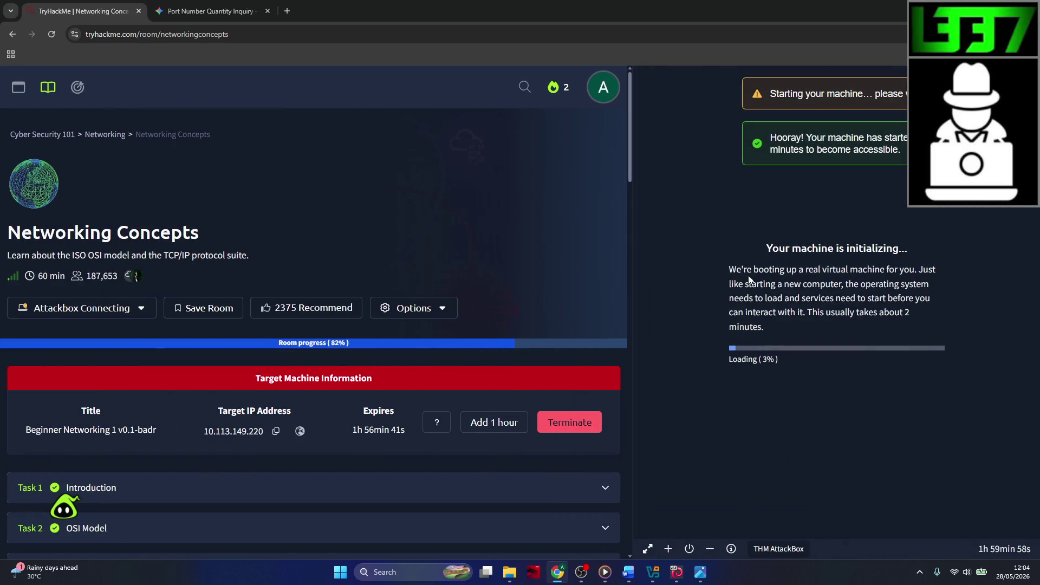
pyautogui.scroll(-4, 538, 269)
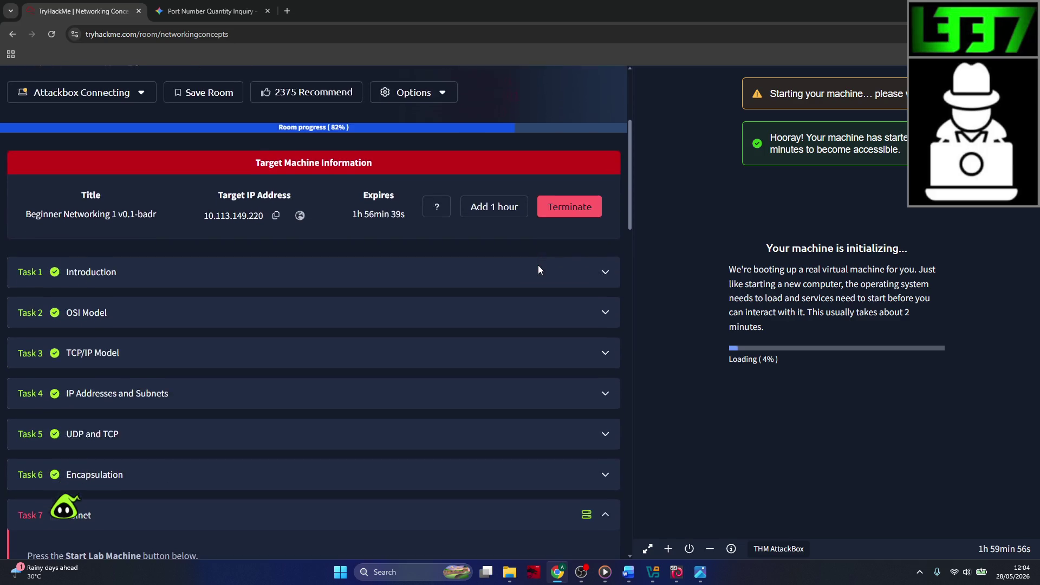
pyautogui.scroll(-4, 538, 269)
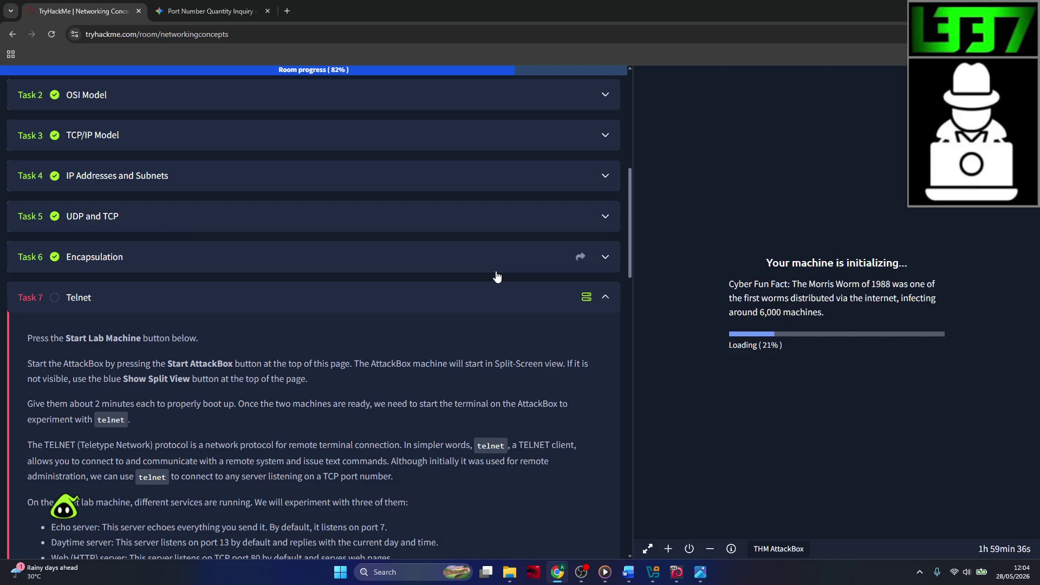
pyautogui.scroll(-3, 497, 276)
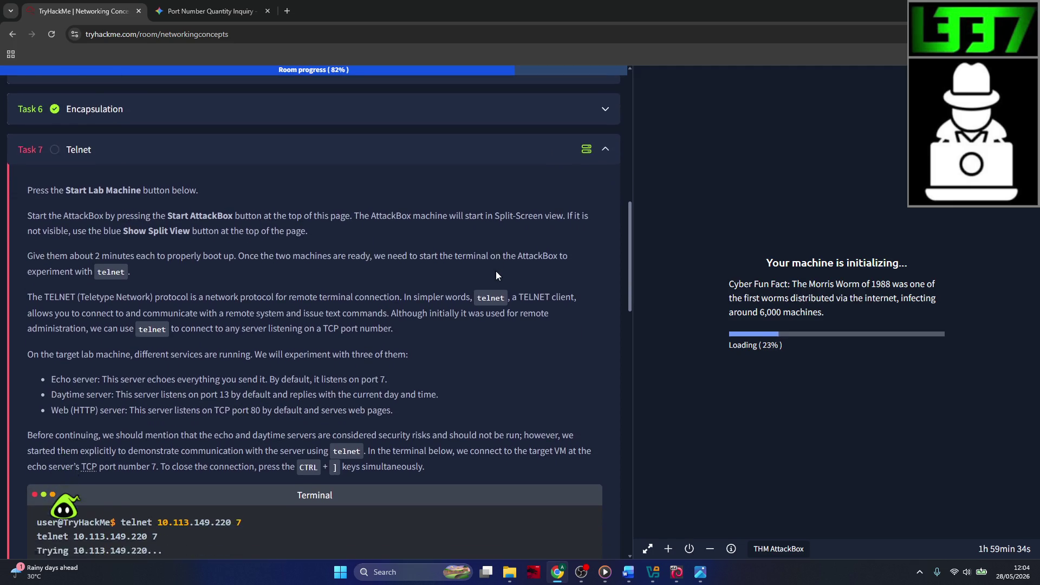
pyautogui.scroll(2, 496, 272)
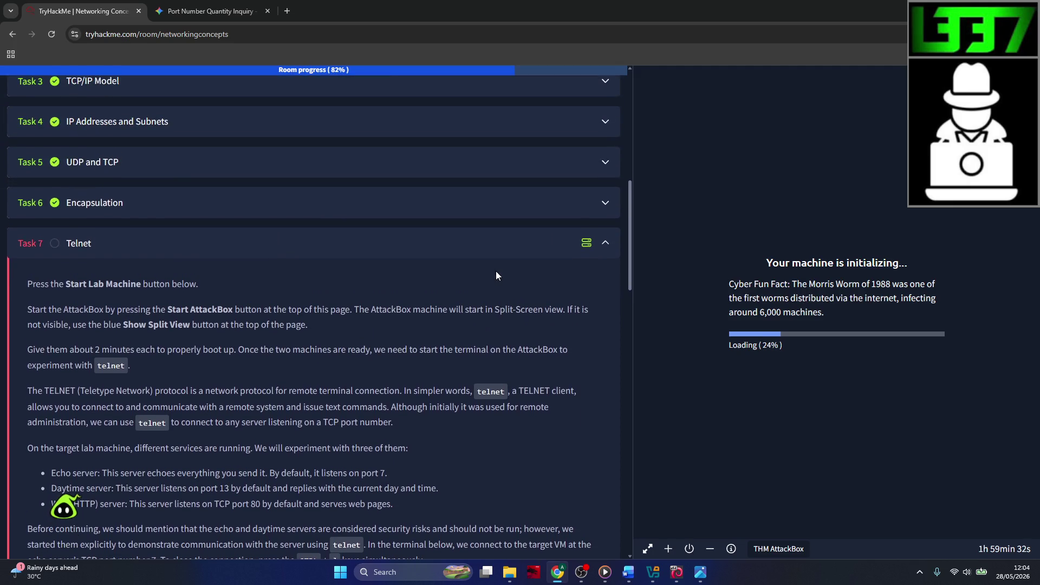
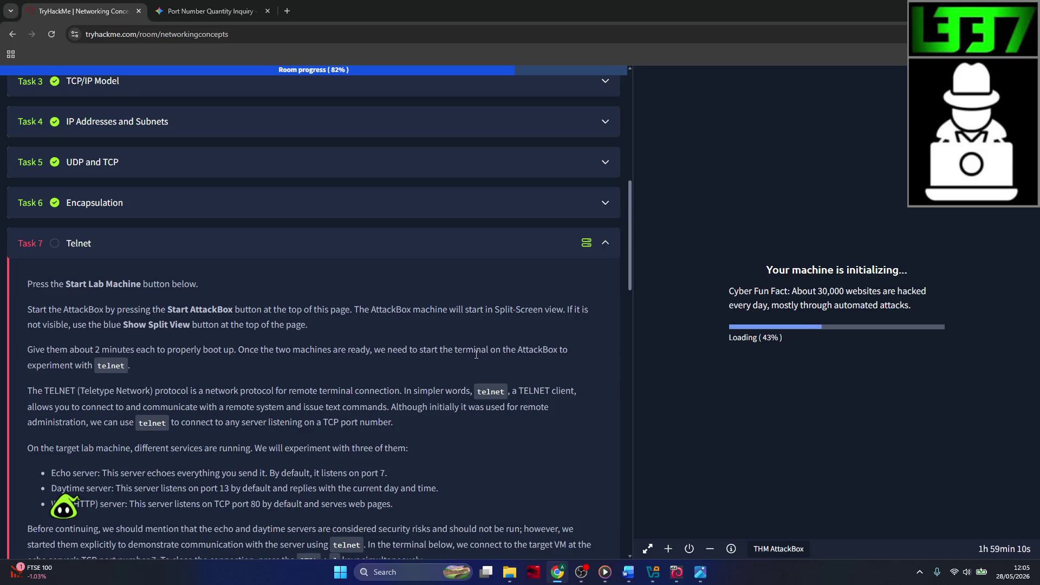
# Select and copy the AttackBox loading screen's Cyber Fun Fact sentence about the '123456' password
pyautogui.scroll(1, 476, 354)
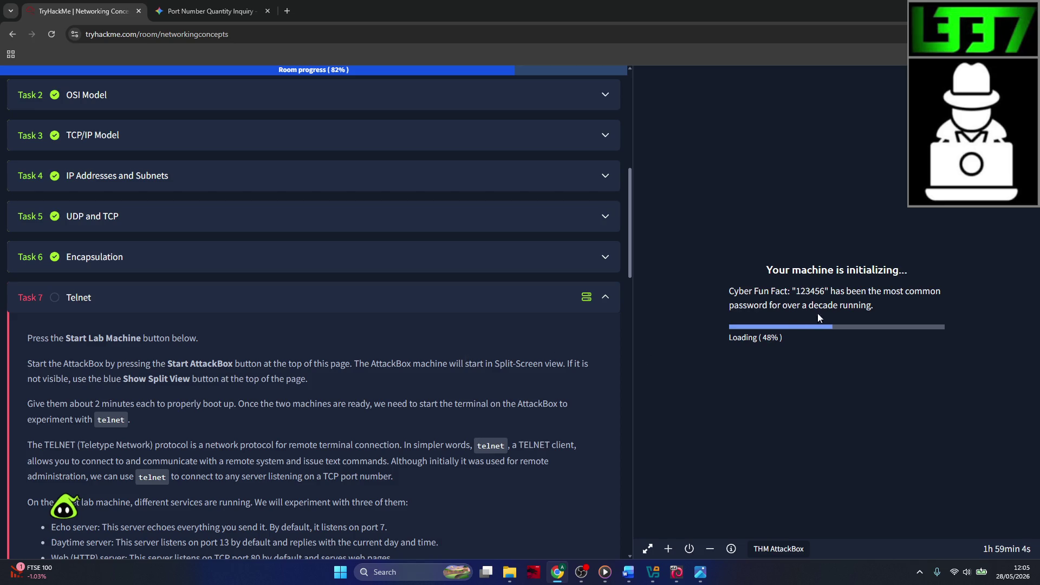
pyautogui.moveTo(877, 305); pyautogui.dragTo(716, 288)
pyautogui.rightClick(765, 291)
pyautogui.click(750, 294)
pyautogui.moveTo(873, 306); pyautogui.dragTo(735, 292)
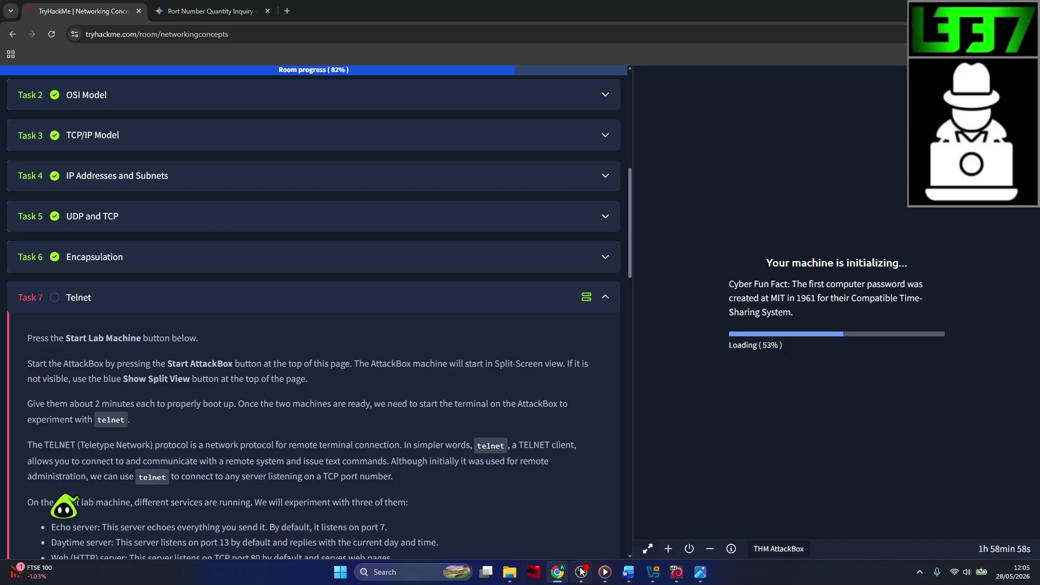
pyautogui.click(581, 572)
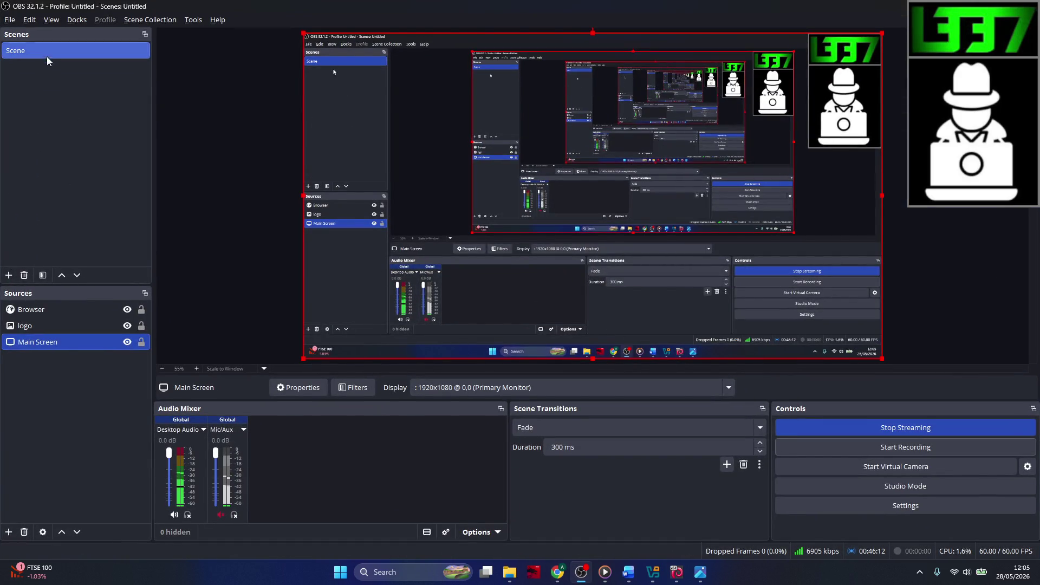
# Paste the '123456' fun fact into the OBS Chat dock and send it, then return to TryHackMe
pyautogui.click(76, 19)
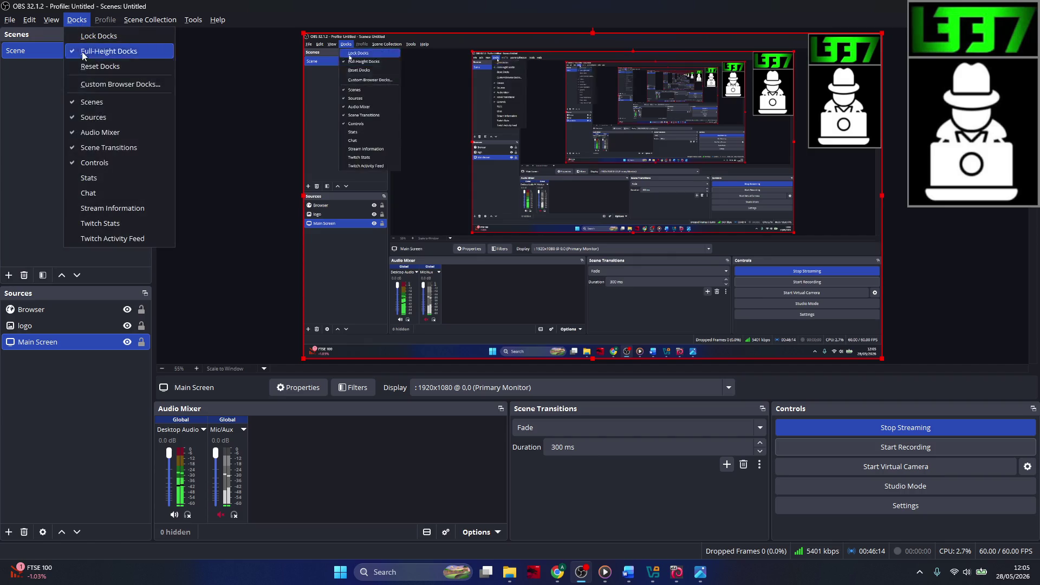
pyautogui.click(86, 193)
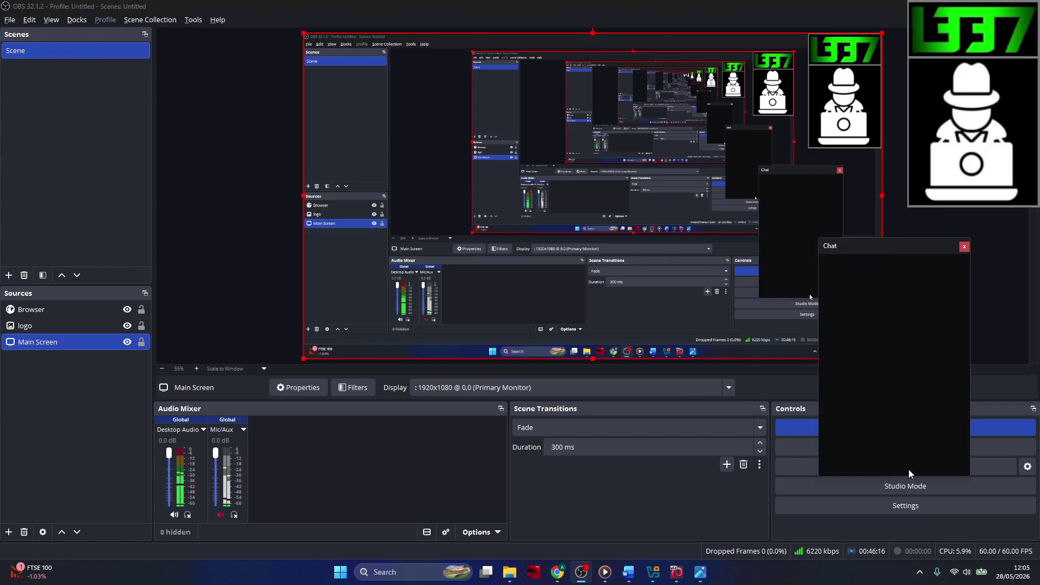
pyautogui.click(880, 440)
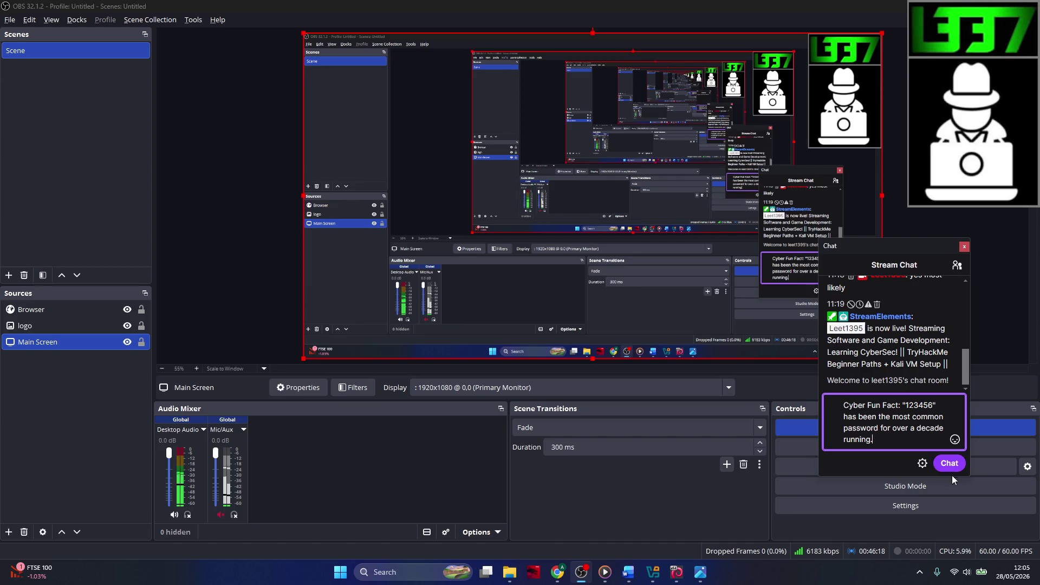
pyautogui.click(964, 247)
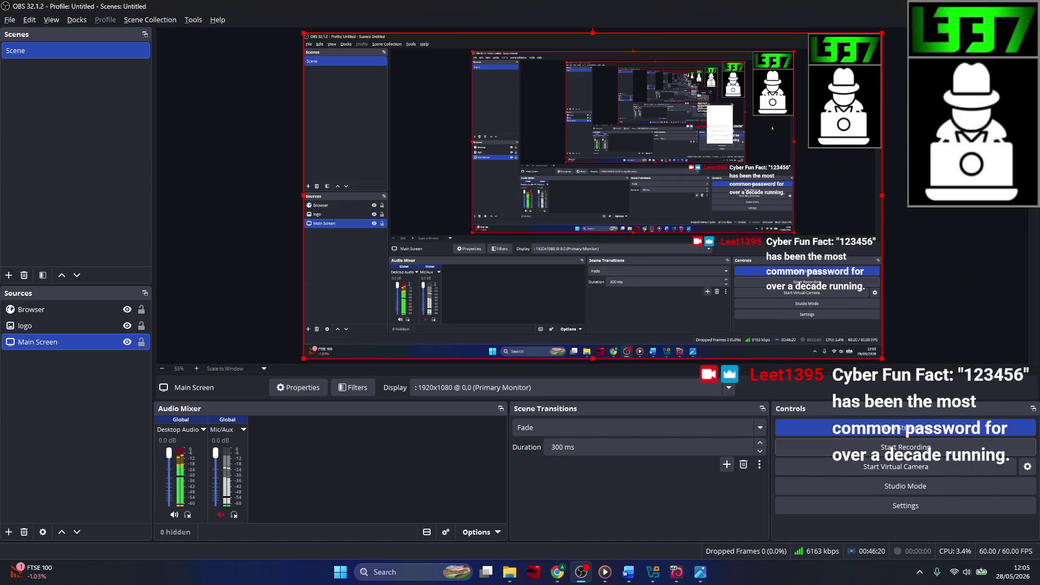
pyautogui.hotkey('alt', 'Tab')
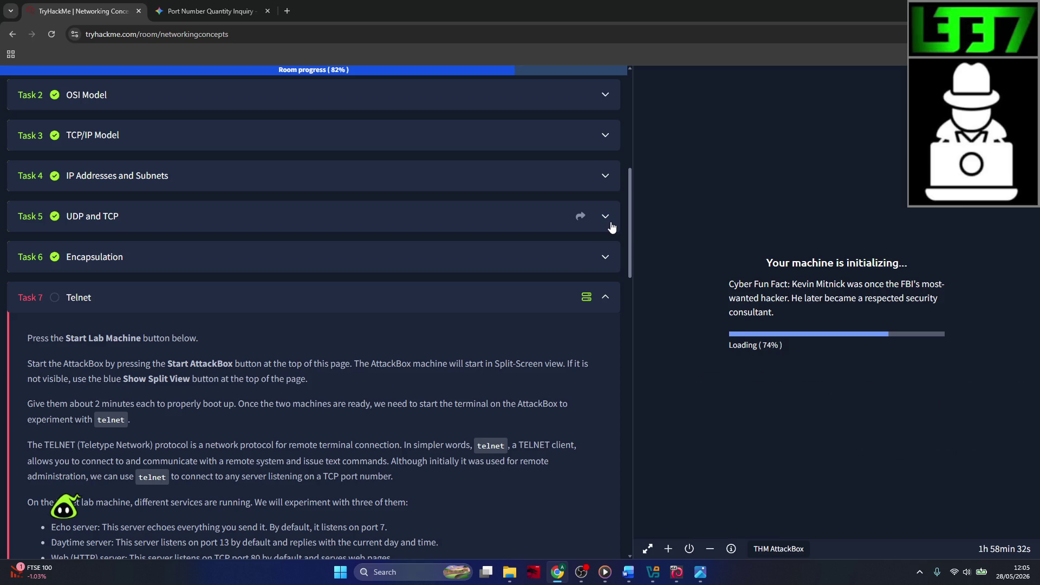
# Widen the AttackBox pane beside the Task 7 Telnet text while it finishes booting
pyautogui.scroll(-4, 505, 263)
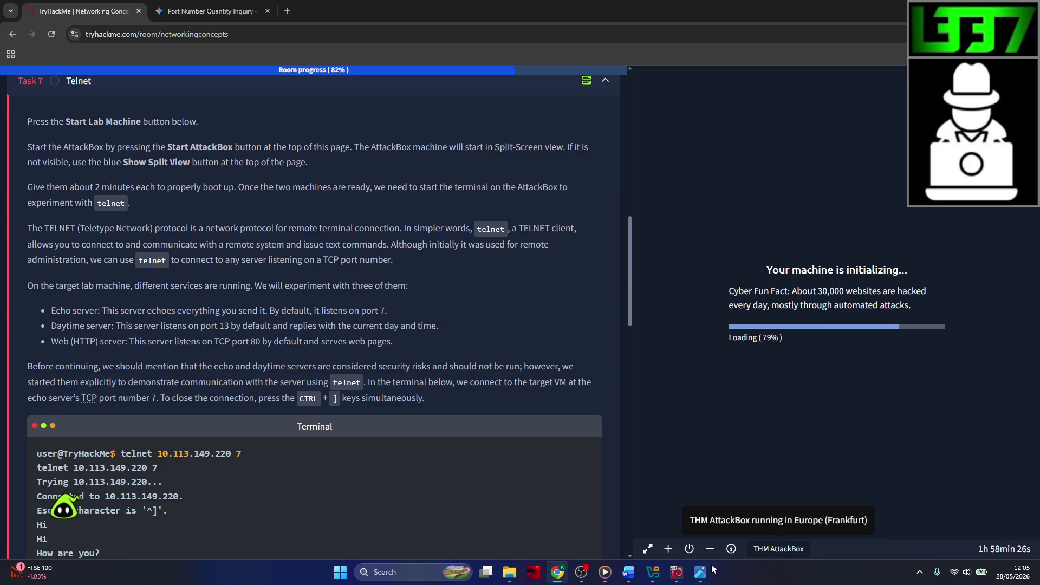
pyautogui.click(676, 575)
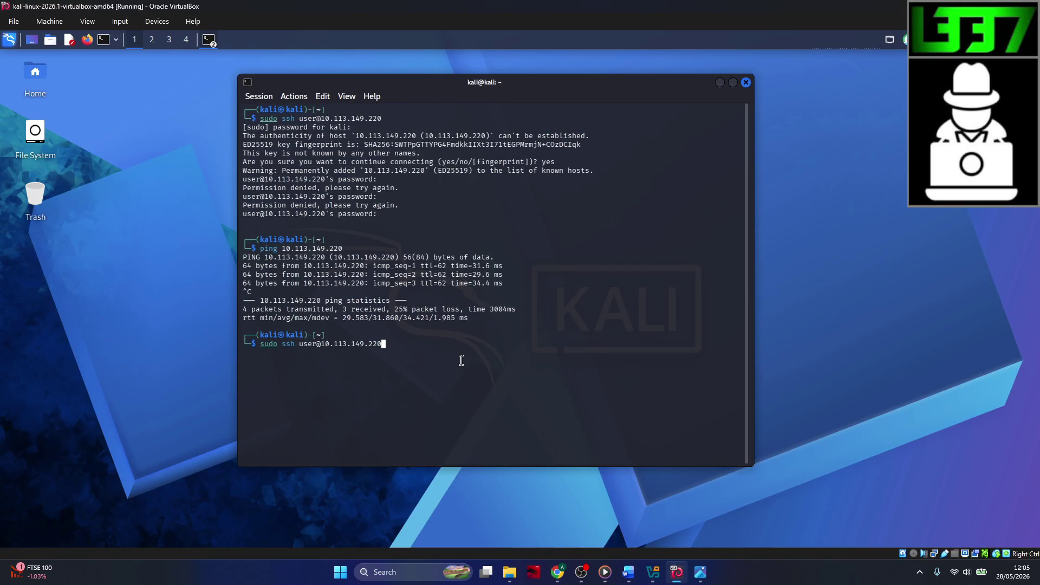
pyautogui.click(557, 572)
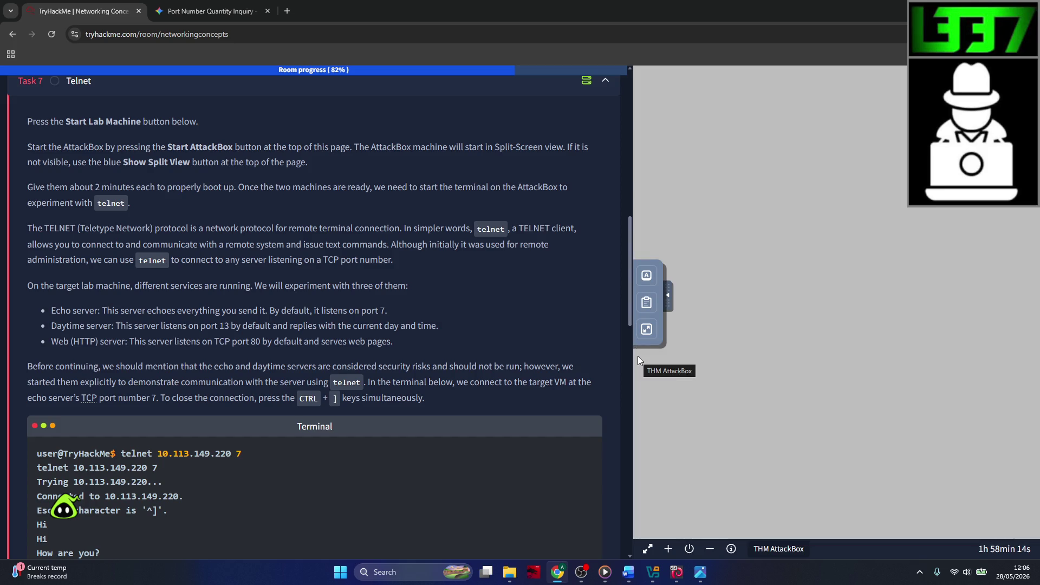
pyautogui.moveTo(630, 261); pyautogui.dragTo(609, 259)
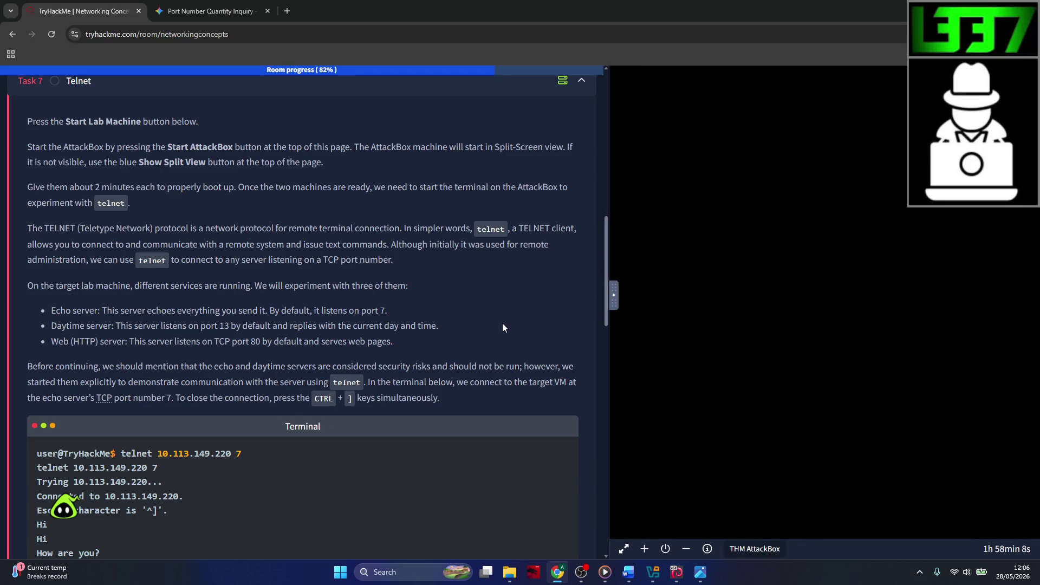
pyautogui.moveTo(581, 571)
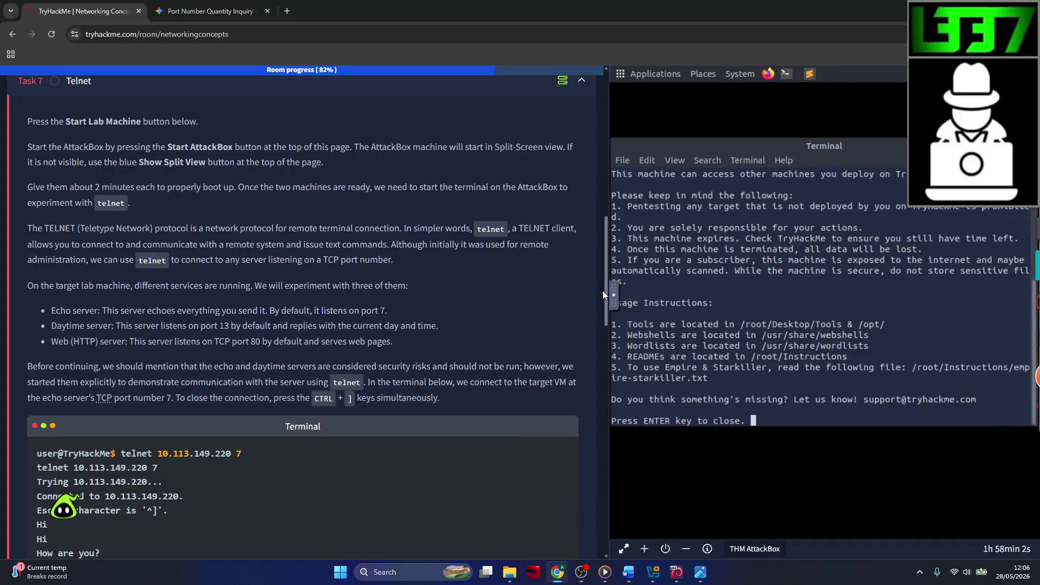
# Widen the AttackBox pane further and dismiss its welcome terminal while reading about Teletype Network
pyautogui.moveTo(602, 293); pyautogui.dragTo(542, 295)
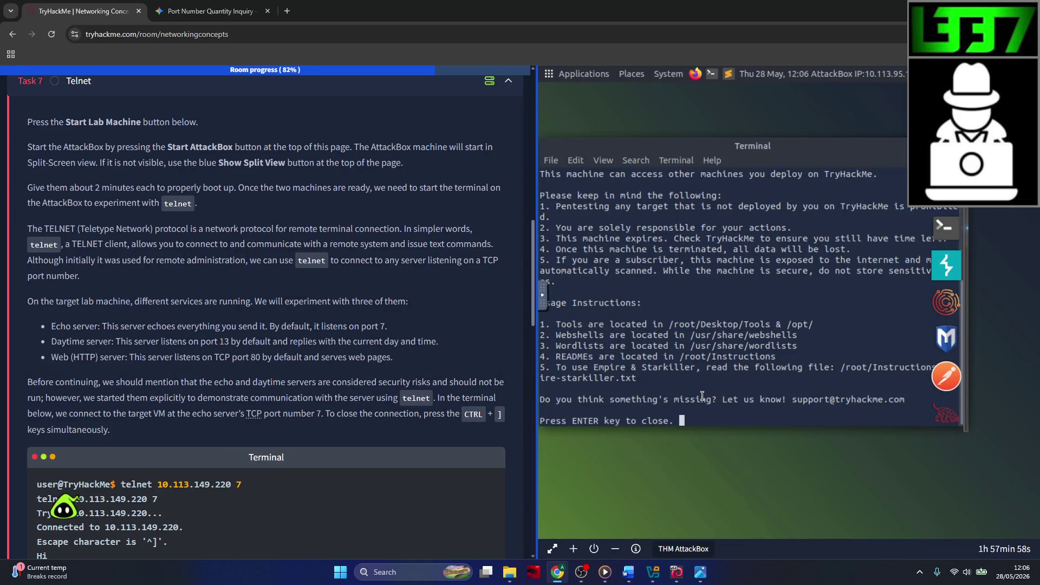
pyautogui.press('Return')
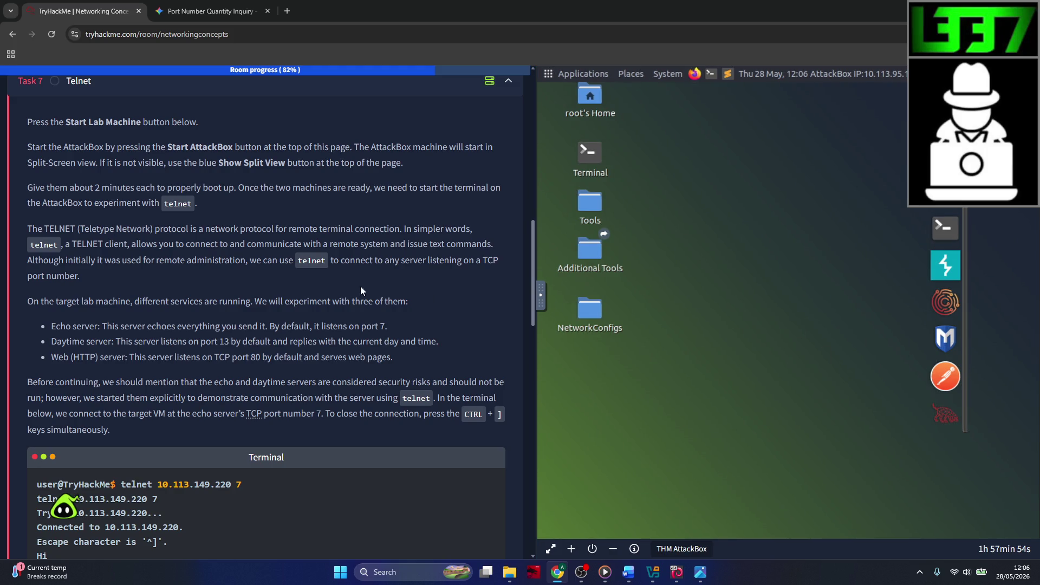
pyautogui.scroll(-2, 378, 288)
pyautogui.scroll(3, 386, 284)
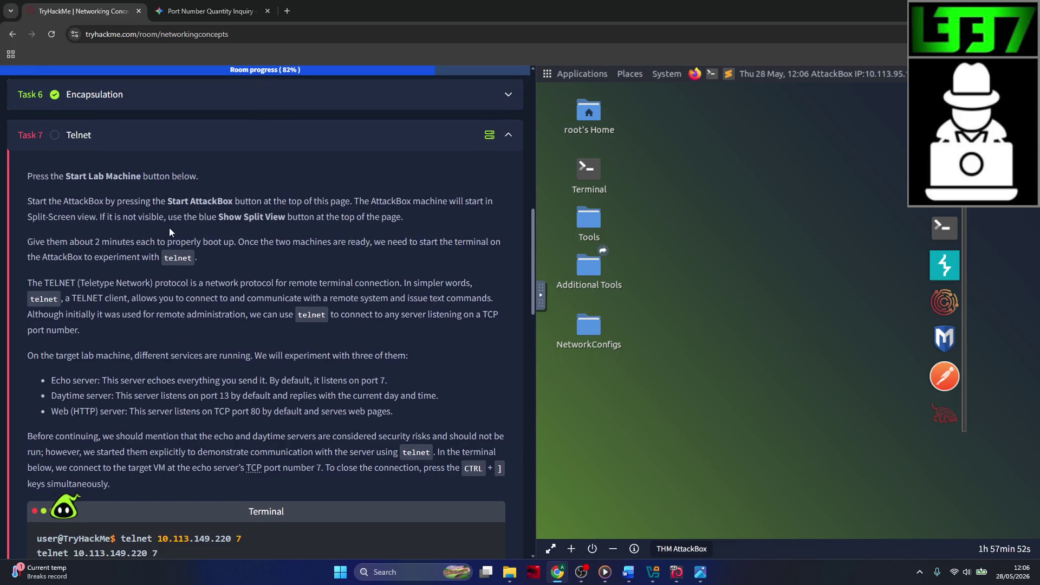
pyautogui.scroll(-1, 168, 227)
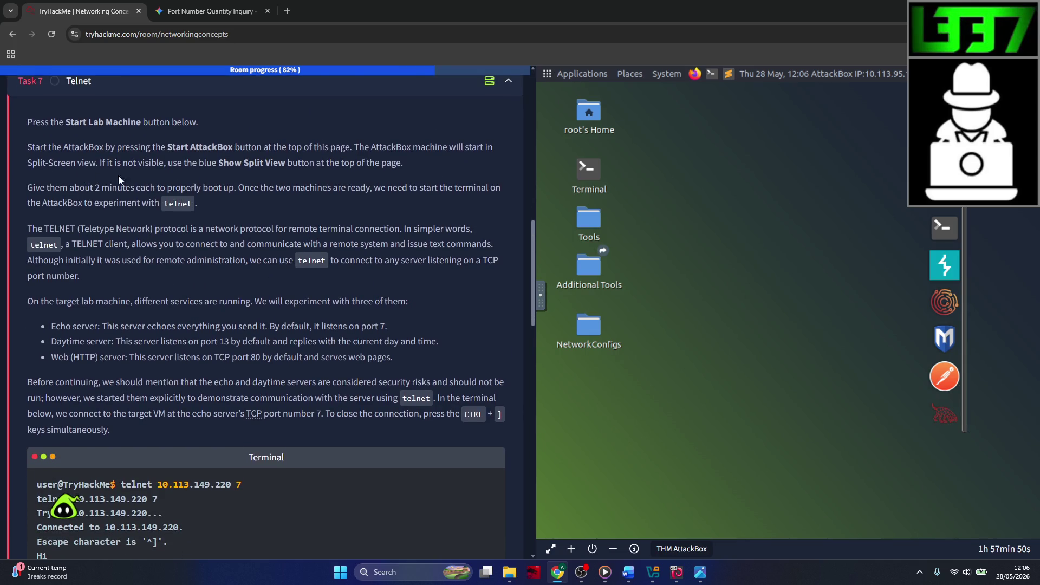
pyautogui.moveTo(80, 229); pyautogui.dragTo(180, 228)
pyautogui.click(631, 299)
# Launch a fresh root terminal from the AttackBox desktop's Terminal icon
pyautogui.click(584, 171)
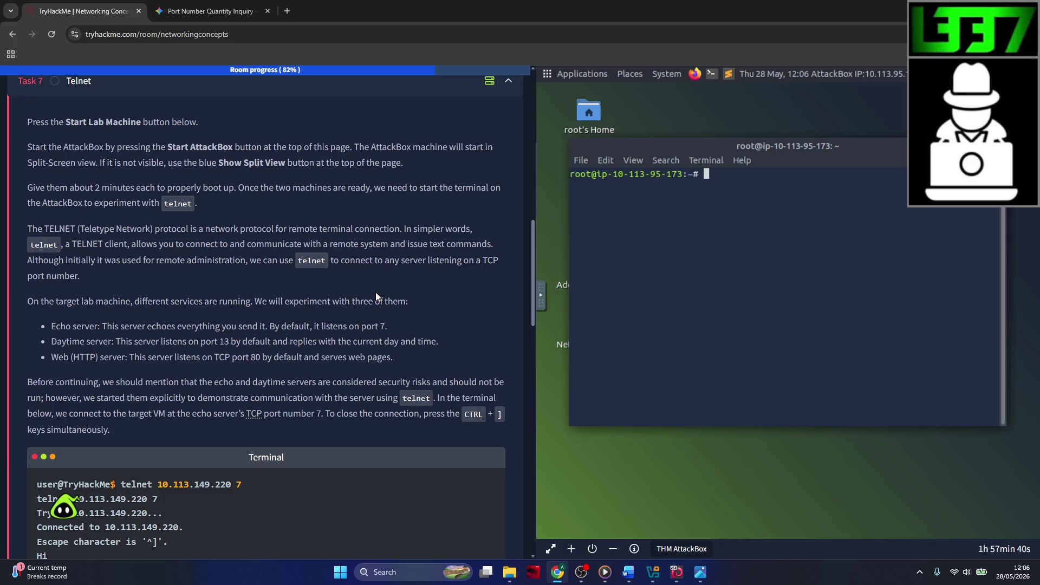
pyautogui.scroll(-2, 375, 288)
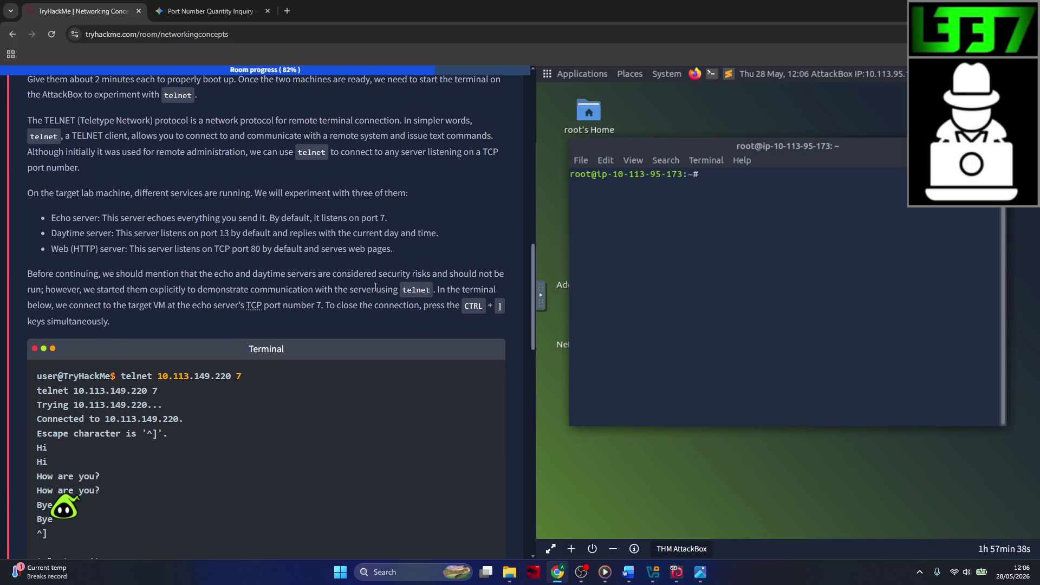
pyautogui.scroll(-2, 375, 287)
pyautogui.scroll(-3, 375, 287)
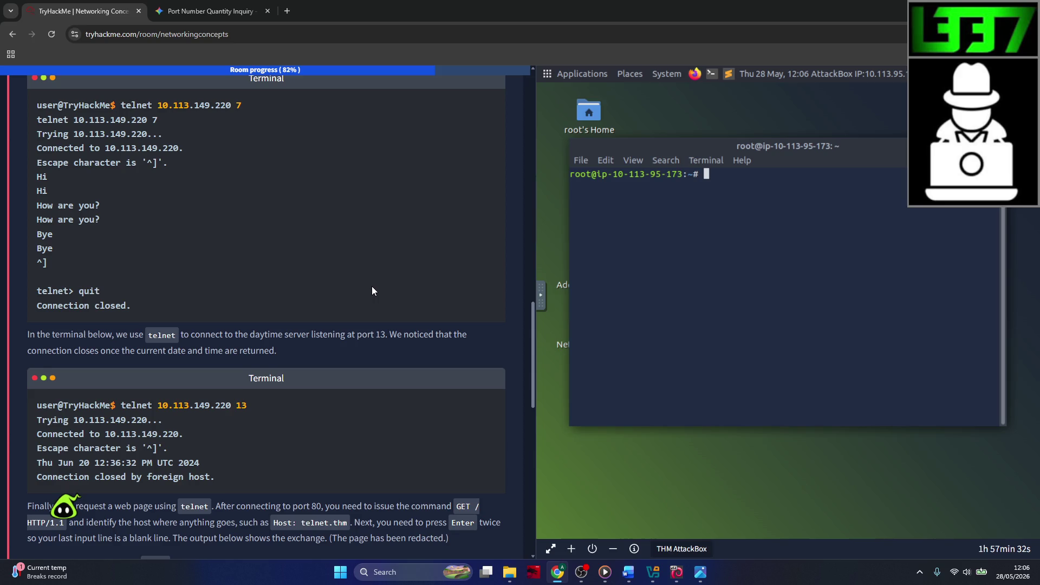
pyautogui.scroll(6, 367, 290)
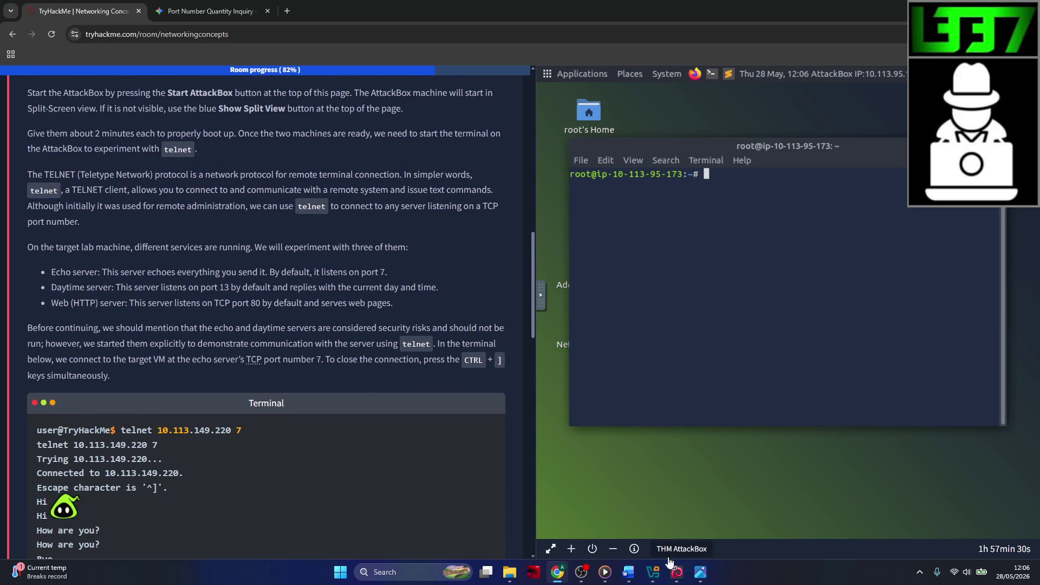
# Cancel the pending ssh command in the Kali terminal and wipe it with clear
pyautogui.click(677, 571)
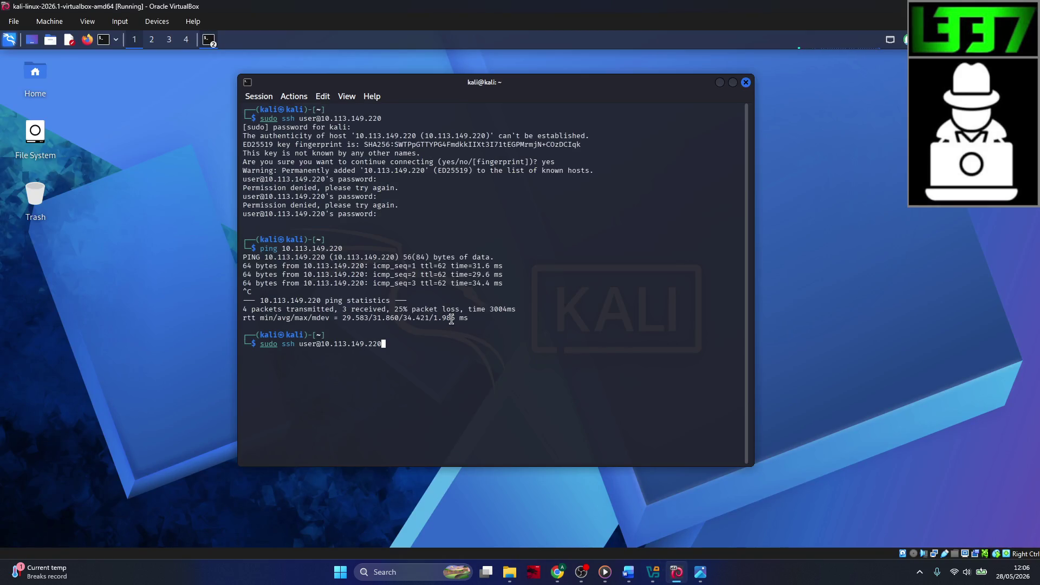
pyautogui.hotkey('ctrl', 'c')
pyautogui.write('clear')
pyautogui.press('Return')
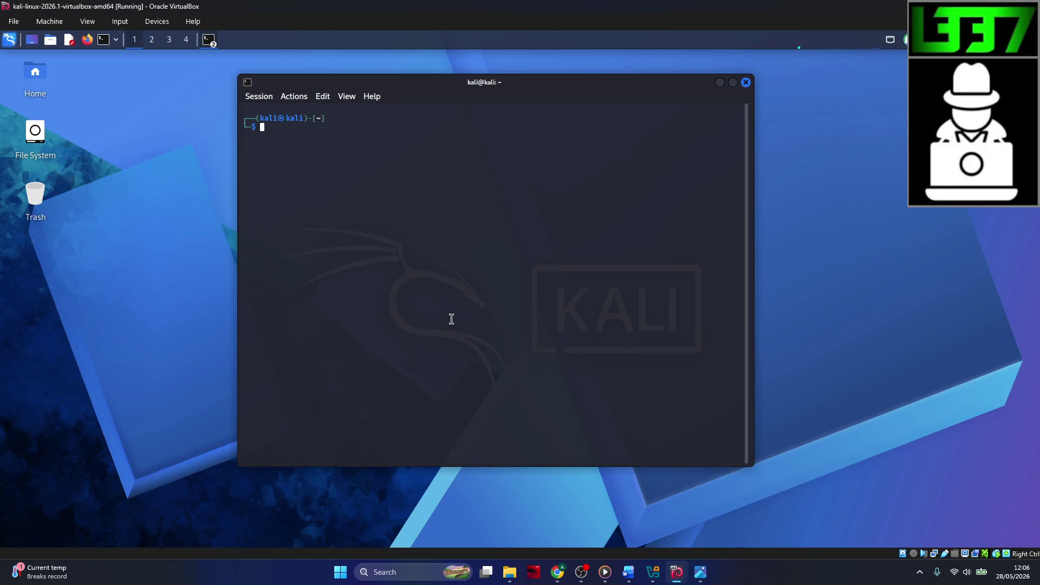
pyautogui.click(557, 572)
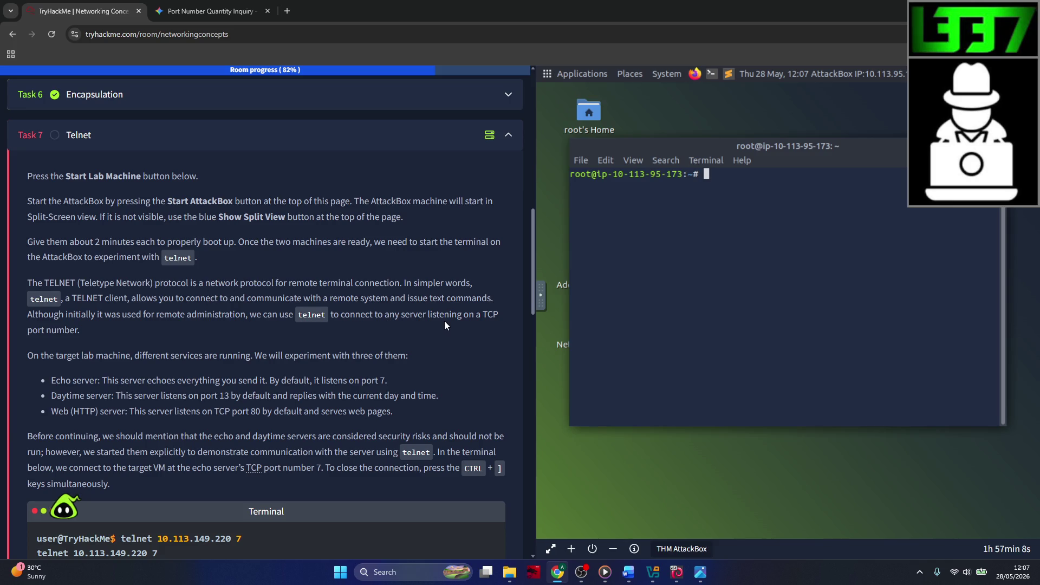
pyautogui.scroll(-1, 81, 292)
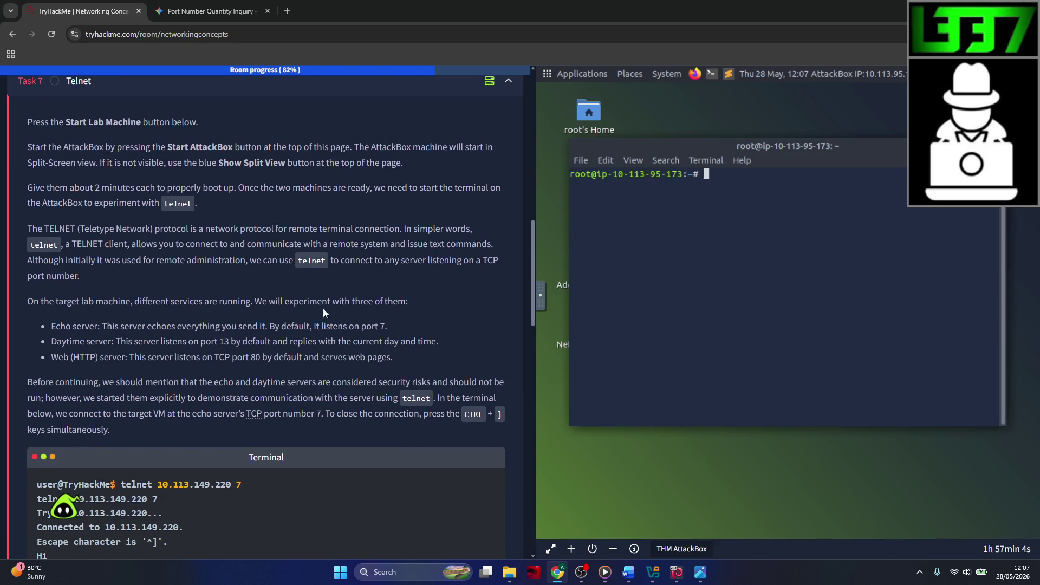
pyautogui.moveTo(107, 326); pyautogui.dragTo(326, 328)
pyautogui.click(332, 329)
pyautogui.scroll(-2, 118, 251)
pyautogui.moveTo(118, 234); pyautogui.dragTo(261, 233)
pyautogui.click(262, 234)
pyautogui.scroll(1, 253, 308)
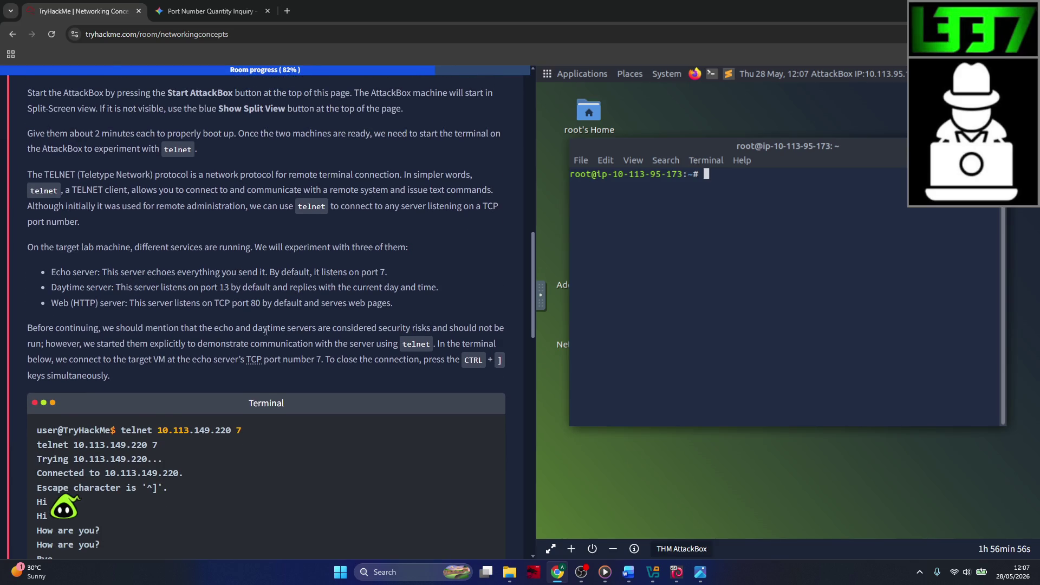
pyautogui.scroll(3, 265, 331)
pyautogui.scroll(-1, 279, 268)
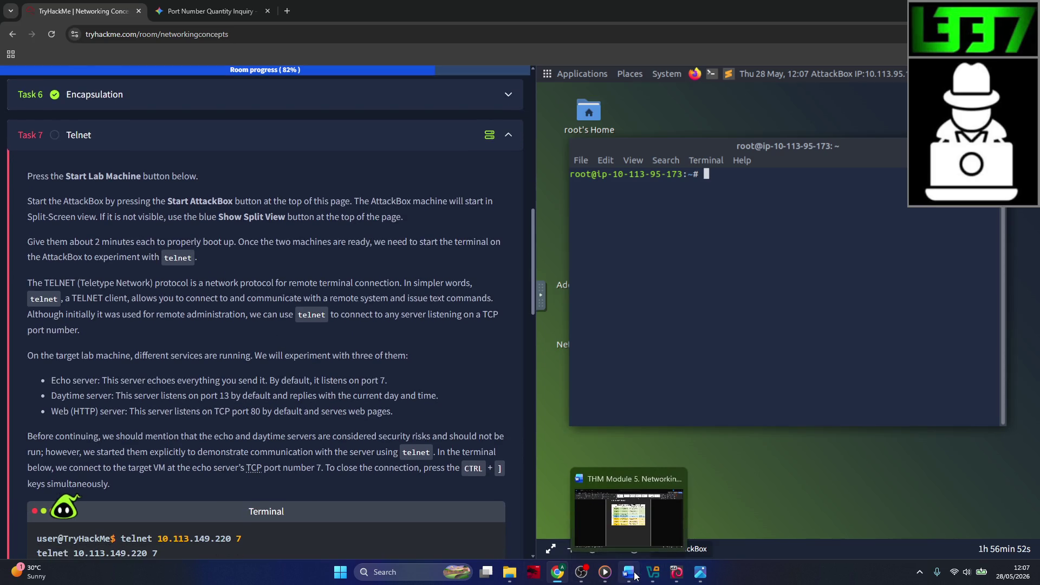
pyautogui.click(635, 576)
pyautogui.click(573, 303)
# Delete the OSI model picture and THE OSI MODEL heading from the Word notes
pyautogui.scroll(1, 573, 382)
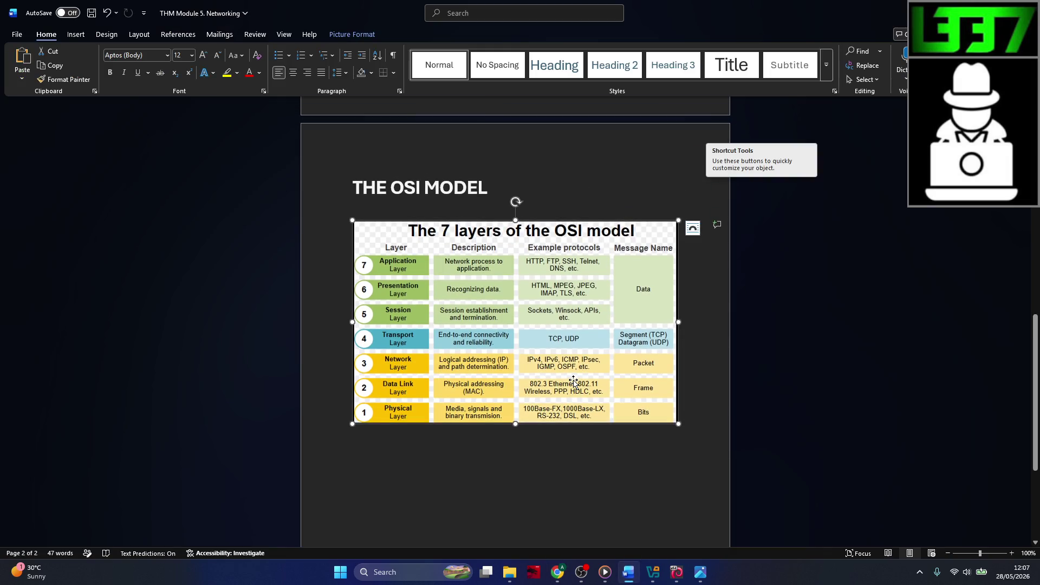
pyautogui.press('Delete')
pyautogui.scroll(2, 572, 379)
pyautogui.moveTo(487, 317); pyautogui.dragTo(347, 313)
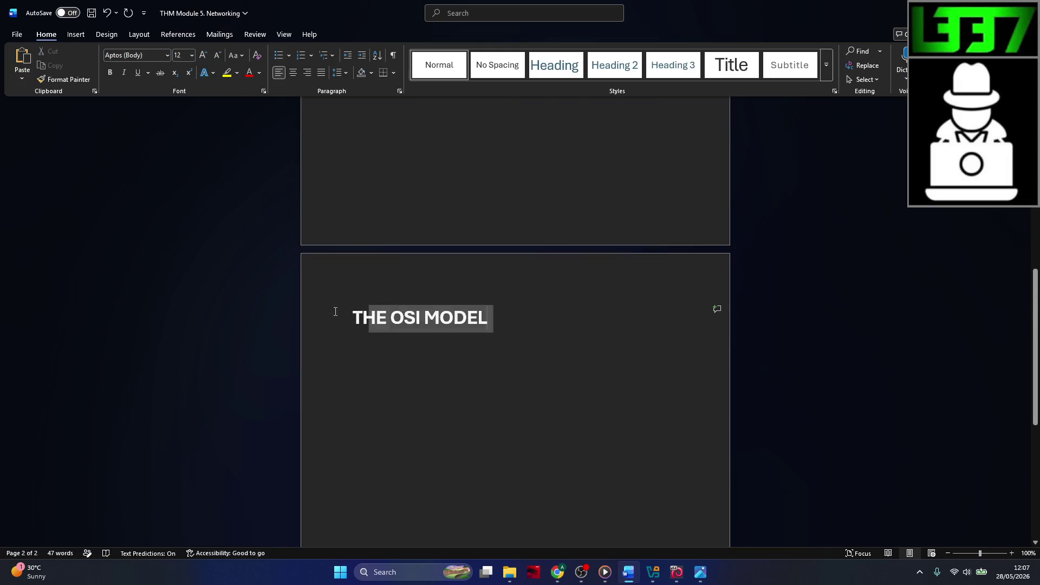
pyautogui.scroll(4, 498, 362)
pyautogui.press('Delete')
pyautogui.scroll(-3, 517, 387)
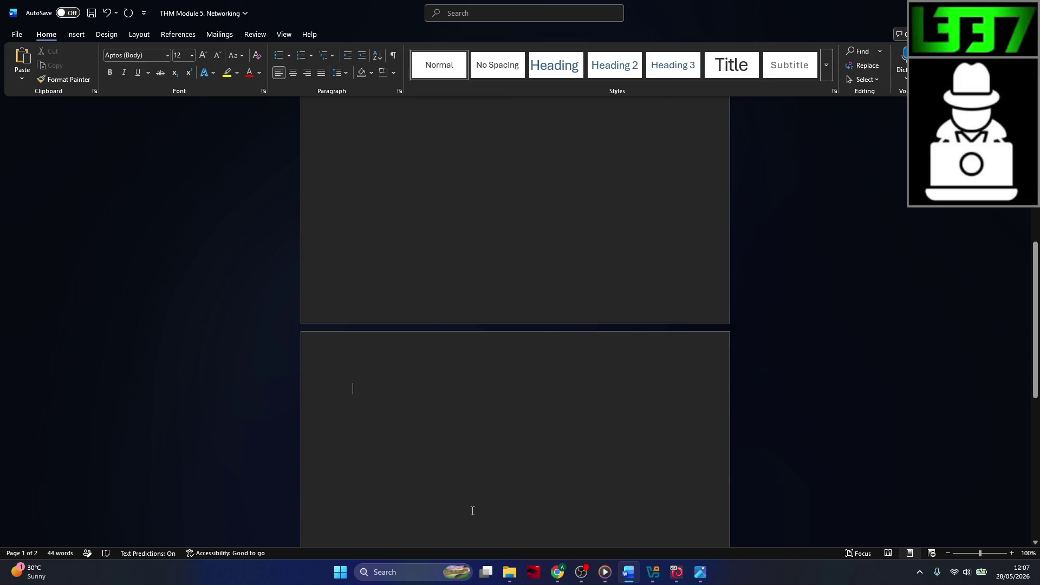
# Add a TELNET heading formatted with the Title style on the new notes page
pyautogui.click(557, 572)
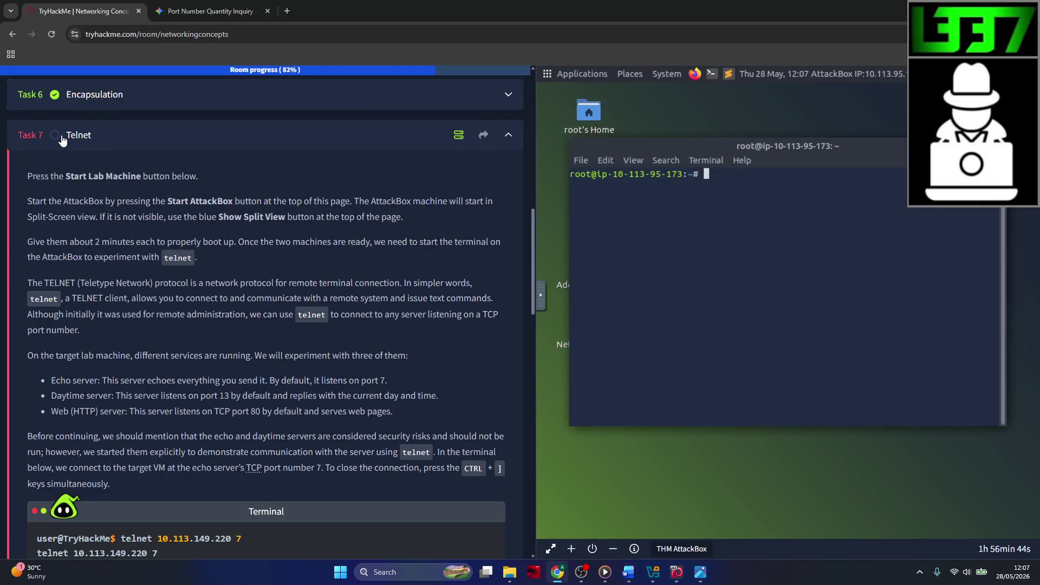
pyautogui.click(63, 140)
pyautogui.click(220, 349)
pyautogui.hotkey('alt', 'Tab')
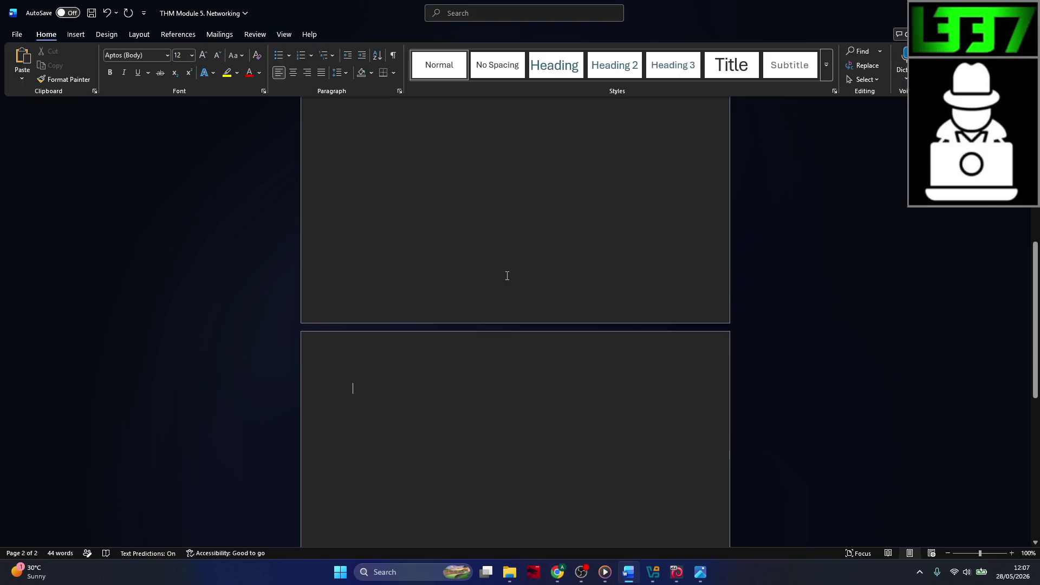
pyautogui.scroll(2, 462, 346)
pyautogui.scroll(-3, 461, 346)
pyautogui.write('TEL')
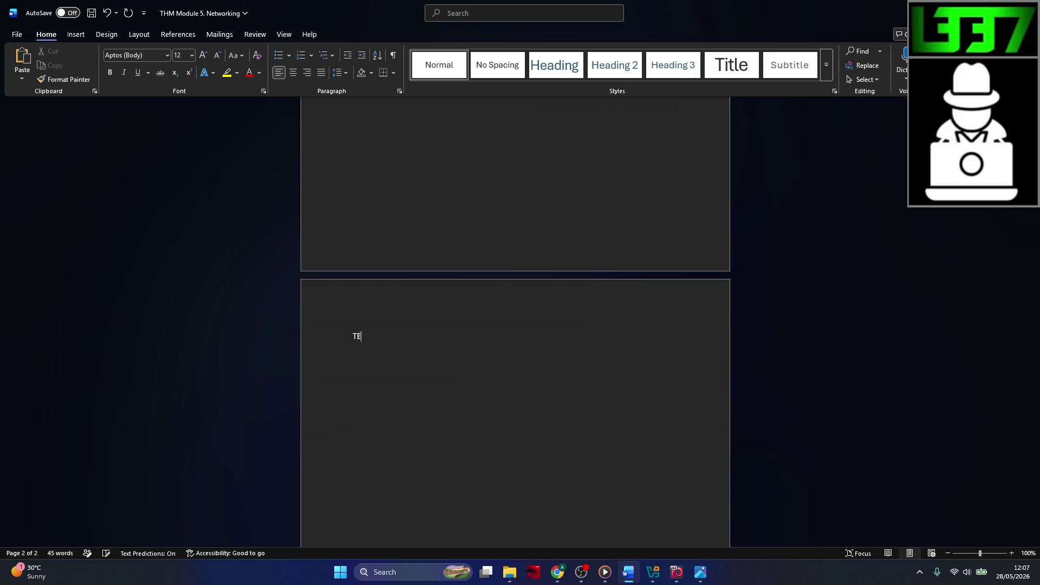
pyautogui.write('NET')
pyautogui.doubleClick(380, 336)
pyautogui.moveTo(385, 340); pyautogui.dragTo(352, 339)
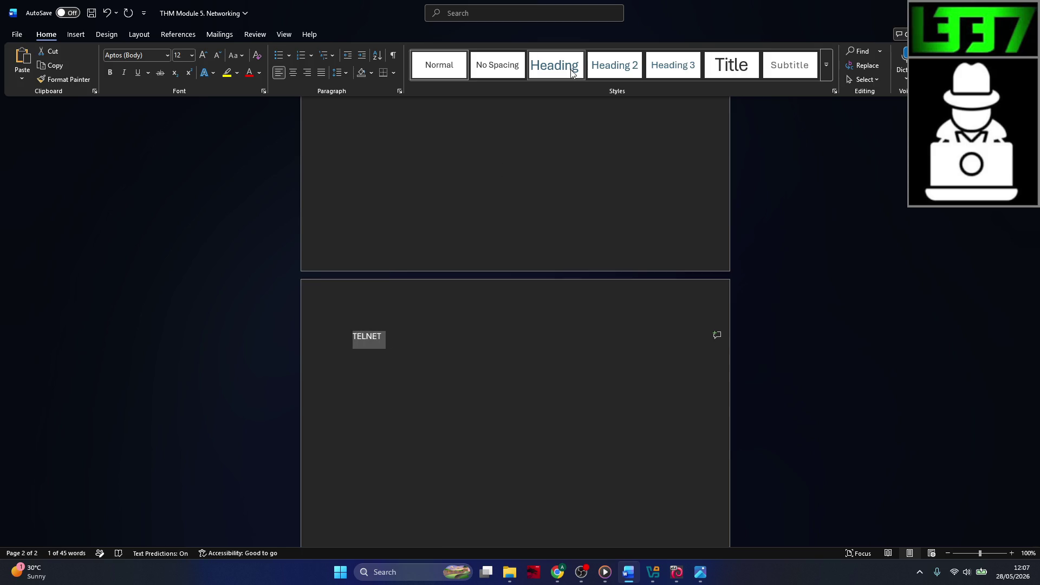
pyautogui.click(731, 65)
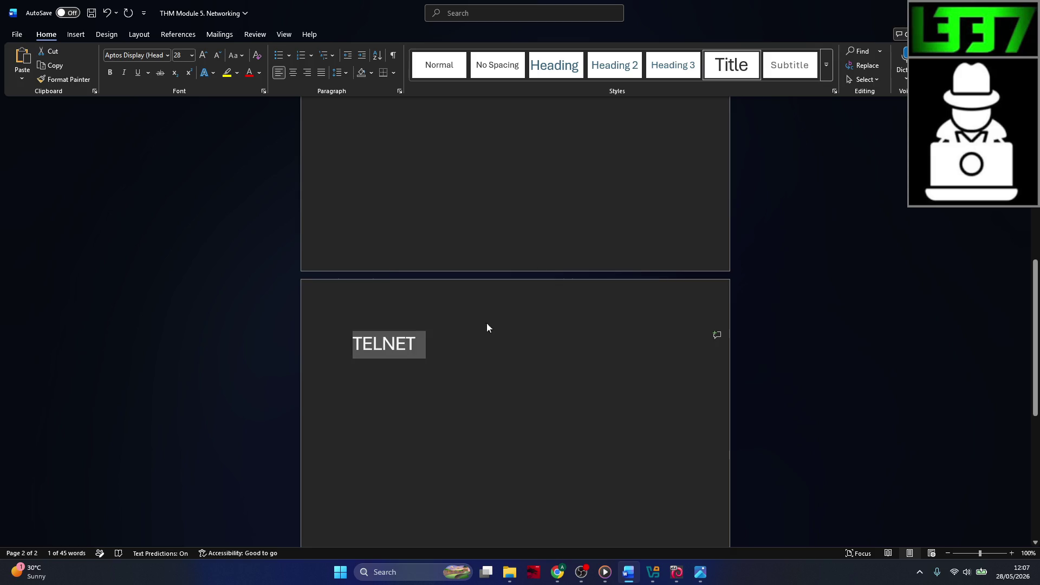
pyautogui.click(429, 384)
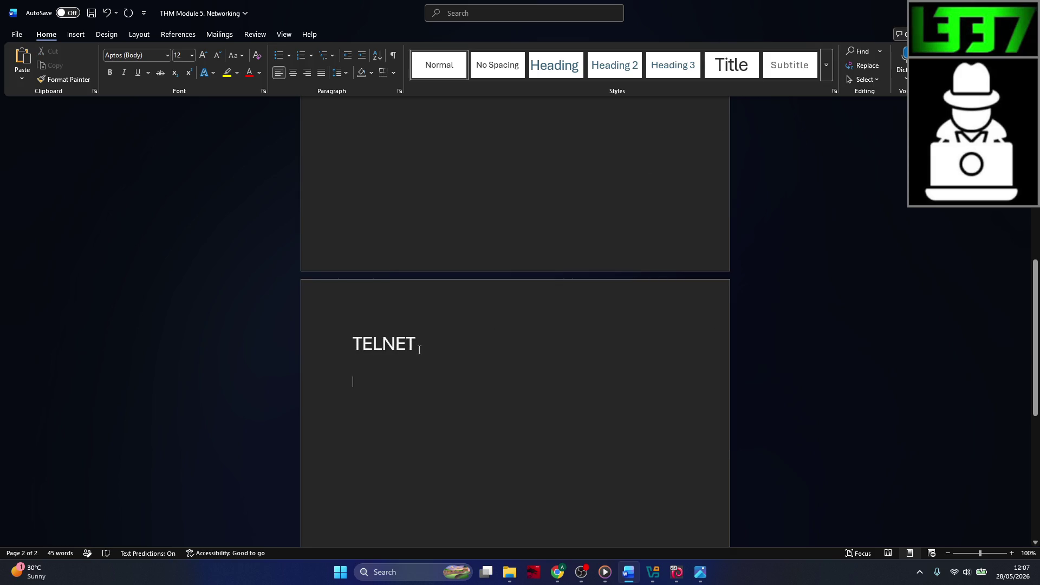
# Copy the Telnet introduction and services list from TryHackMe into the notes at 14 pt
pyautogui.scroll(-1, 458, 322)
pyautogui.hotkey('alt', 'Tab')
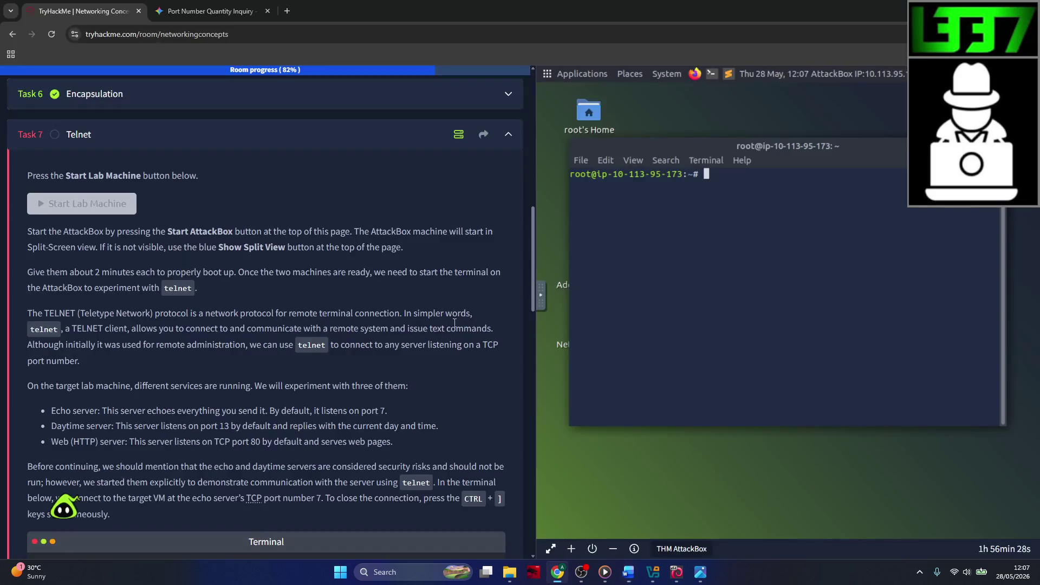
pyautogui.scroll(-1, 172, 290)
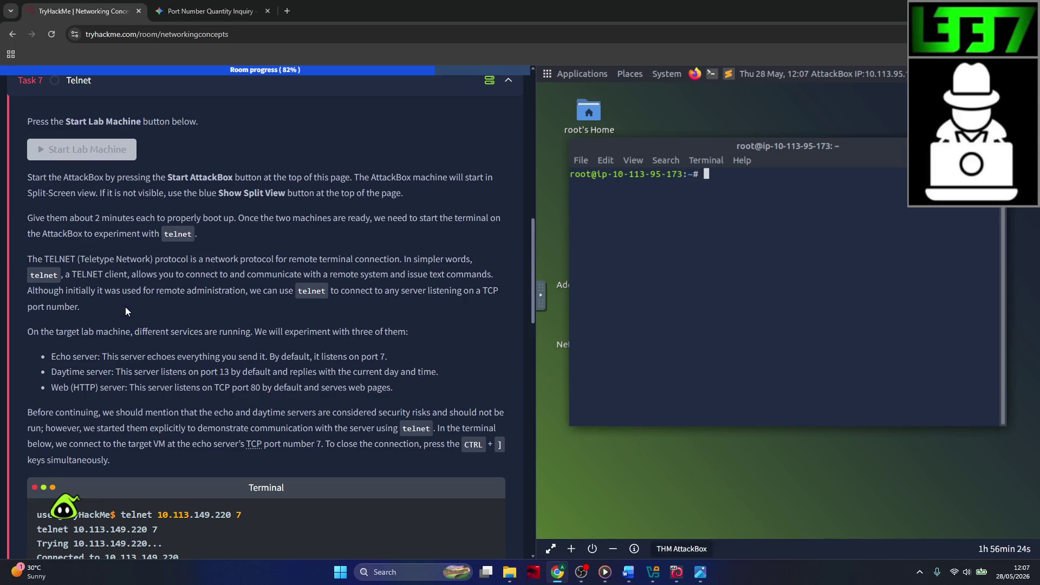
pyautogui.moveTo(405, 392)
pyautogui.mouseDown()
pyautogui.moveTo(18, 307)
pyautogui.moveTo(14, 223)
pyautogui.moveTo(17, 265)
pyautogui.mouseUp()
pyautogui.hotkey('alt', 'Tab')
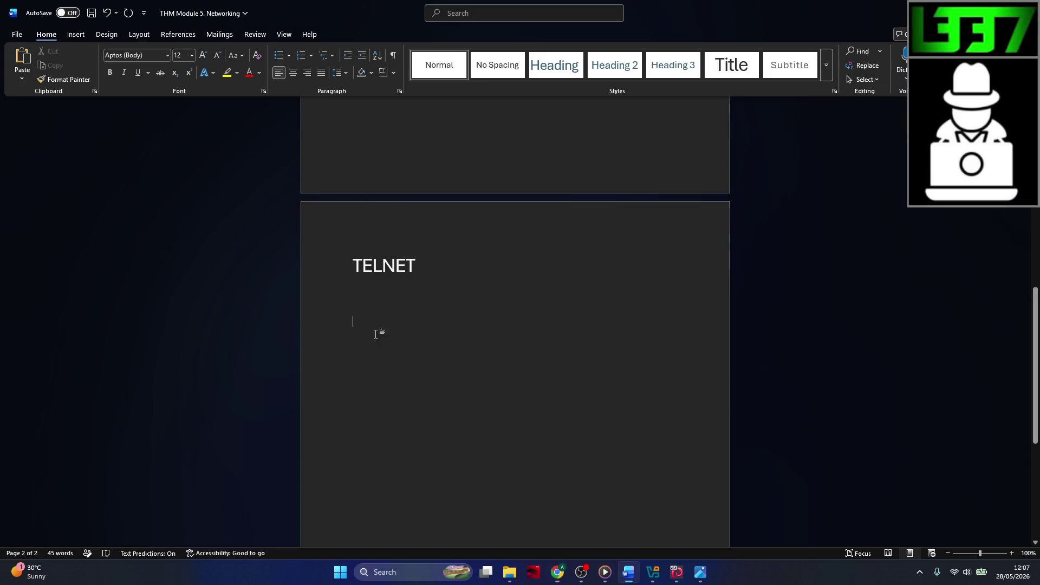
pyautogui.hotkey('ctrl', 'v')
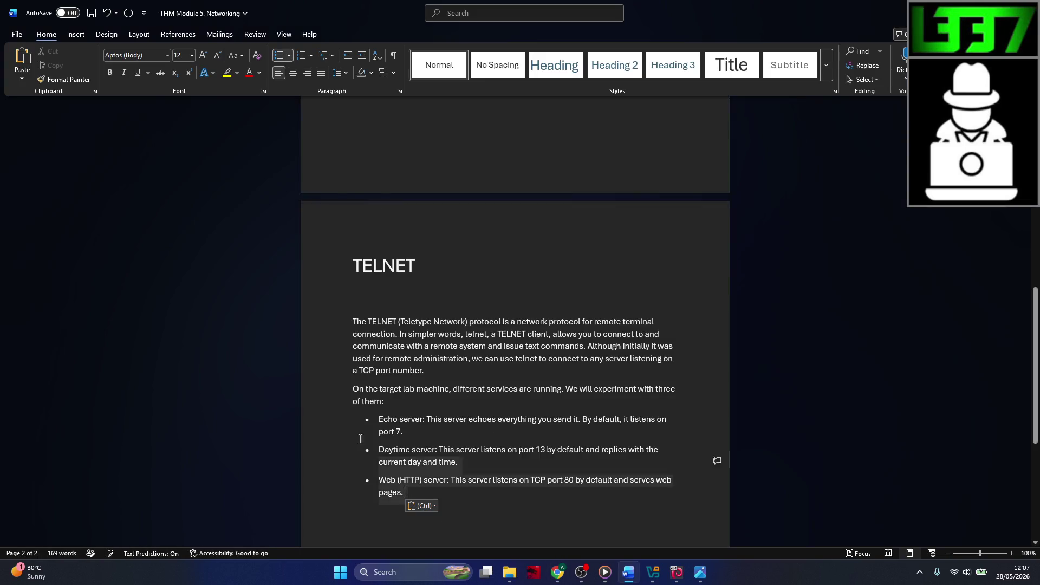
pyautogui.click(192, 56)
pyautogui.click(181, 127)
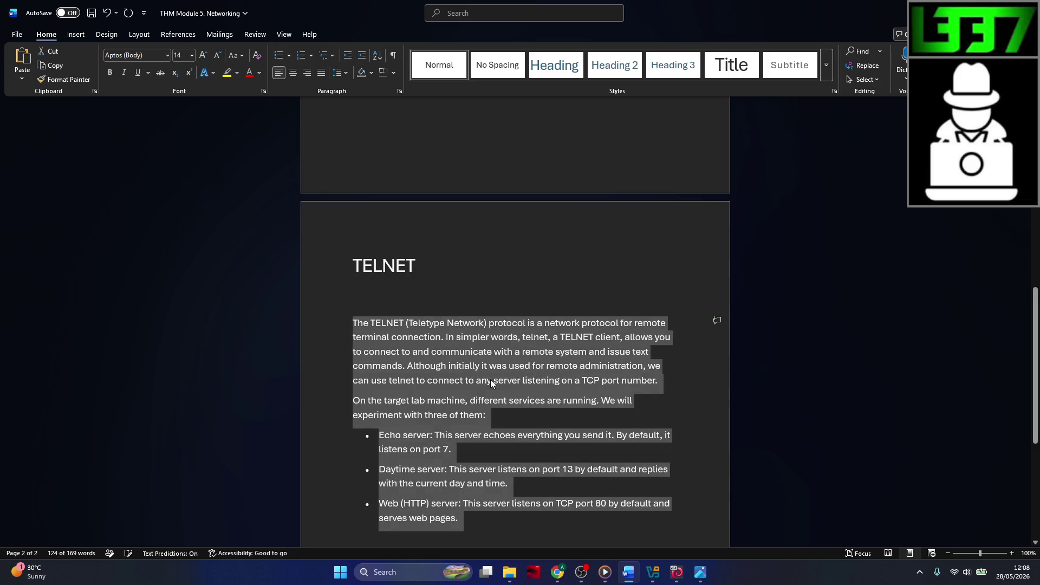
# Underline the port 7 and port 13 references in the pasted Telnet notes
pyautogui.click(492, 384)
pyautogui.scroll(-2, 496, 375)
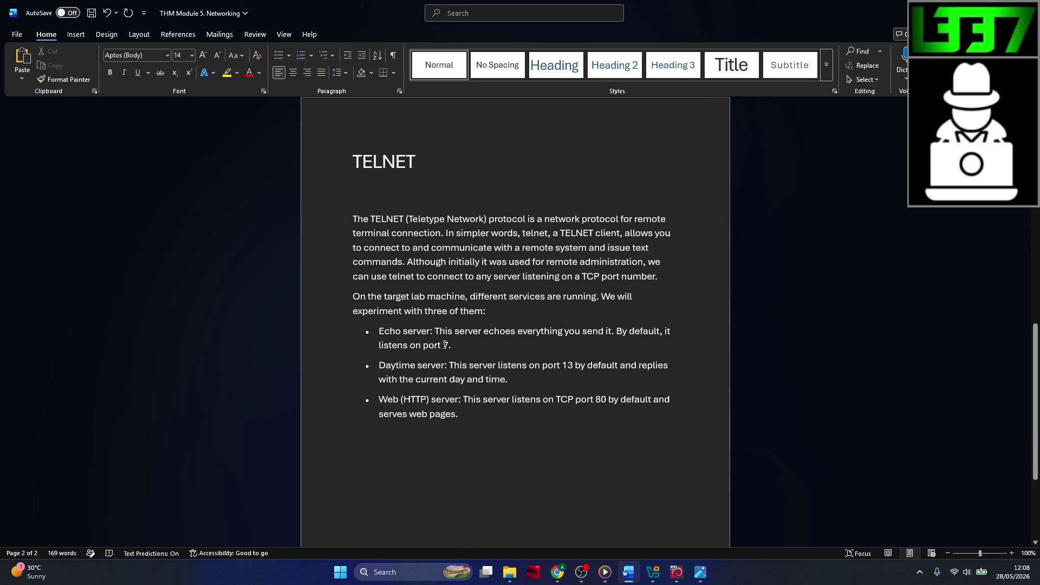
pyautogui.moveTo(449, 345); pyautogui.dragTo(423, 346)
pyautogui.hotkey('ctrl', 'u')
pyautogui.click(581, 401)
pyautogui.moveTo(574, 365); pyautogui.dragTo(542, 365)
pyautogui.hotkey('ctrl', 'u')
pyautogui.moveTo(607, 401); pyautogui.dragTo(582, 401)
pyautogui.click(477, 415)
pyautogui.hotkey('alt', 'Tab')
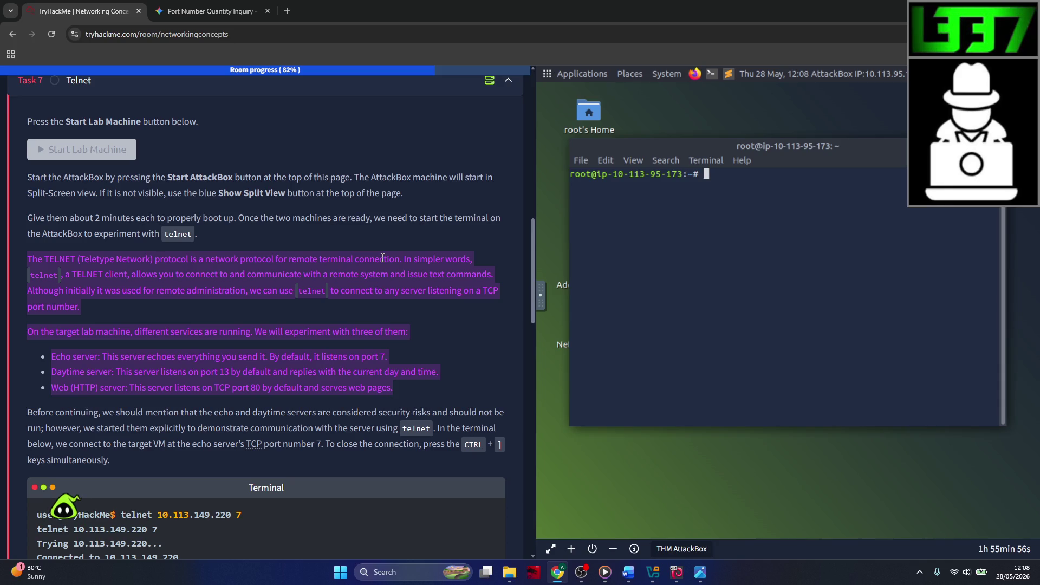
# Read the Telnet security warning about explicitly starting servers, then terminate the AttackBox
pyautogui.click(347, 267)
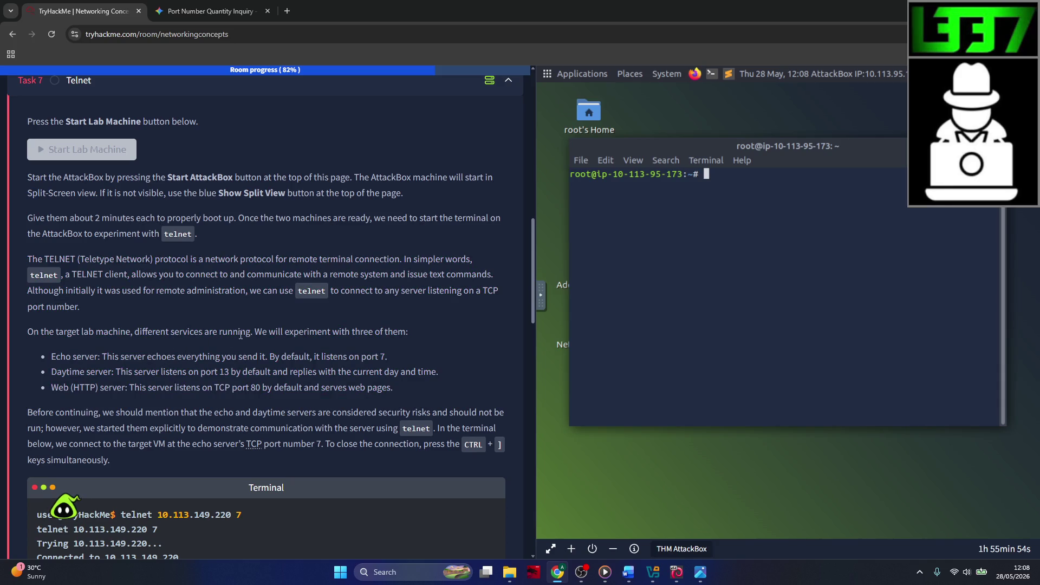
pyautogui.scroll(-1, 268, 328)
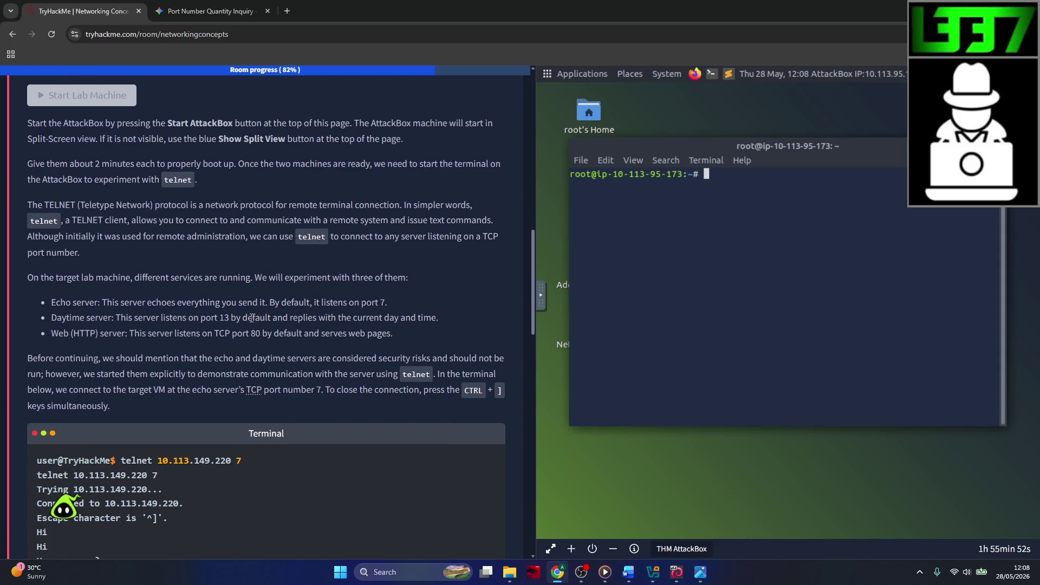
pyautogui.moveTo(320, 358); pyautogui.dragTo(325, 358)
pyautogui.scroll(-1, 347, 410)
pyautogui.moveTo(397, 309); pyautogui.dragTo(478, 305)
pyautogui.moveTo(112, 320); pyautogui.dragTo(404, 320)
pyautogui.scroll(-1, 249, 299)
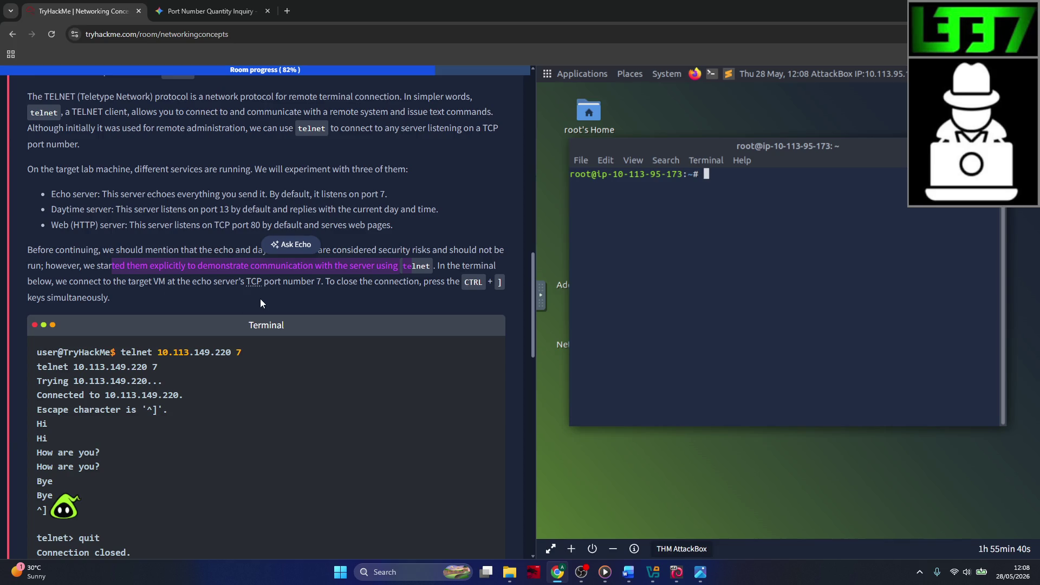
pyautogui.click(349, 280)
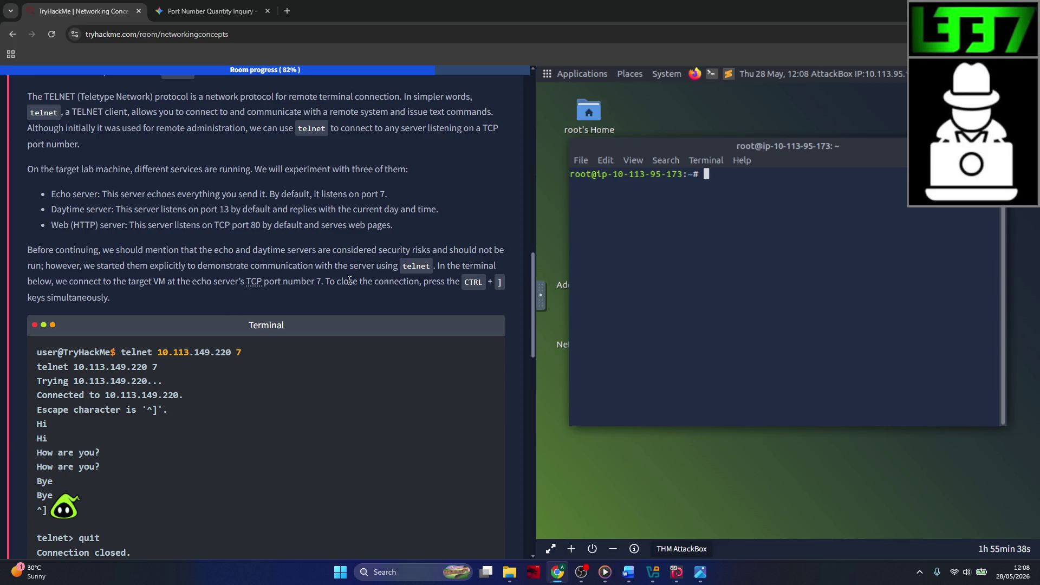
pyautogui.scroll(-1, 298, 283)
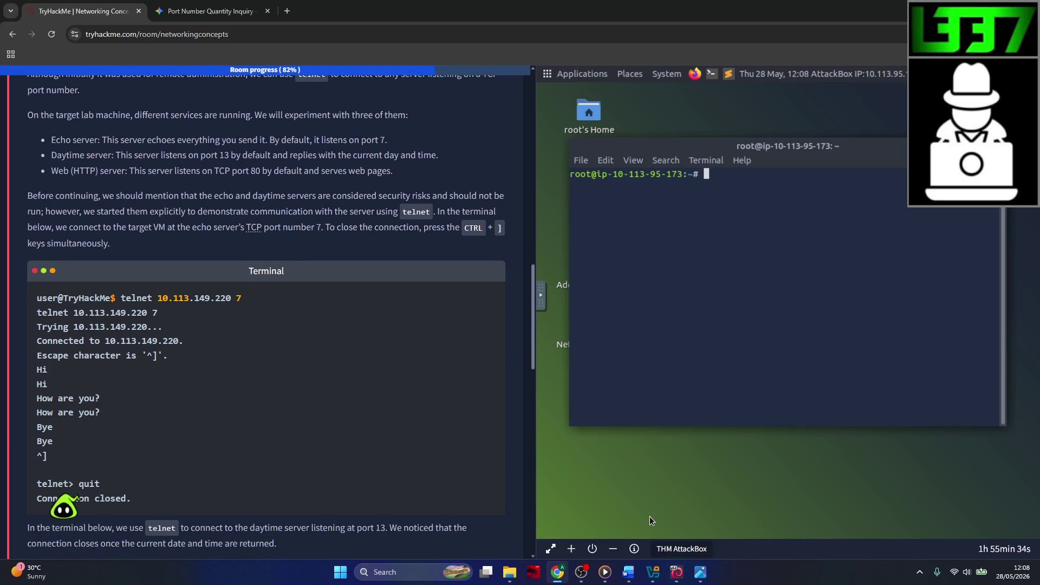
pyautogui.click(592, 549)
pyautogui.click(602, 349)
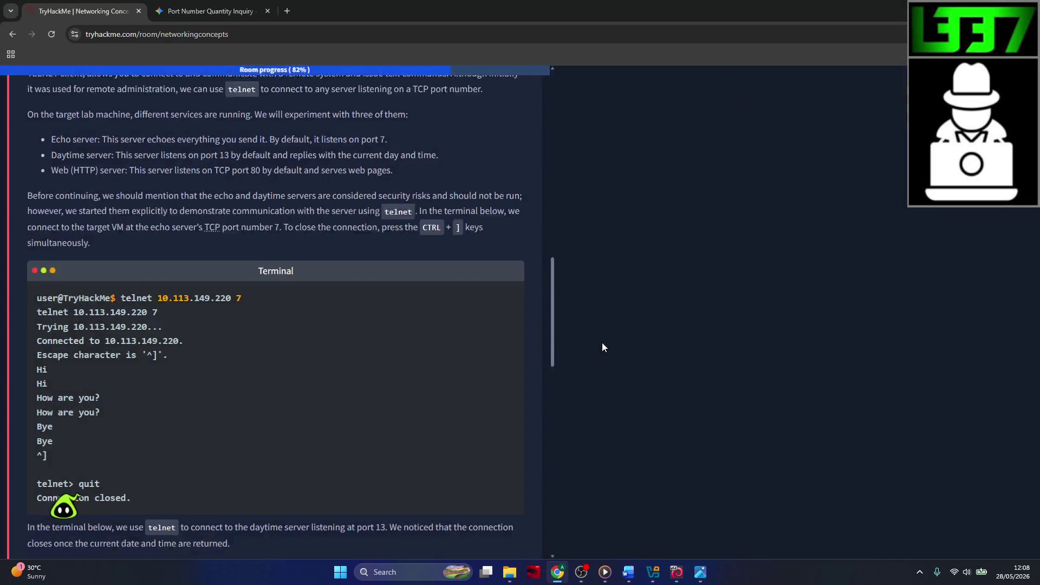
# Copy the target machine's IP address from the task page
pyautogui.scroll(7, 532, 351)
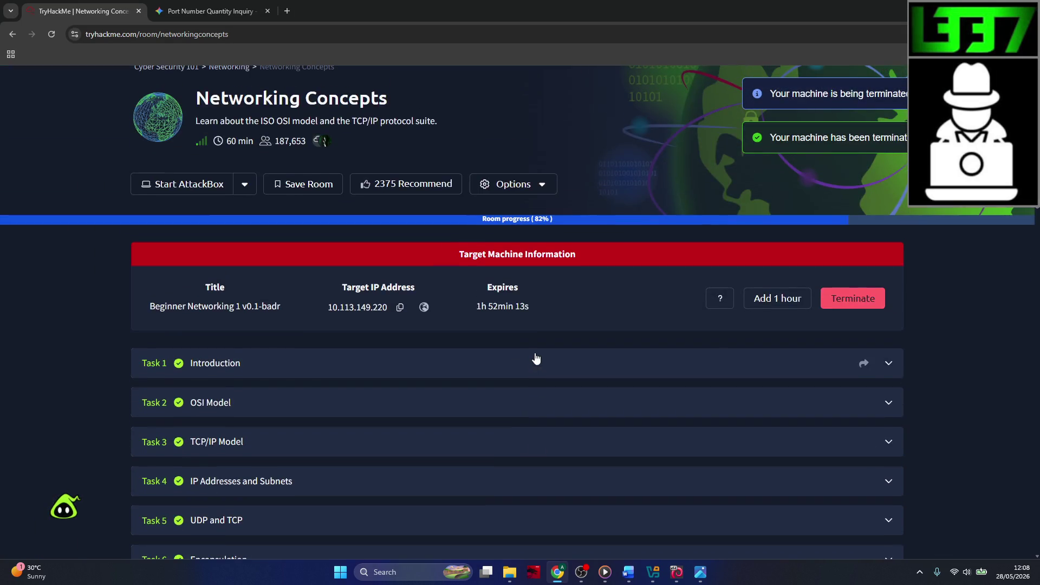
pyautogui.click(399, 306)
pyautogui.scroll(-15, 617, 459)
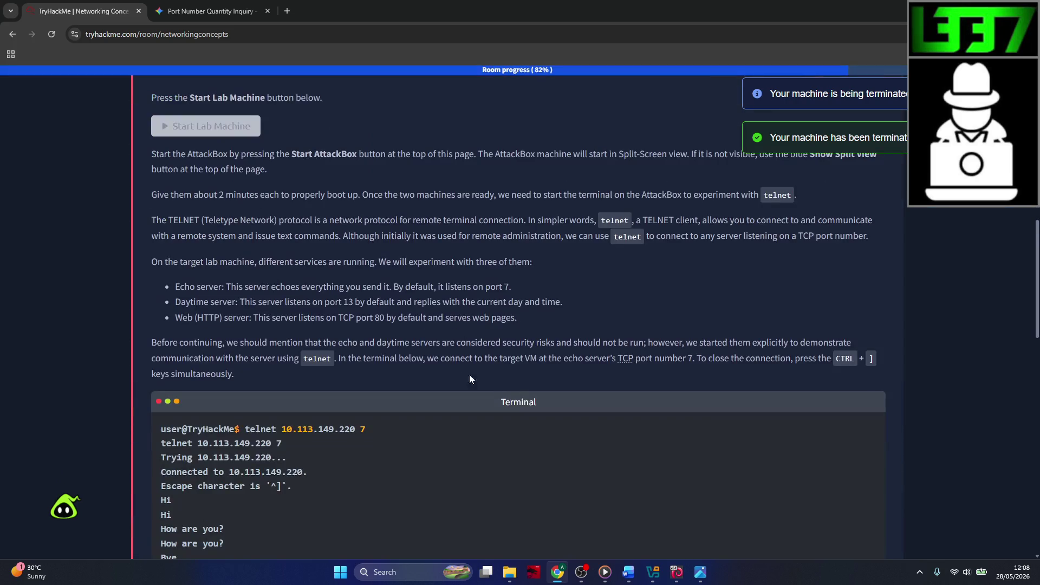
pyautogui.click(676, 574)
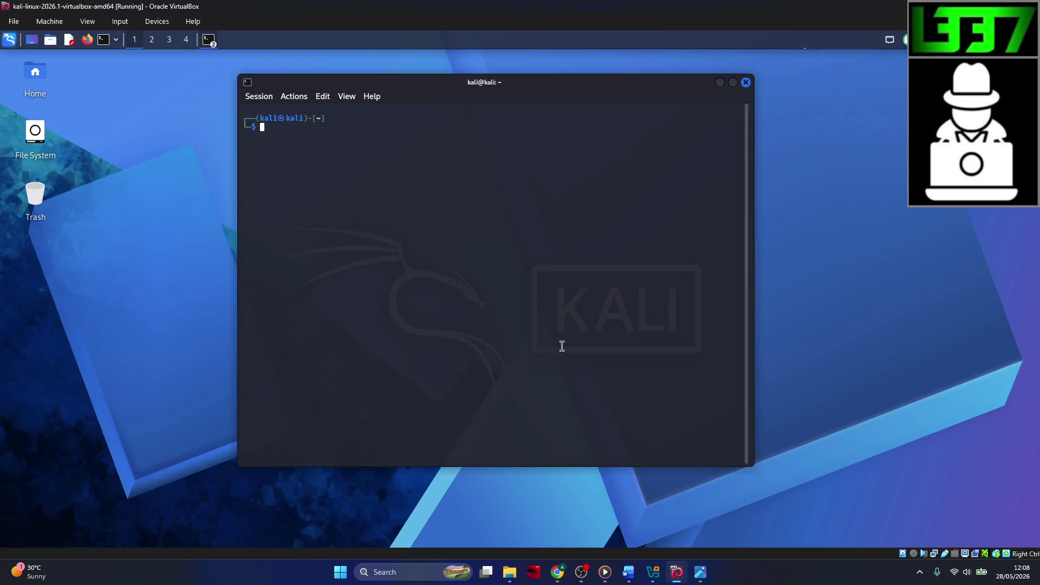
# Telnet from Kali to the target IP on echo port 7, enlarging the VirtualBox window and terminal
pyautogui.write('telnet')
pyautogui.hotkey('ctrl', 'shift', 'v')
pyautogui.write('7')
pyautogui.press('Return')
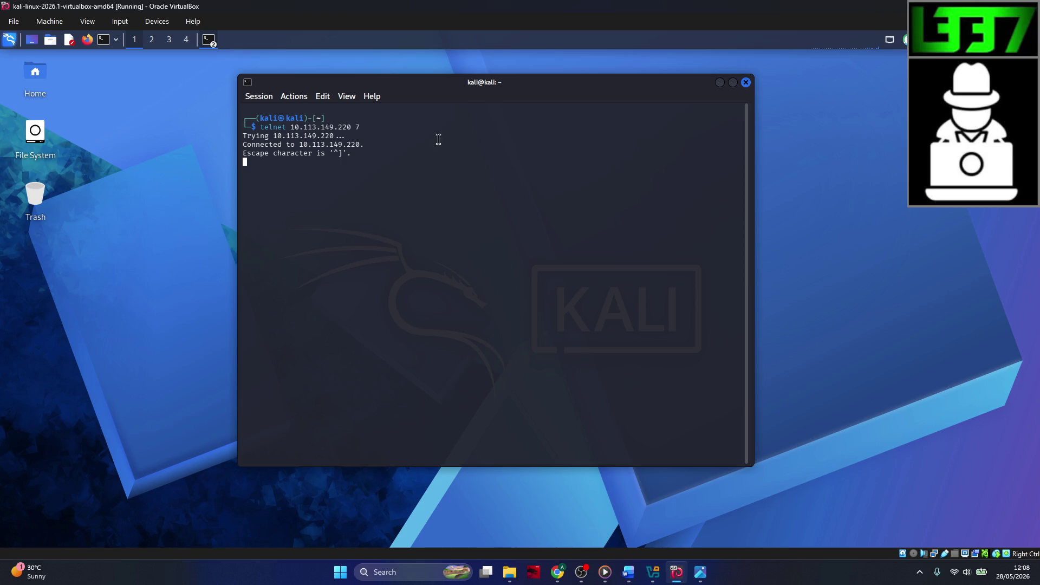
pyautogui.moveTo(97, 8)
pyautogui.mouseDown()
pyautogui.moveTo(291, 46)
pyautogui.moveTo(720, 70)
pyautogui.moveTo(693, 47)
pyautogui.mouseUp()
pyautogui.moveTo(941, 340); pyautogui.dragTo(1017, 511)
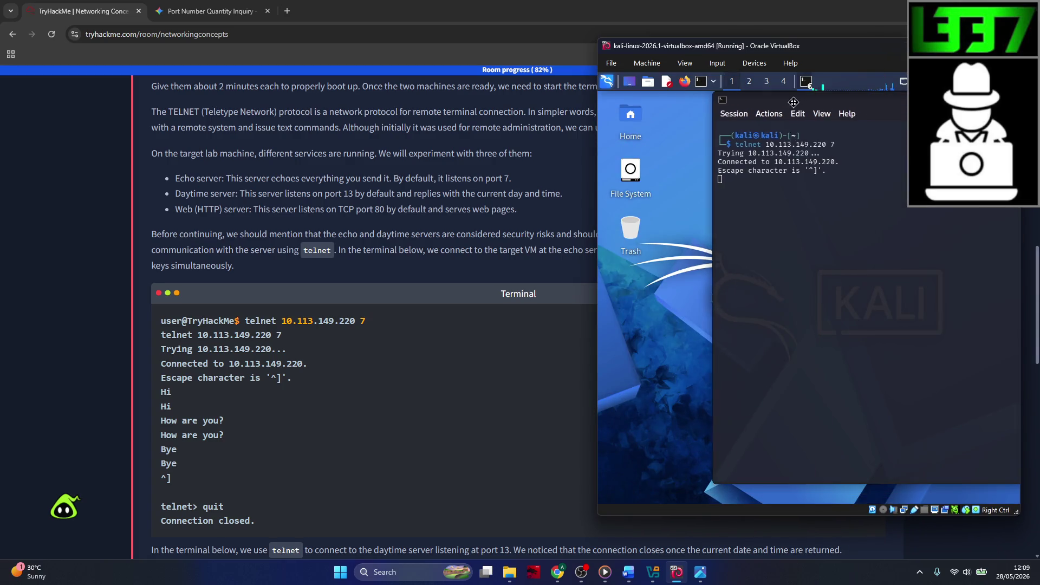
pyautogui.moveTo(791, 120)
pyautogui.mouseDown()
pyautogui.moveTo(632, 123)
pyautogui.moveTo(878, 335)
pyautogui.moveTo(715, 217)
pyautogui.mouseUp()
pyautogui.moveTo(804, 224); pyautogui.dragTo(772, 129)
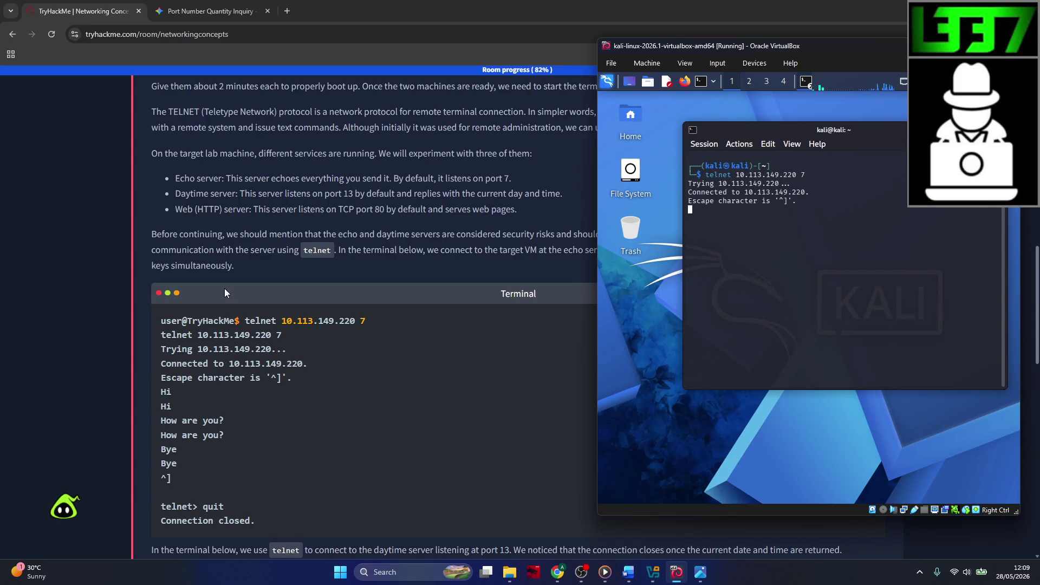
# Send hello, cho, asfda and sf to the echo server and see them echoed back
pyautogui.write('hello')
pyautogui.press('Return')
pyautogui.write('cho')
pyautogui.press('Return')
pyautogui.write('asfda')
pyautogui.press('Return')
pyautogui.write('sf')
pyautogui.press('Return')
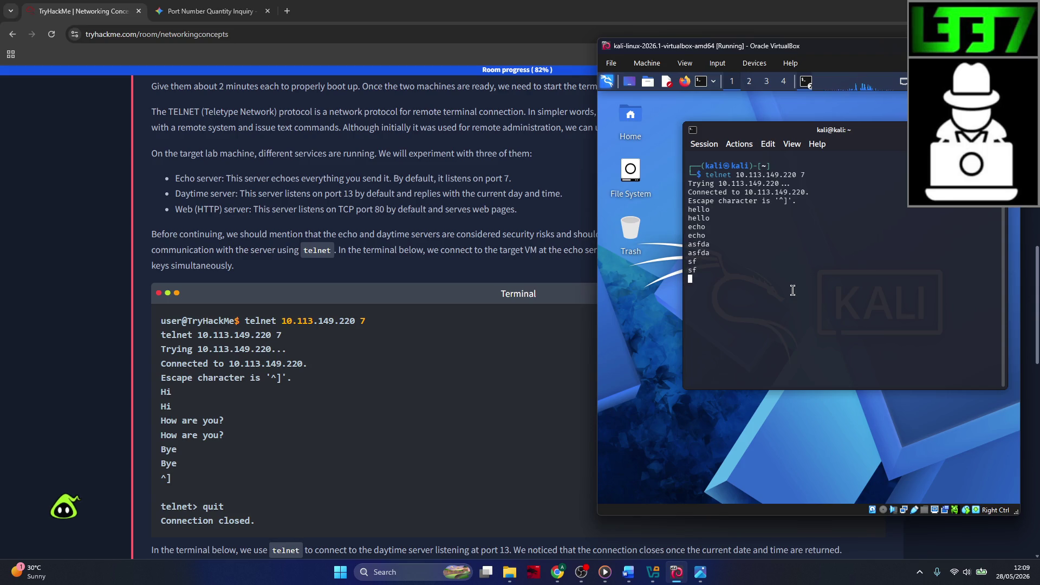
pyautogui.scroll(-2, 519, 276)
pyautogui.click(514, 277)
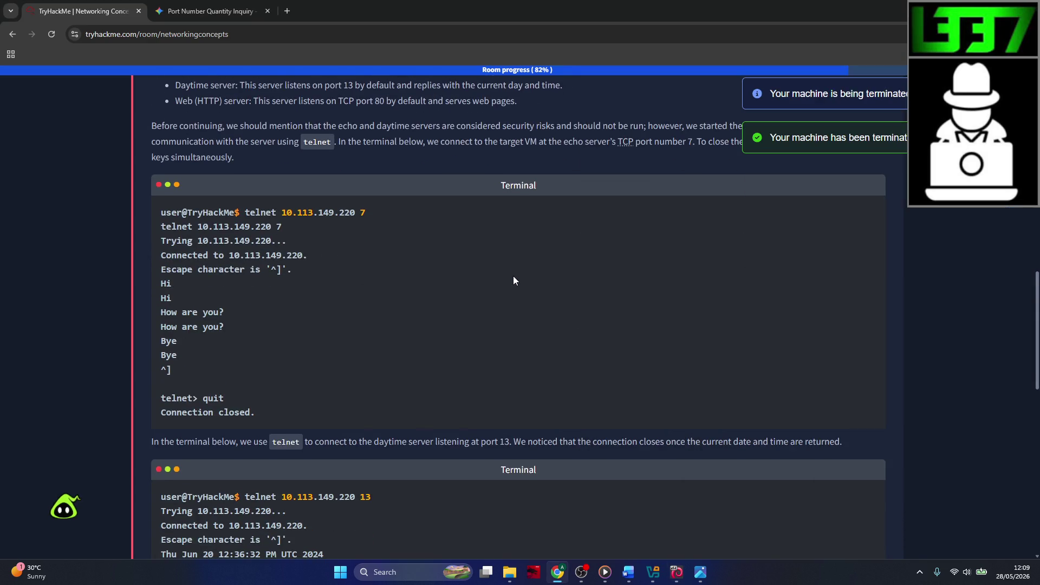
pyautogui.scroll(1, 513, 277)
pyautogui.hotkey('alt', 'Tab')
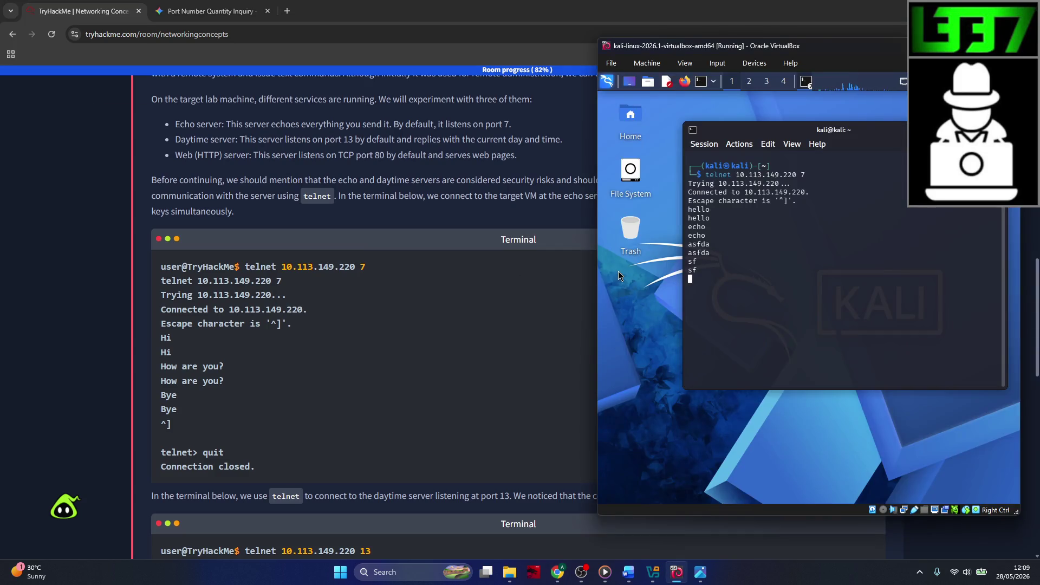
# Escape to the telnet> prompt with Ctrl+] and quit the echo-server session
pyautogui.hotkey('ctrl', ']')
pyautogui.hotkey('ctrl', 'c')
pyautogui.hotkey('ctrl', ']')
pyautogui.hotkey('ctrl', ']')
pyautogui.hotkey('ctrl', ']')
pyautogui.press('Return')
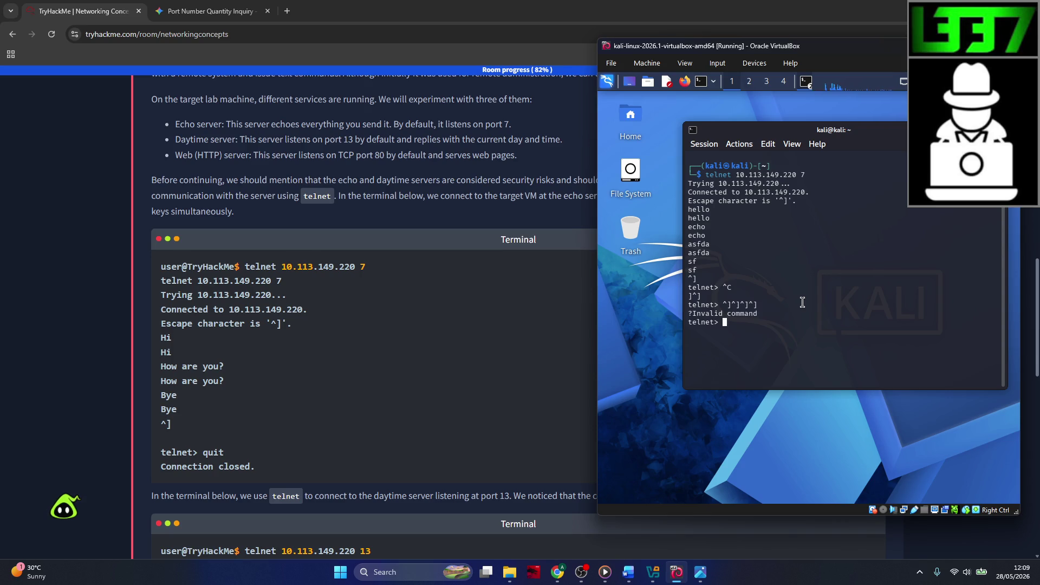
pyautogui.hotkey('ctrl', ']')
pyautogui.press('Return')
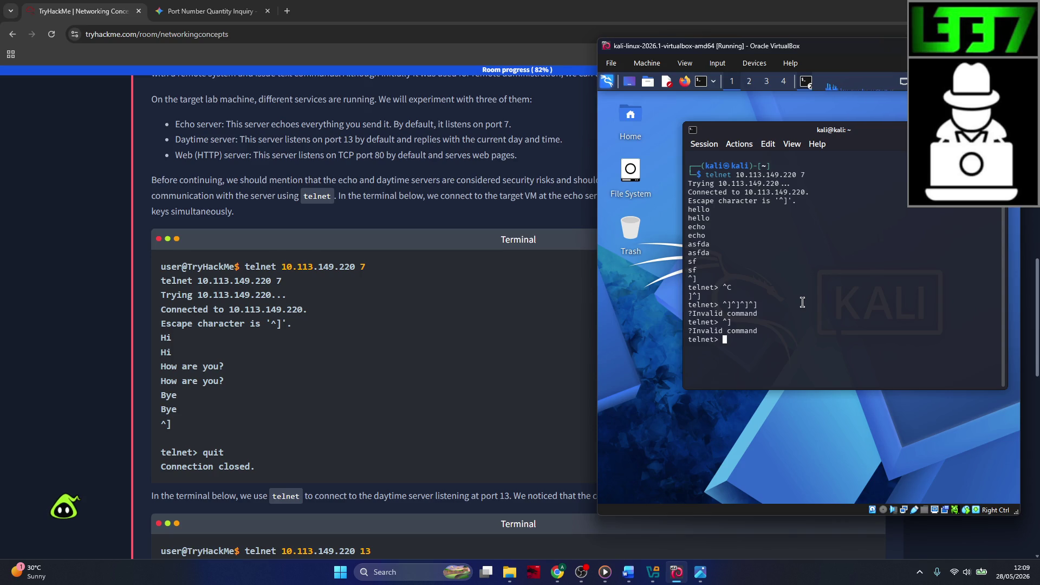
pyautogui.write('quit')
pyautogui.press('Return')
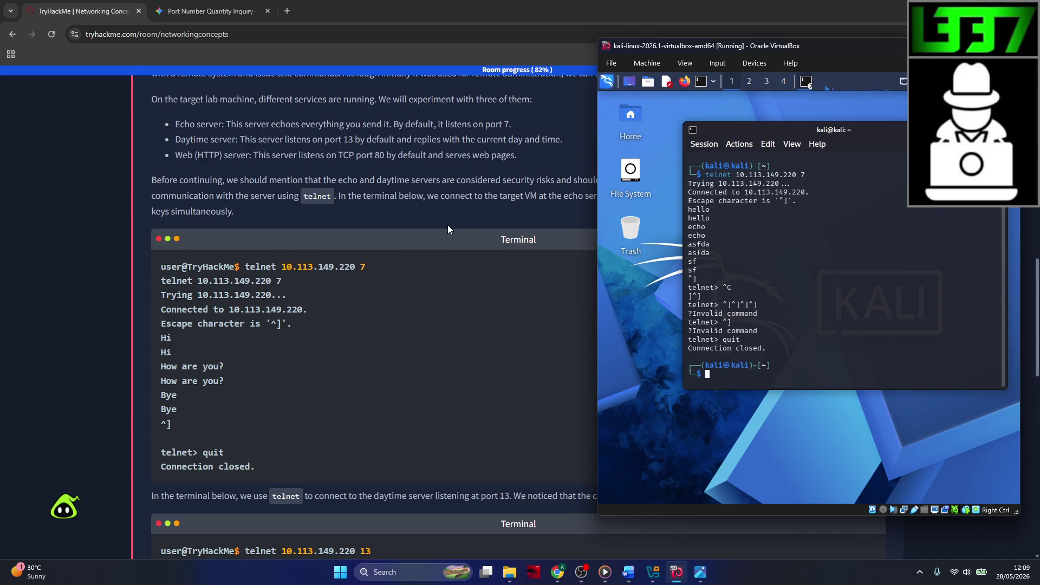
pyautogui.click(461, 223)
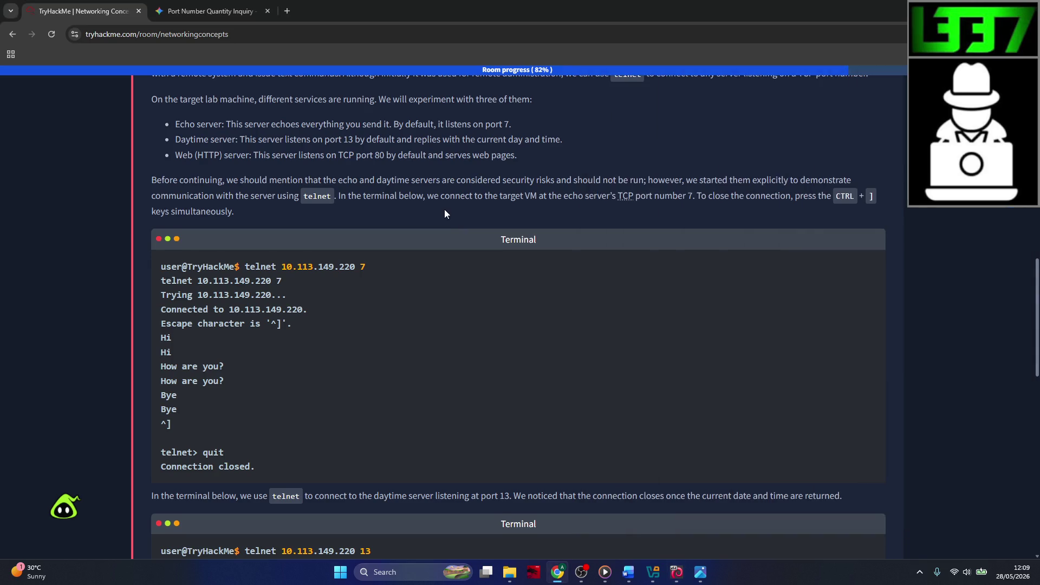
# Telnet from Kali to 10.113.149.220 on daytime port 13
pyautogui.scroll(-3, 444, 209)
pyautogui.moveTo(314, 333); pyautogui.dragTo(505, 333)
pyautogui.click(550, 331)
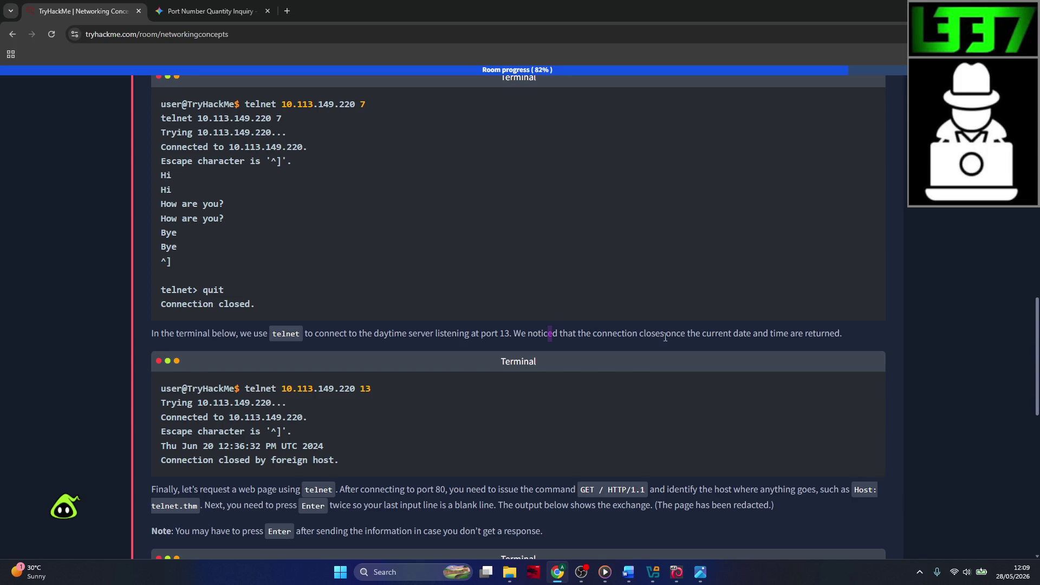
pyautogui.hotkey('alt', 'Tab')
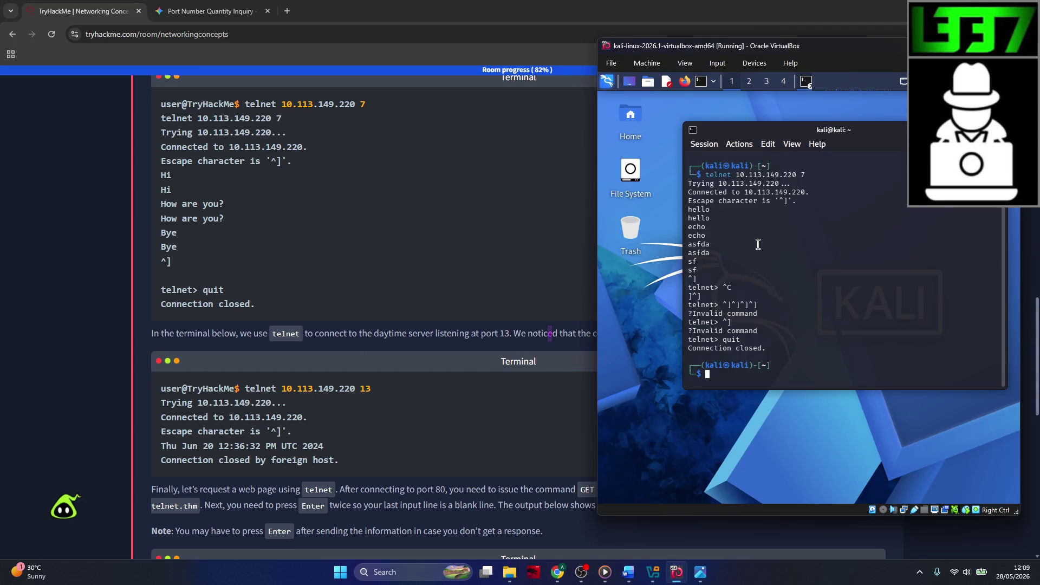
pyautogui.hotkey('ctrl', 'Right')
pyautogui.write('3')
pyautogui.press('Return')
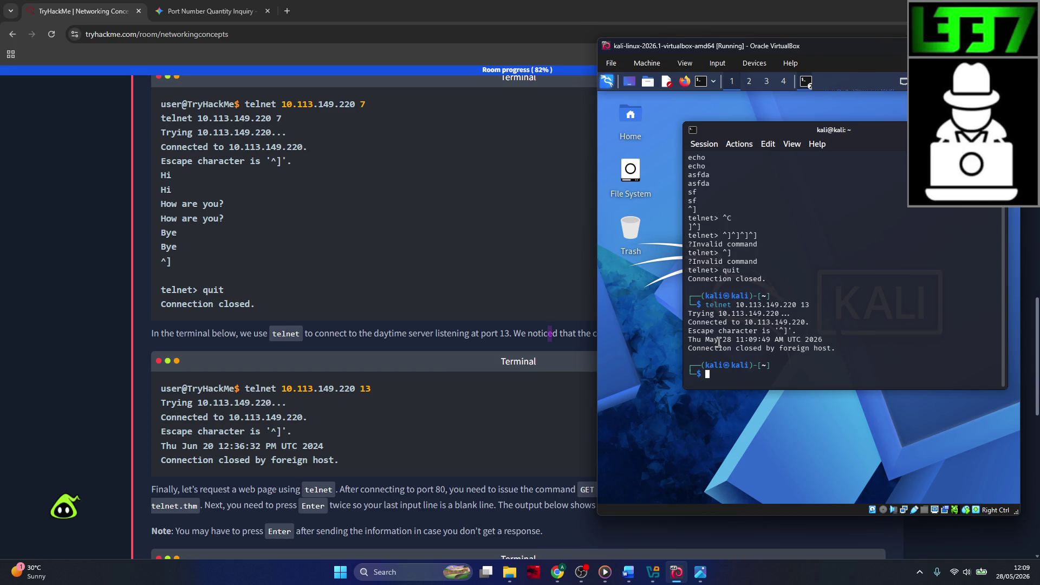
# Read the returned UTC date and time, then the lesson's note about the connection closing
pyautogui.moveTo(692, 339); pyautogui.dragTo(799, 342)
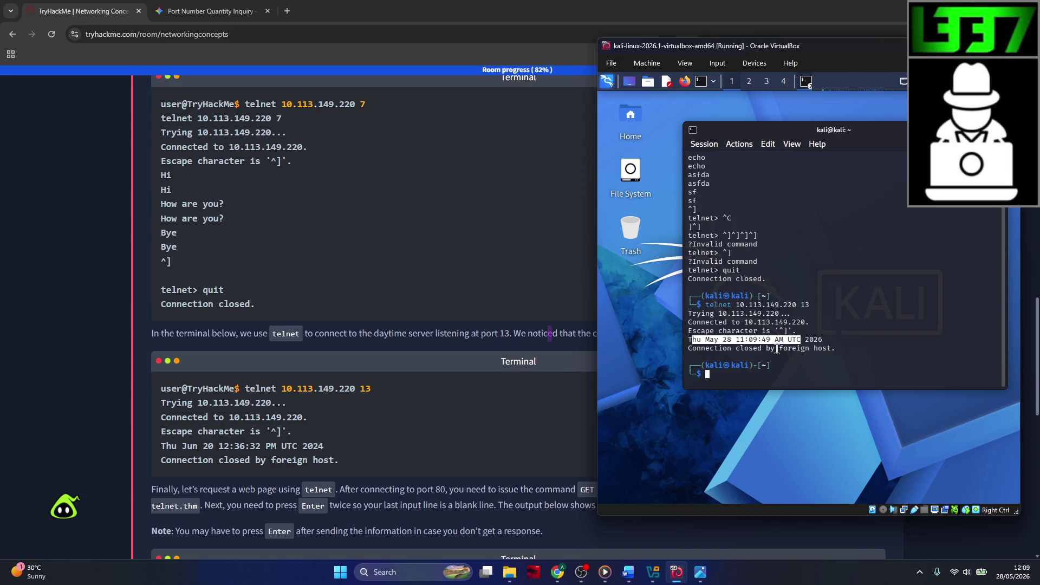
pyautogui.click(729, 335)
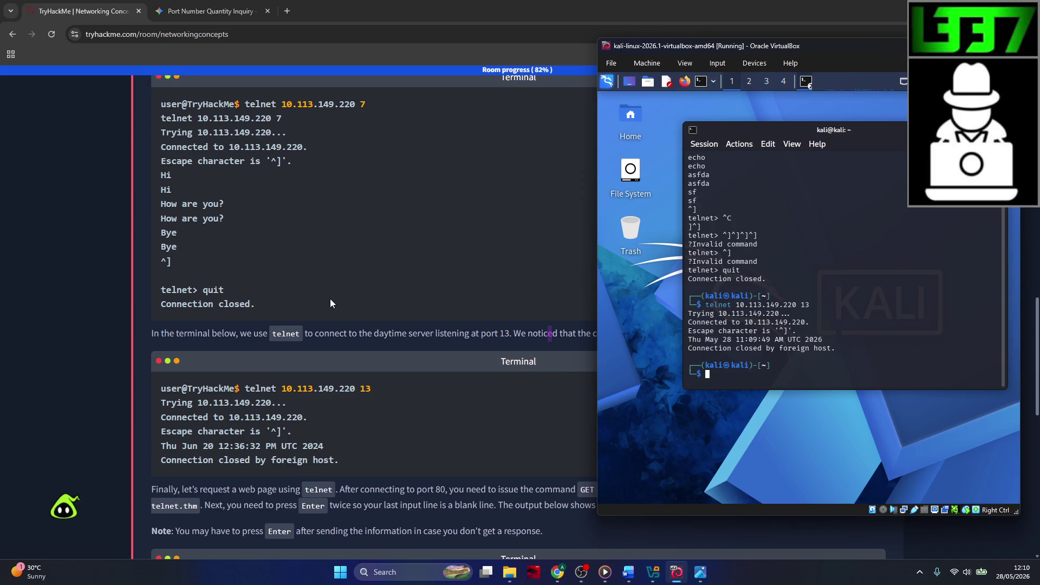
pyautogui.click(330, 303)
pyautogui.moveTo(573, 334); pyautogui.dragTo(721, 333)
pyautogui.click(706, 336)
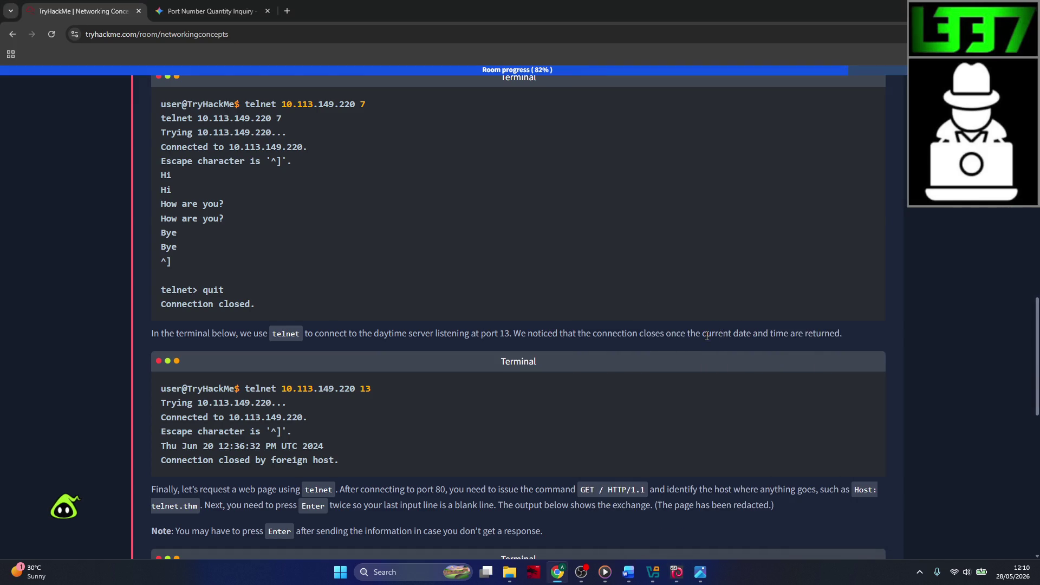
pyautogui.scroll(-2, 418, 326)
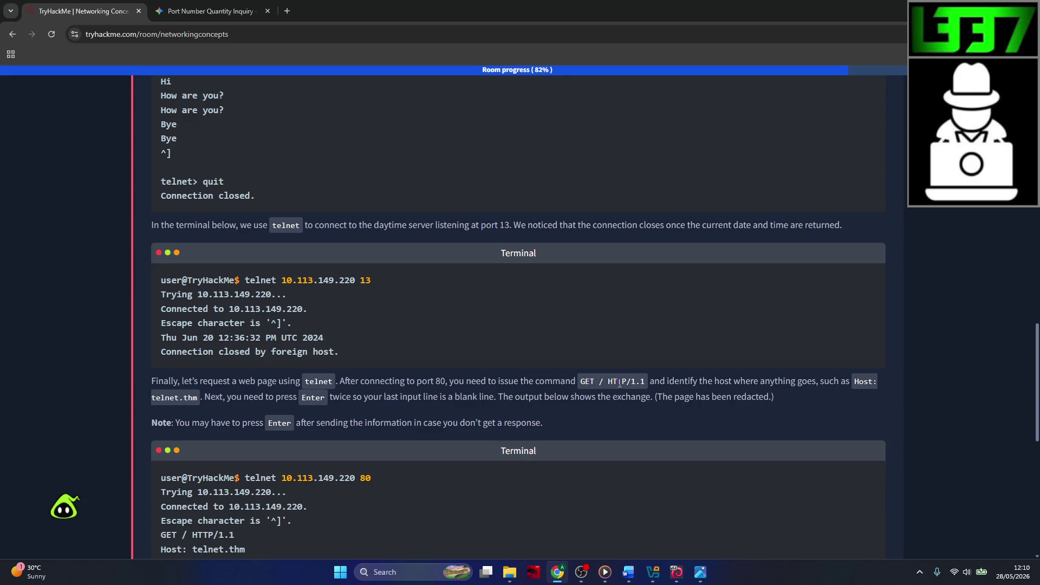
pyautogui.scroll(-2, 650, 381)
pyautogui.moveTo(740, 274); pyautogui.dragTo(815, 274)
pyautogui.click(471, 280)
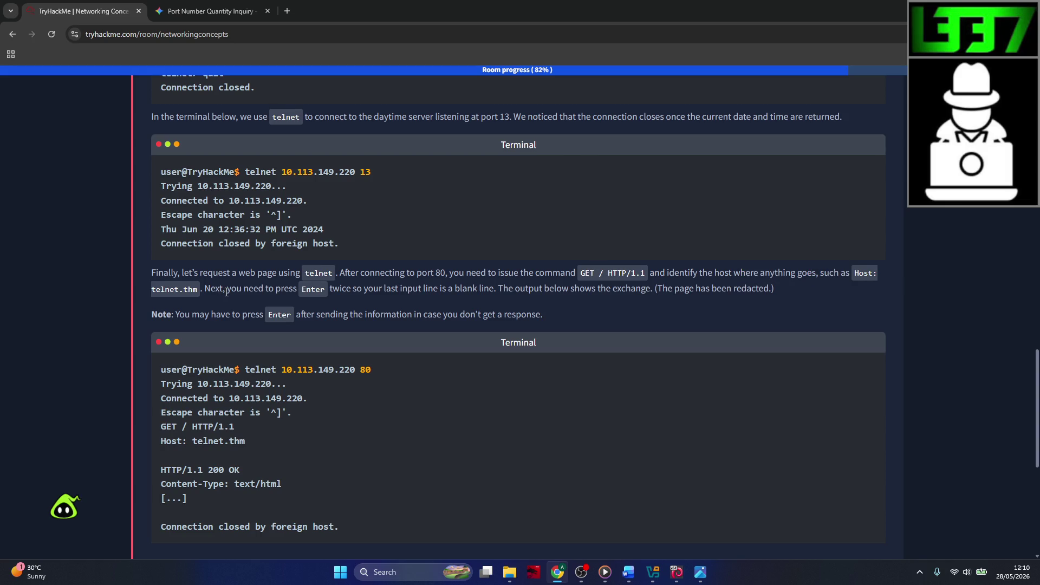
pyautogui.moveTo(217, 289); pyautogui.dragTo(248, 290)
pyautogui.click(433, 313)
pyautogui.scroll(2, 439, 312)
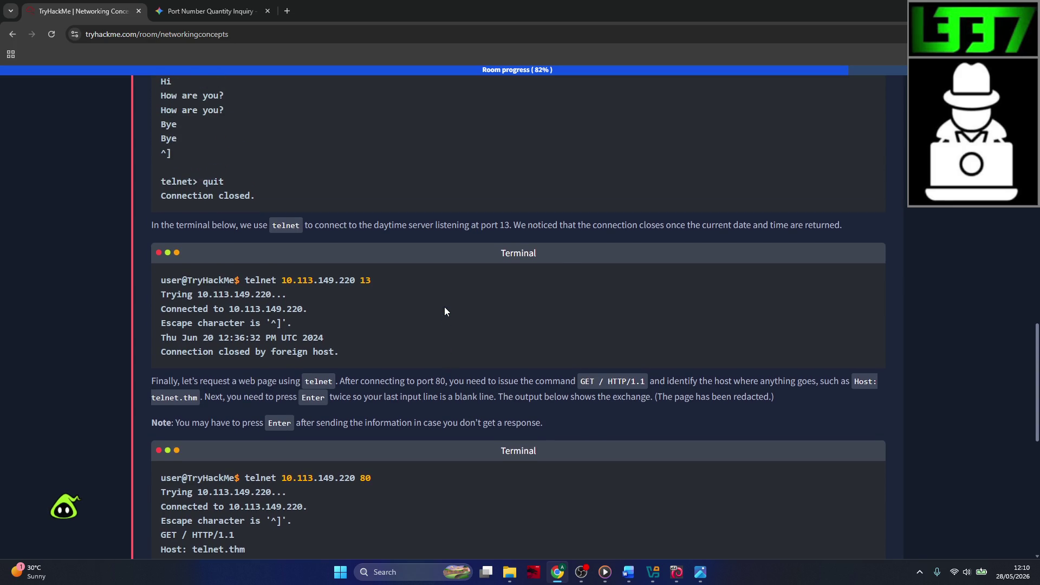
pyautogui.scroll(3, 444, 311)
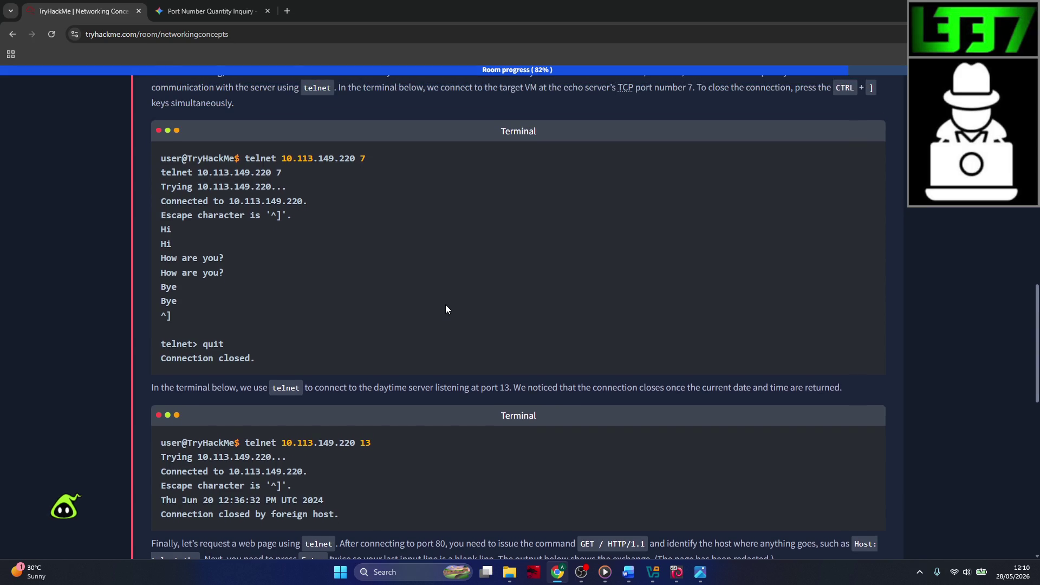
pyautogui.scroll(1, 445, 307)
pyautogui.scroll(-2, 445, 307)
pyautogui.scroll(-4, 445, 309)
pyautogui.moveTo(290, 271); pyautogui.dragTo(391, 273)
# Open a telnet connection to 10.113.149.220 on port 80
pyautogui.hotkey('alt', 'Tab')
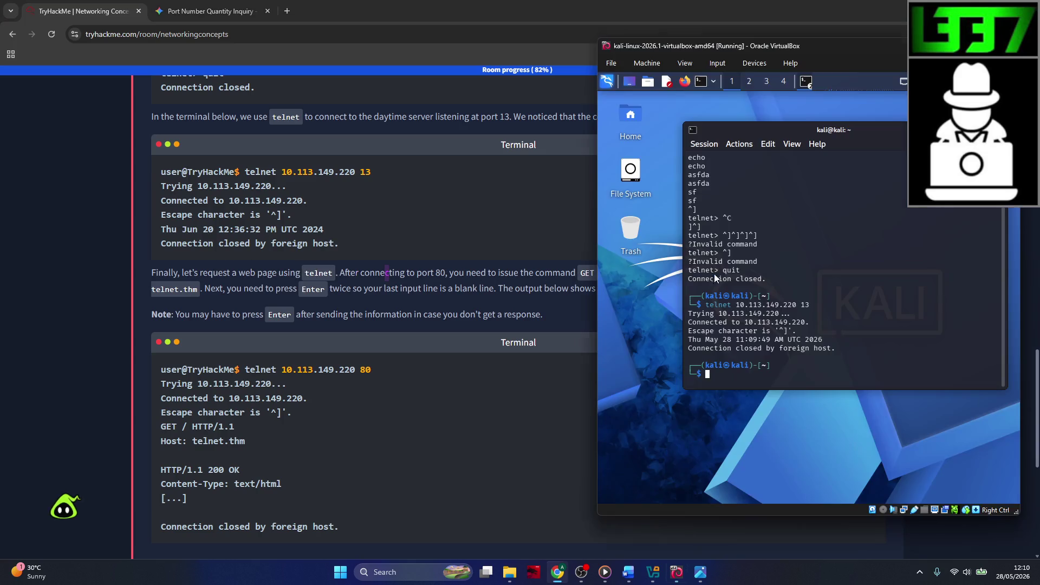
pyautogui.write('telnet V')
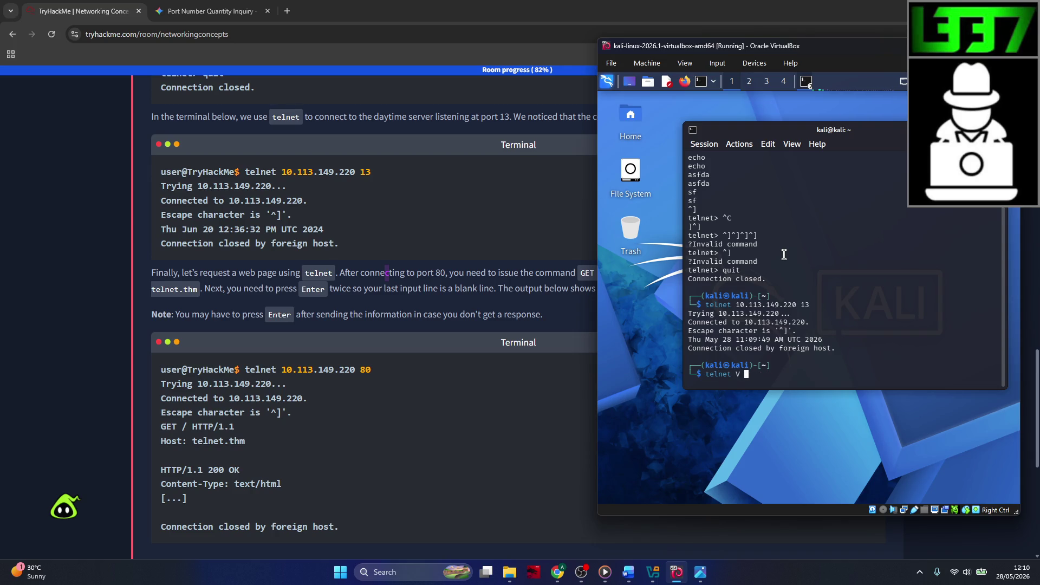
pyautogui.write(' 10.113.149.220 80')
pyautogui.press('Return')
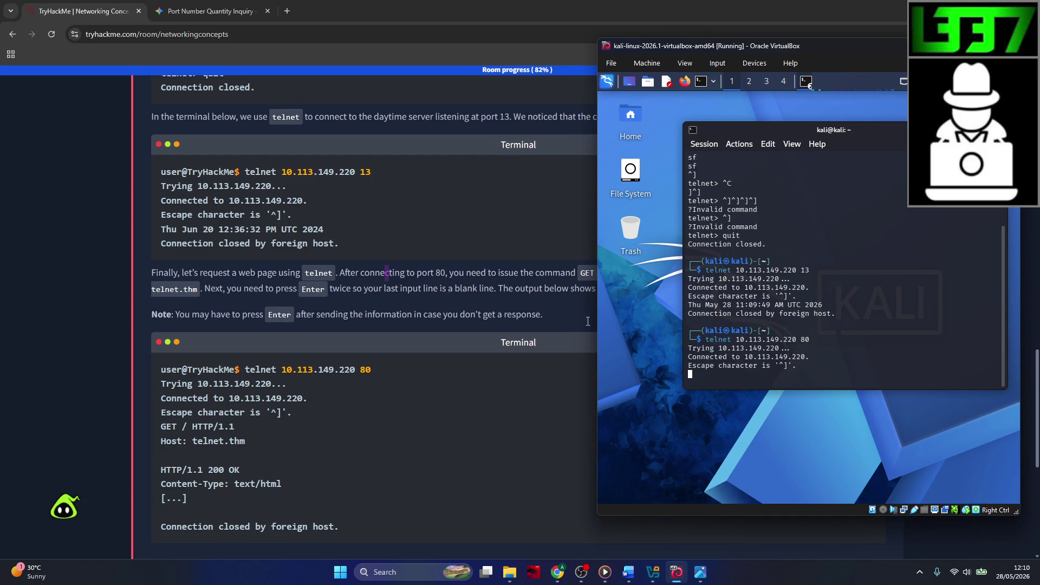
pyautogui.click(590, 331)
pyautogui.scroll(-1, 370, 285)
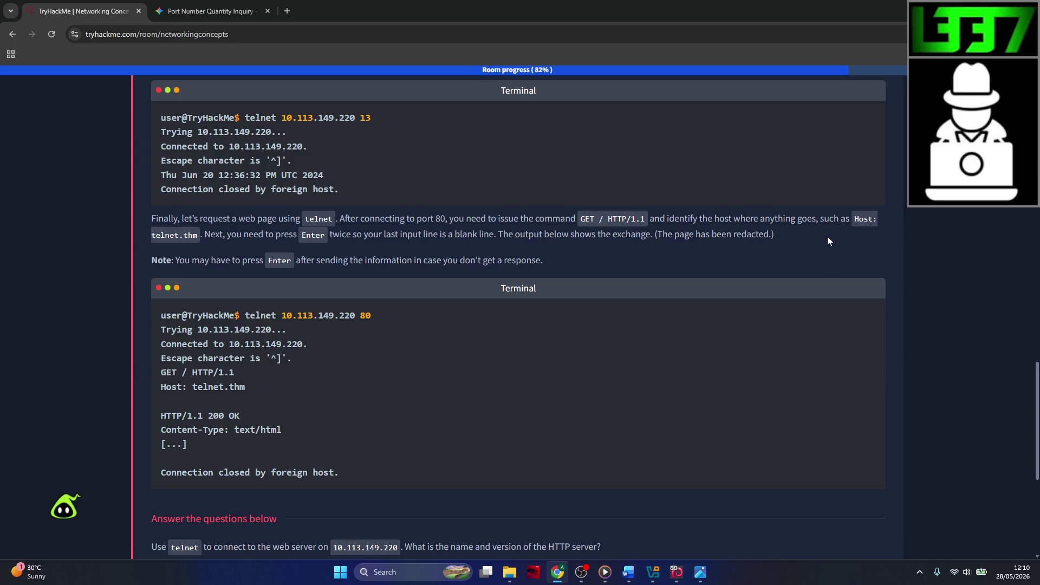
# Send the request line GET /HTTP/1.1 followed by a blank line
pyautogui.hotkey('alt', 'Tab')
pyautogui.write('GE T')
pyautogui.press('BackSpace')
pyautogui.press('BackSpace')
pyautogui.write('T /HTTP')
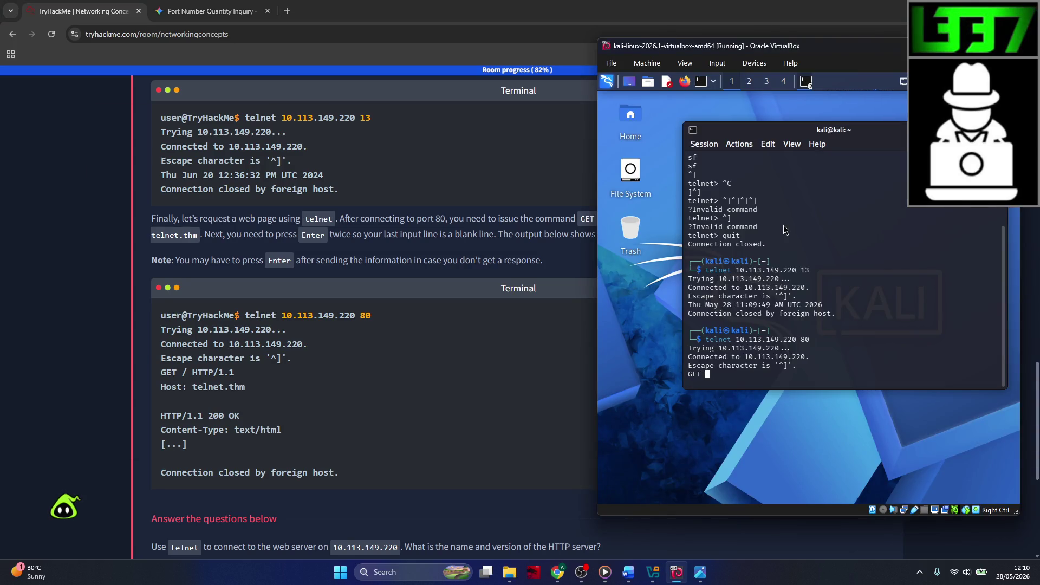
pyautogui.click(487, 261)
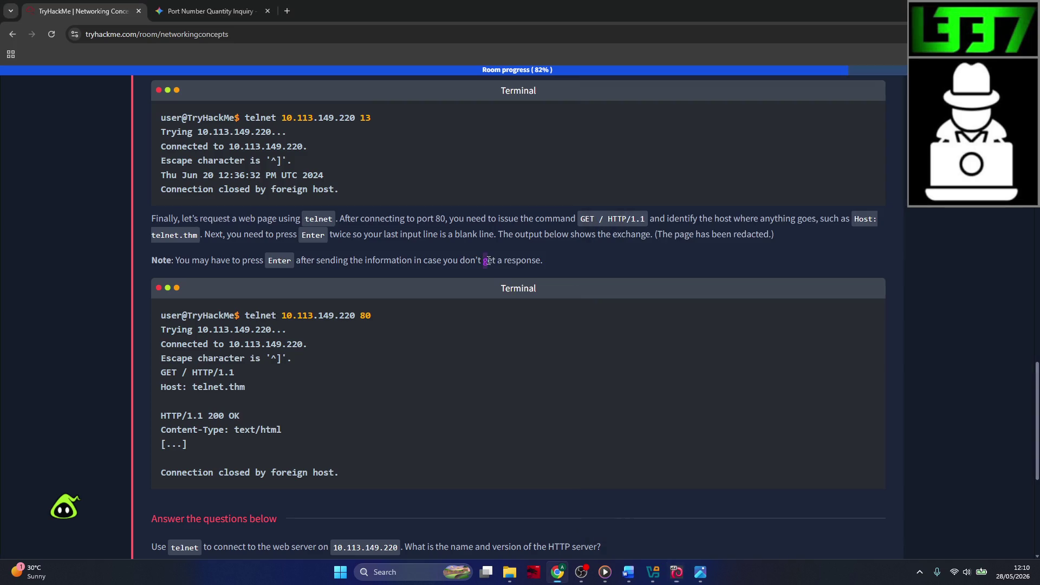
pyautogui.hotkey('alt', 'Tab')
pyautogui.write('/1.1')
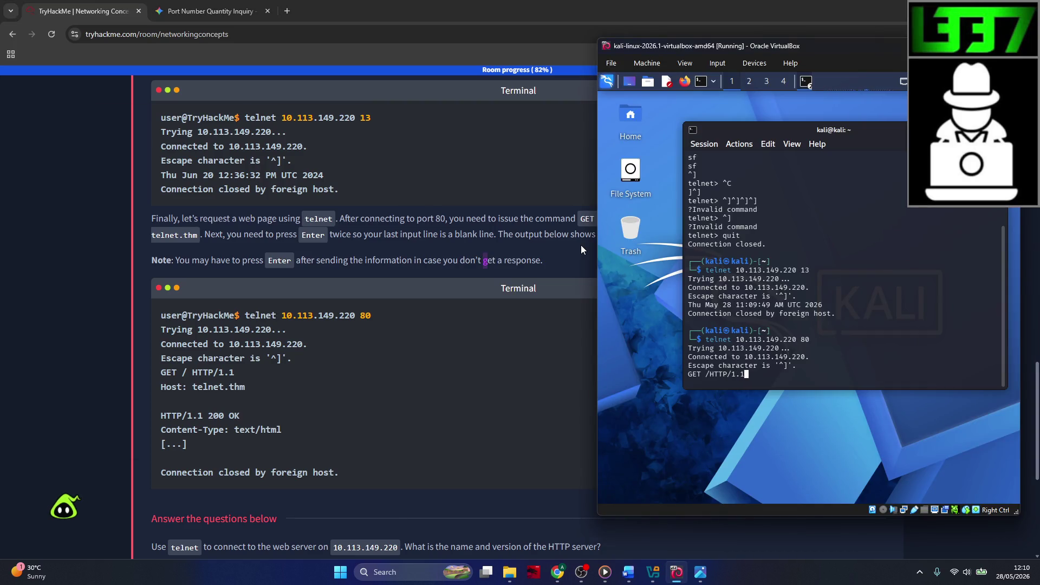
pyautogui.press('Return')
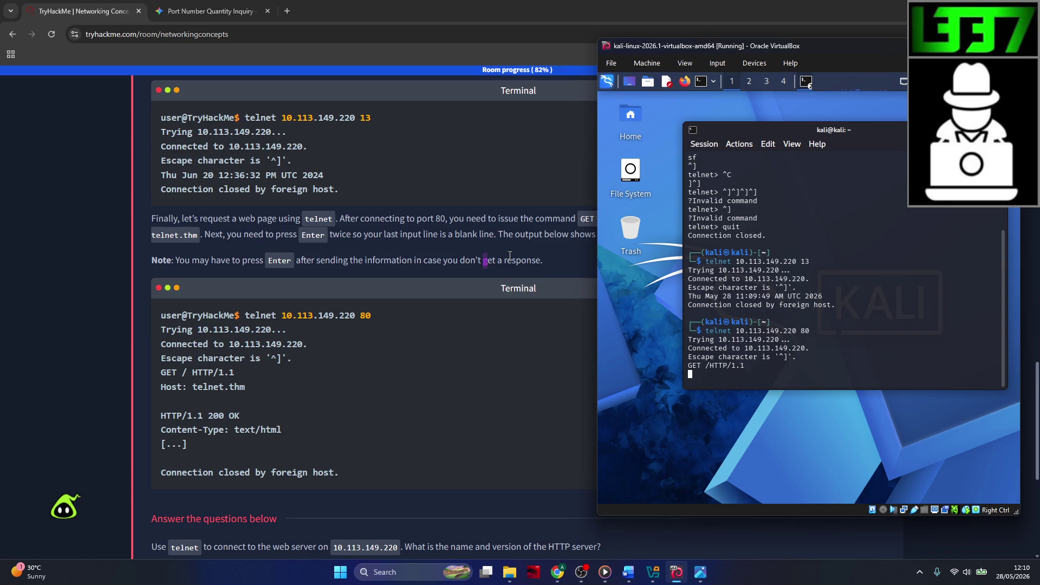
pyautogui.press('Return')
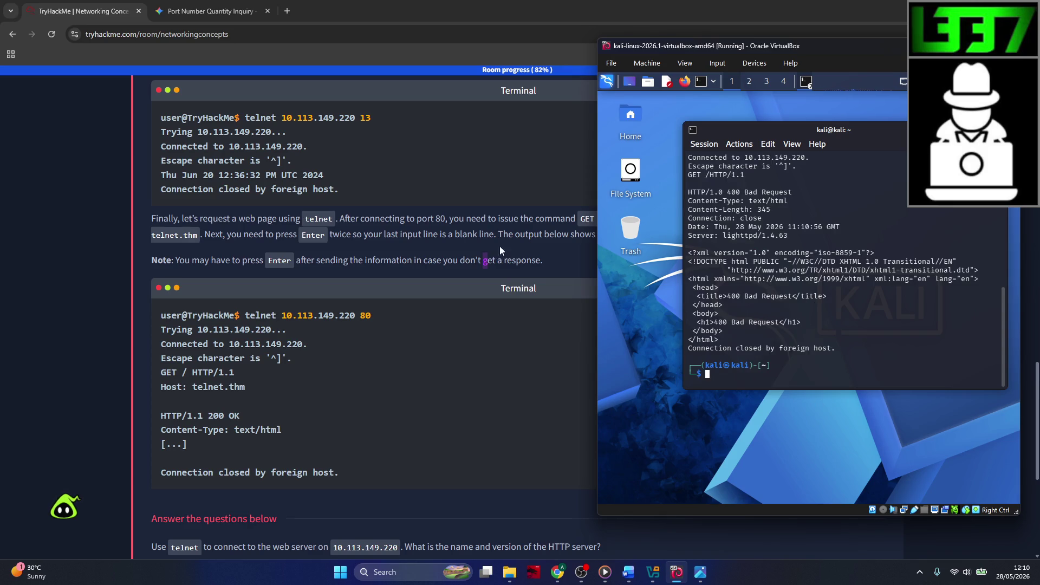
# Compare the 400 Bad Request reply from lighttpd/1.4.63 with the lesson's expected output
pyautogui.click(524, 251)
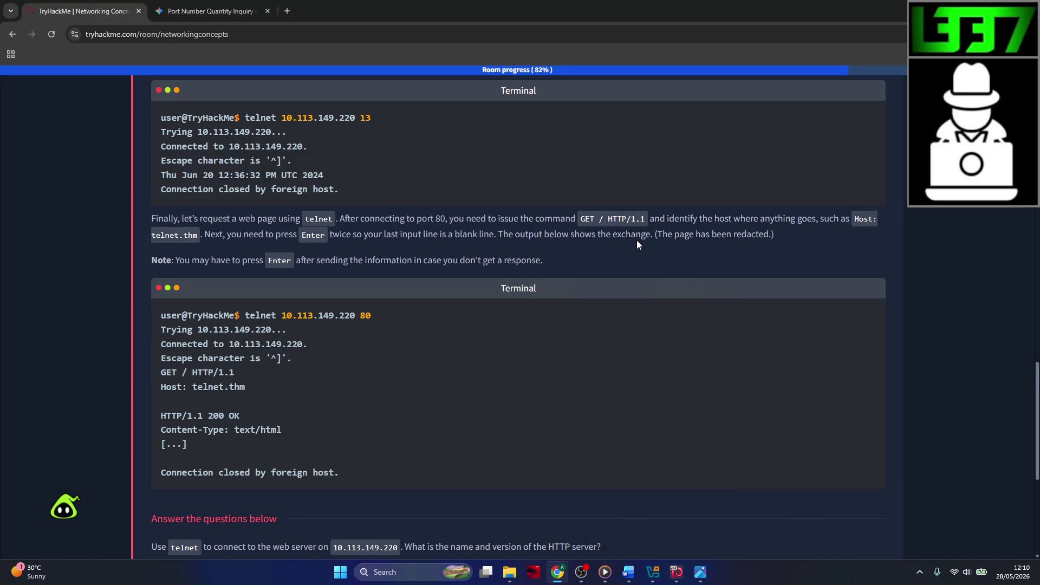
pyautogui.moveTo(562, 233); pyautogui.dragTo(721, 234)
pyautogui.click(552, 237)
pyautogui.hotkey('alt', 'Tab')
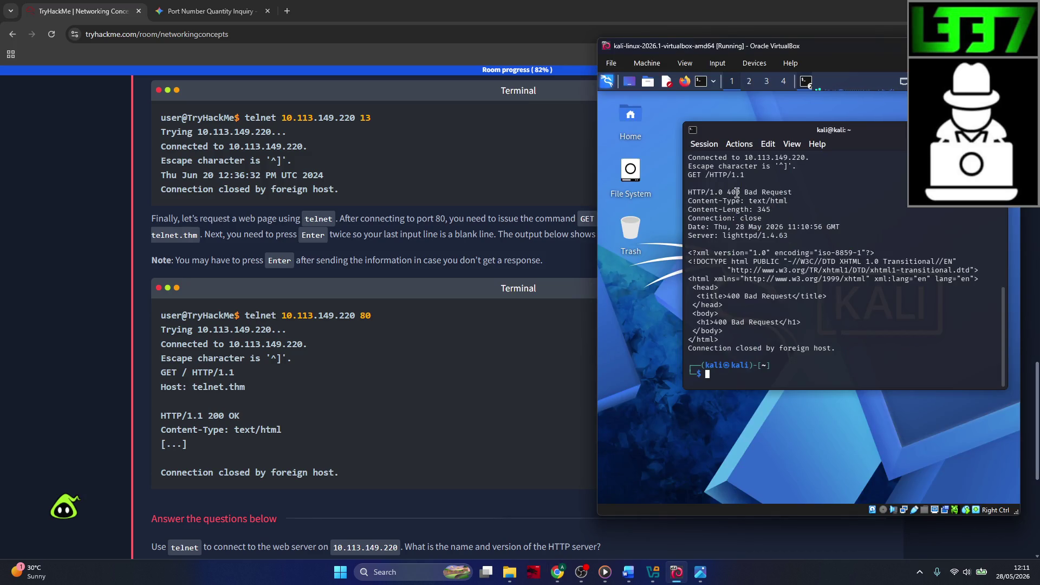
pyautogui.moveTo(791, 192); pyautogui.dragTo(697, 192)
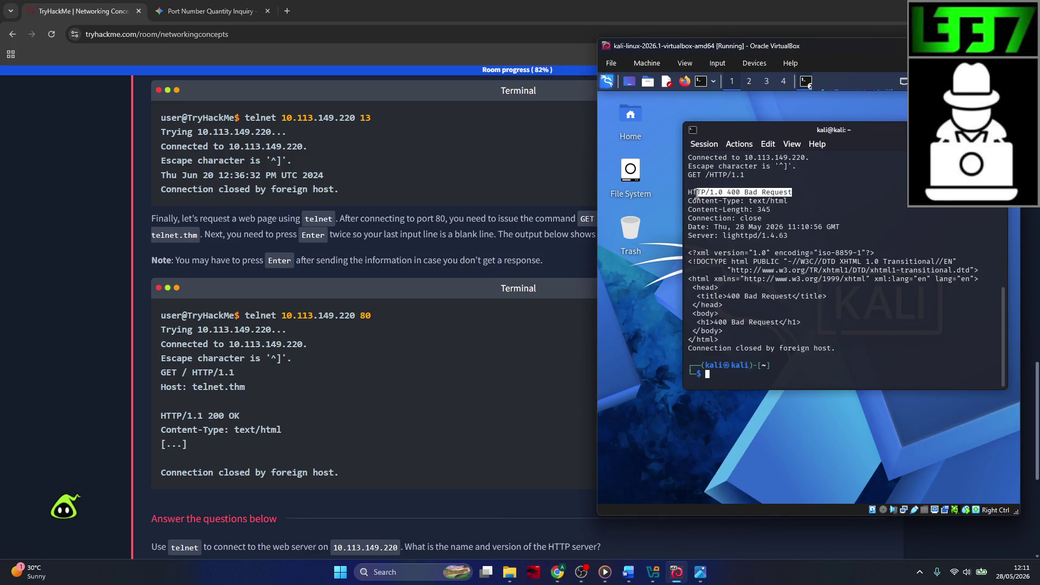
pyautogui.click(737, 210)
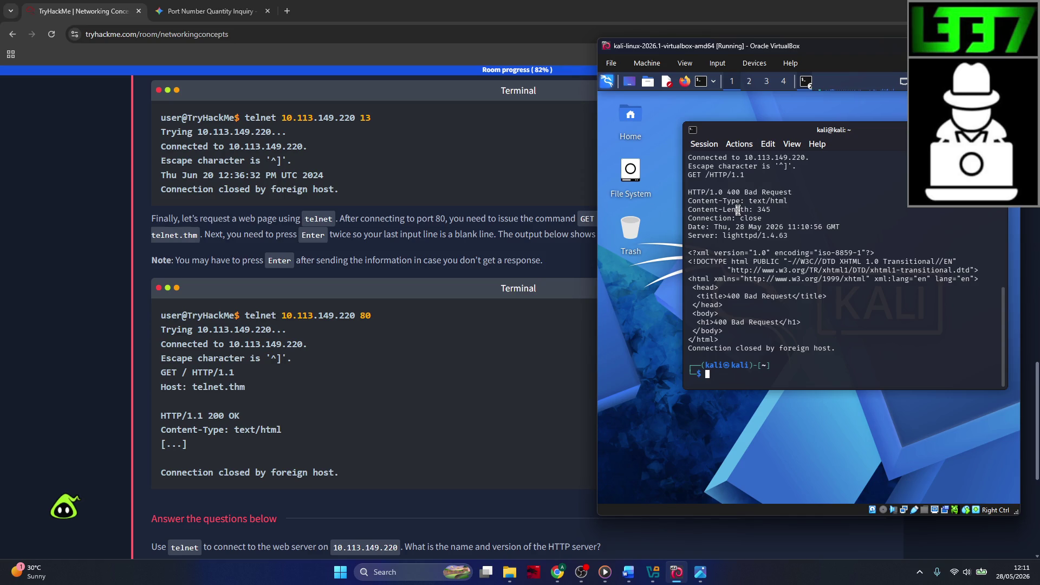
pyautogui.click(592, 262)
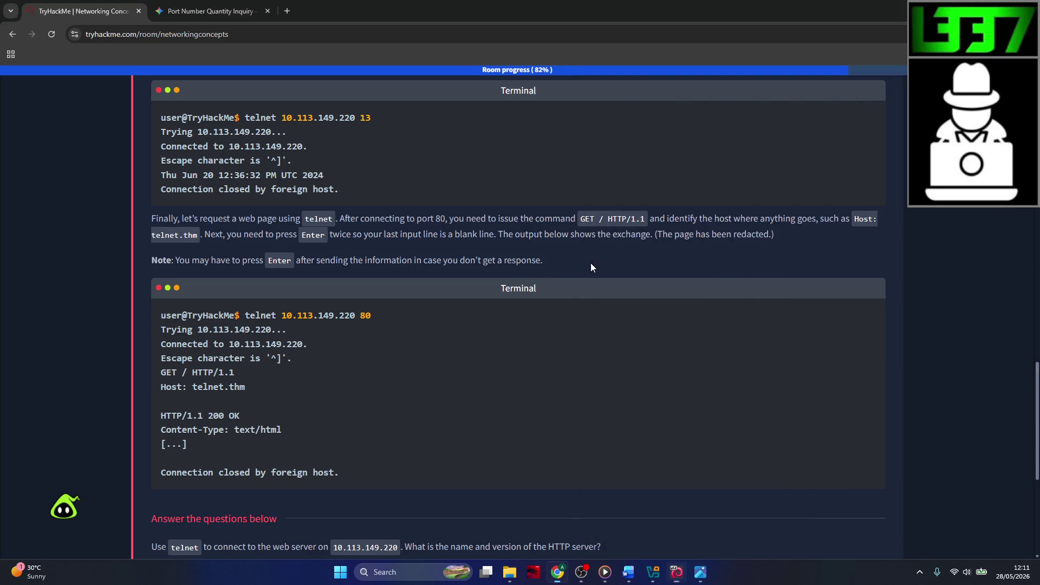
pyautogui.hotkey('alt', 'Tab')
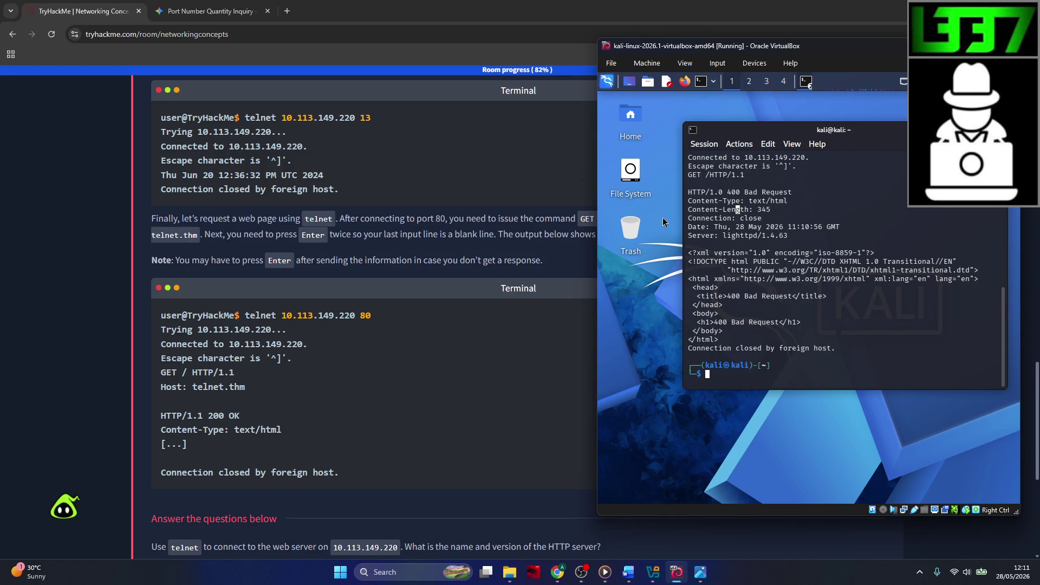
pyautogui.click(485, 230)
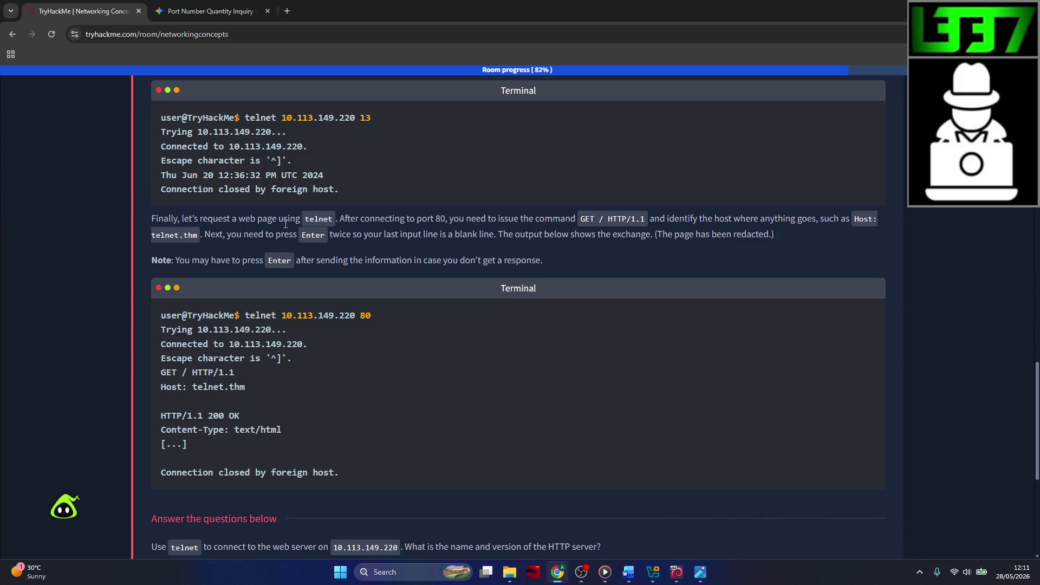
# Reconnect by telnet to port 80 and enter the request line GET / HTTP/1.1
pyautogui.hotkey('alt', 'Tab')
pyautogui.press('Up')
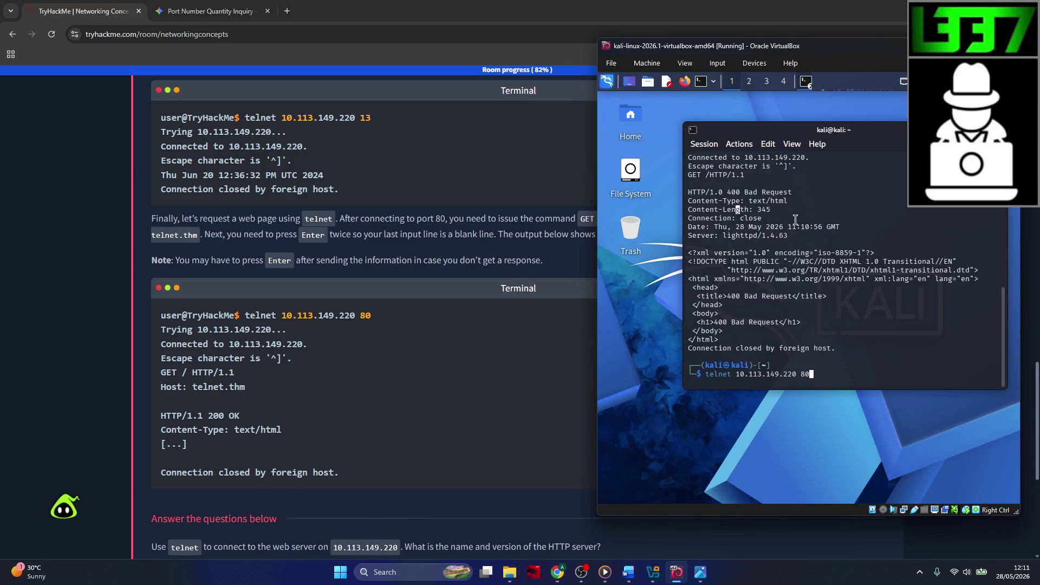
pyautogui.press('Return')
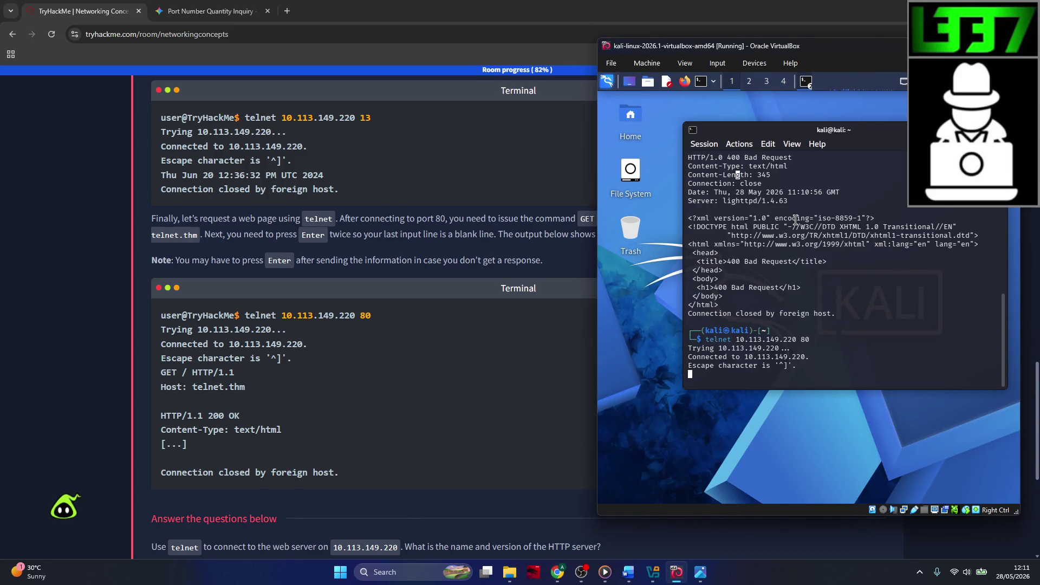
pyautogui.write('GET /')
pyautogui.write(' HTTP/1.1')
pyautogui.click(533, 232)
pyautogui.hotkey('alt', 'Tab')
pyautogui.press('Return')
# Send the host:telnet.thm header and review the 200 OK response containing the flag
pyautogui.write('host')
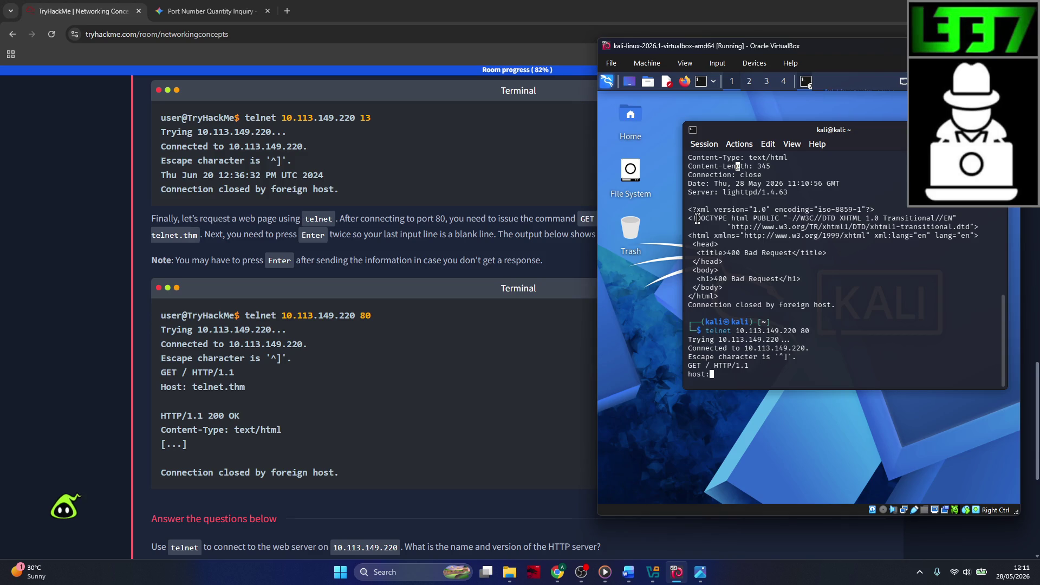
pyautogui.write(':telnet.thm')
pyautogui.press('Return')
pyautogui.press('Return')
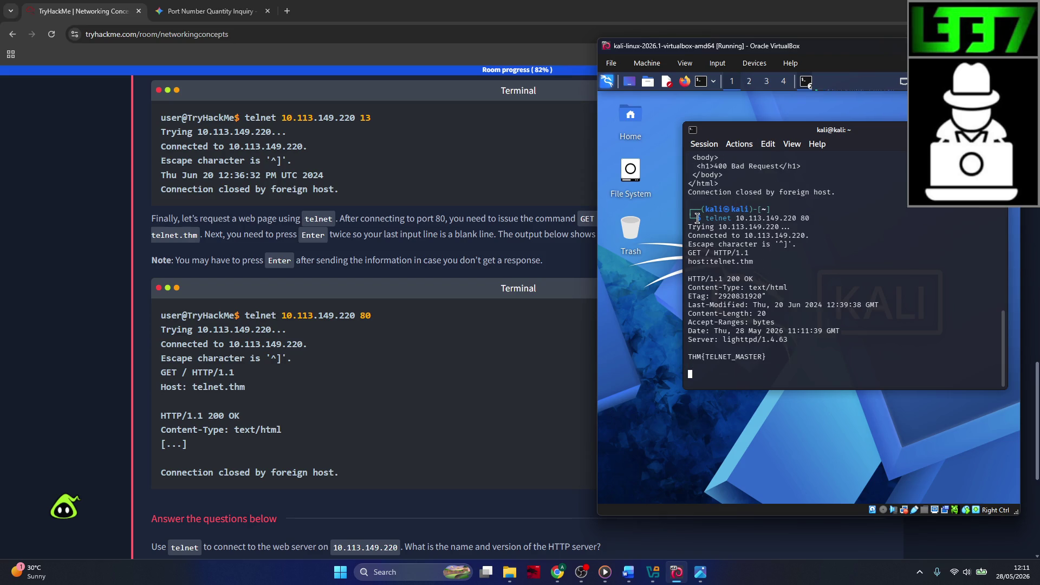
pyautogui.tripleClick(739, 280)
pyautogui.click(742, 282)
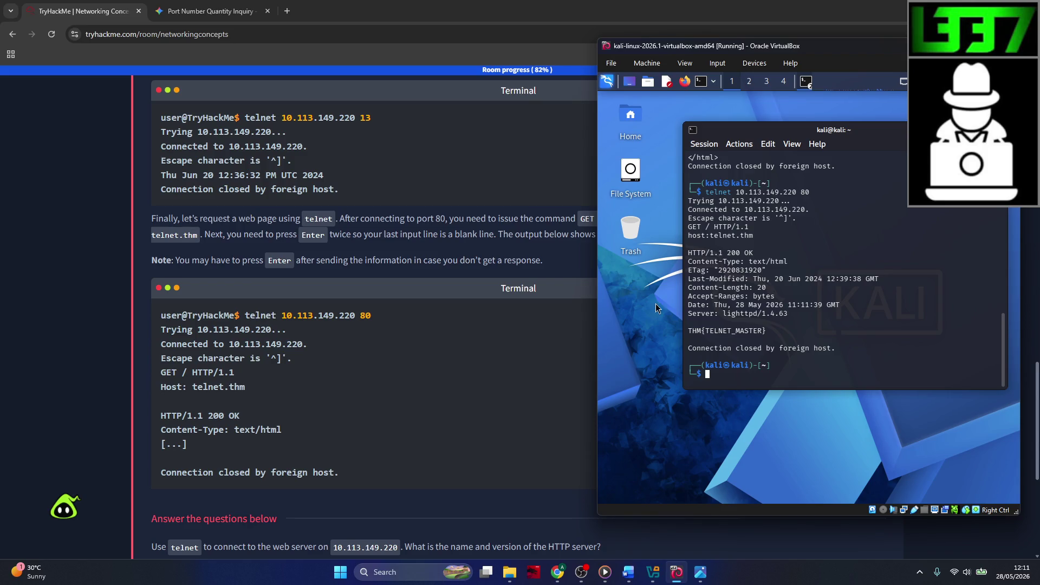
pyautogui.moveTo(725, 134); pyautogui.dragTo(709, 154)
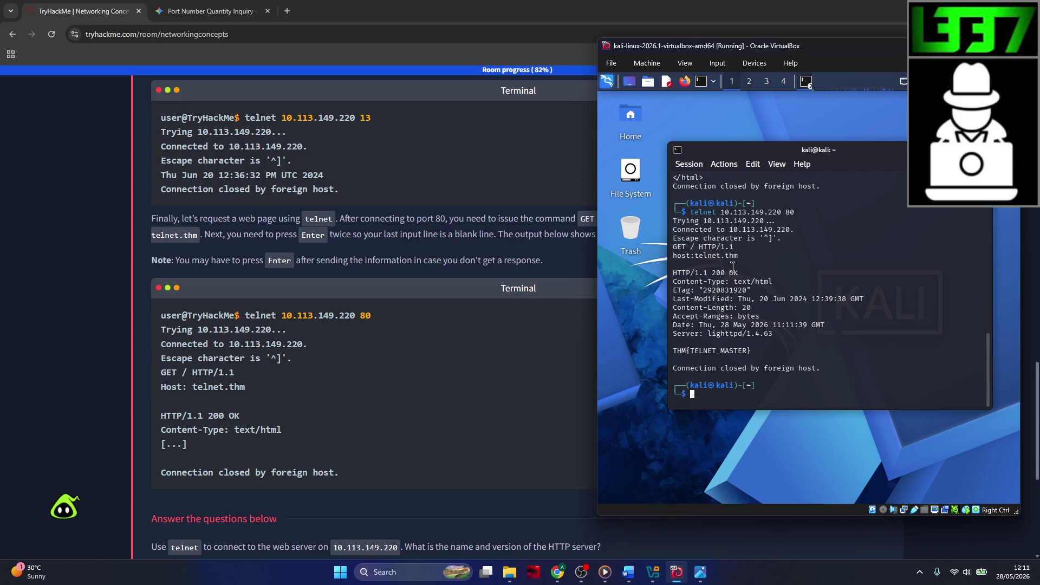
pyautogui.click(411, 258)
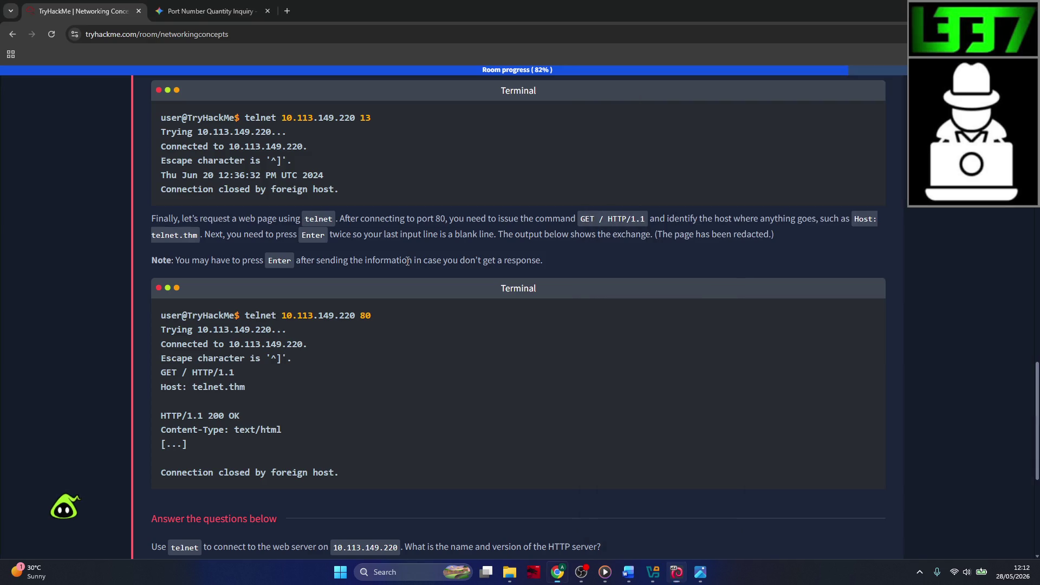
# Start a 'Port 80' line below the bullet list in the Word notes
pyautogui.click(628, 572)
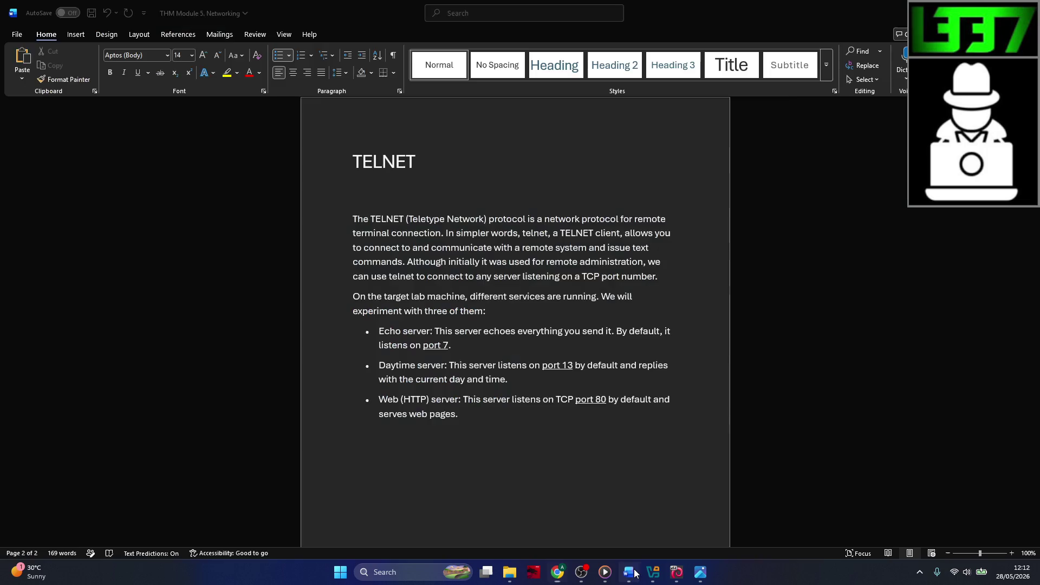
pyautogui.click(512, 445)
pyautogui.scroll(-4, 525, 418)
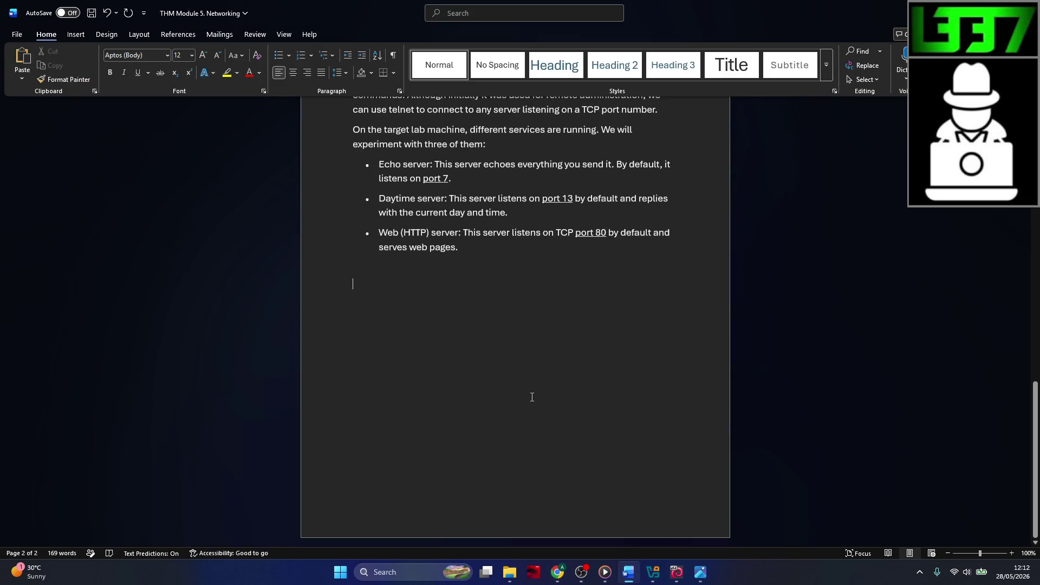
pyautogui.press('Return')
pyautogui.write('Port 8')
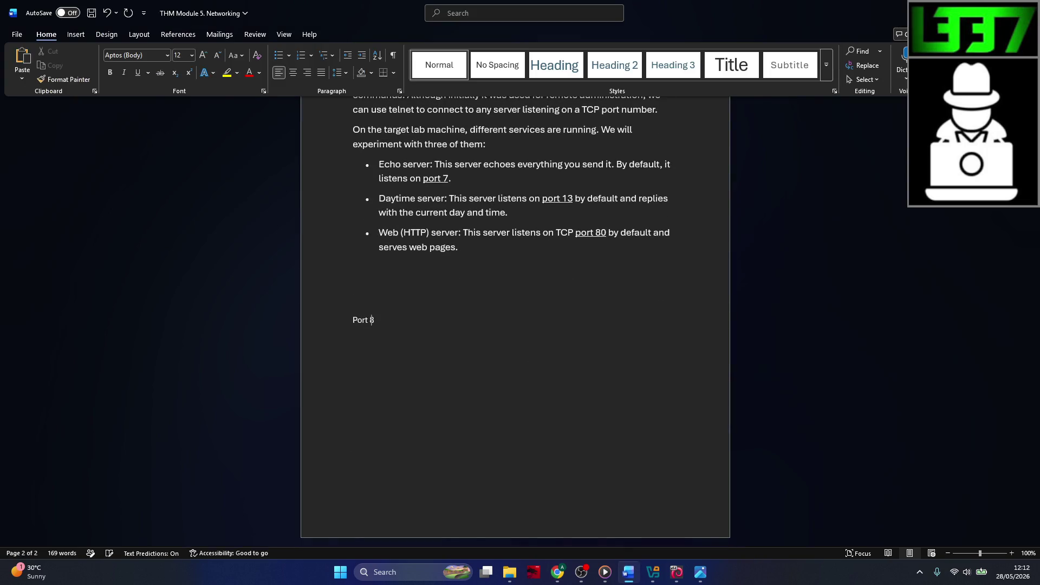
pyautogui.write('0 :')
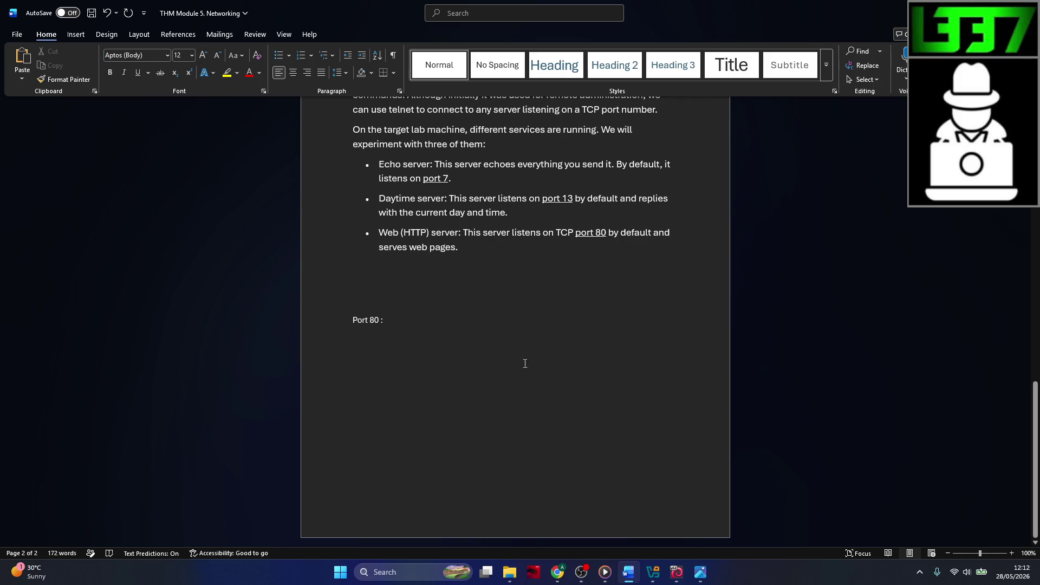
pyautogui.moveTo(344, 319); pyautogui.dragTo(386, 320)
pyautogui.click(443, 343)
# Extend the line to 'Port 80 HTTP EXAMPLE :' after checking the lesson
pyautogui.hotkey('alt', 'Tab')
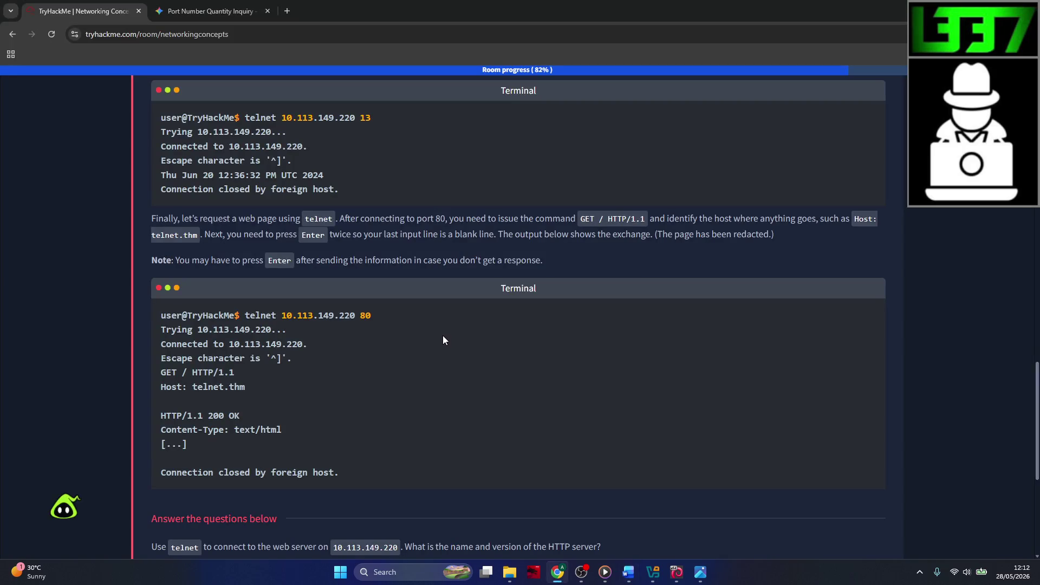
pyautogui.scroll(8, 379, 254)
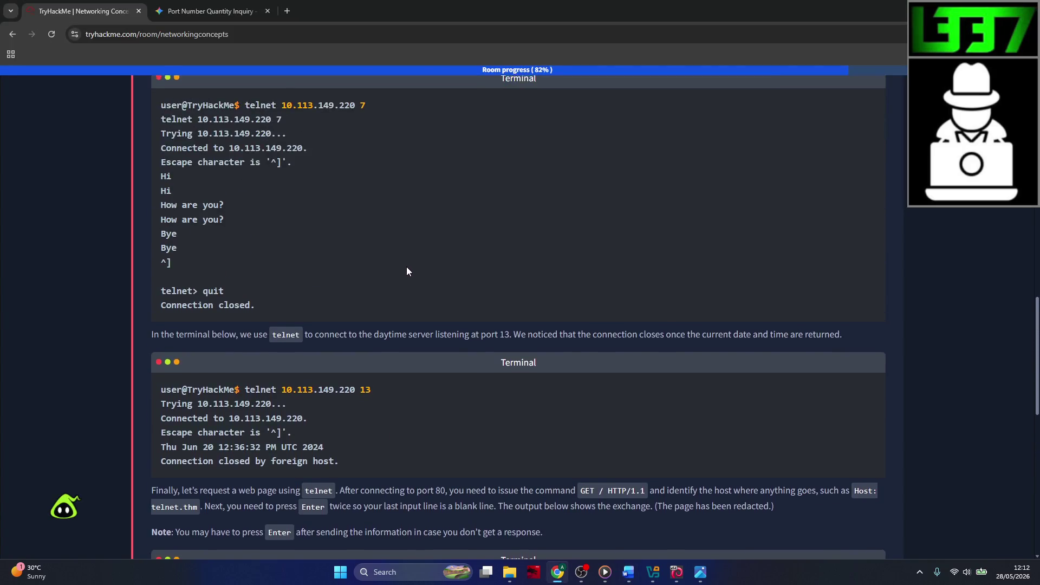
pyautogui.scroll(-6, 409, 271)
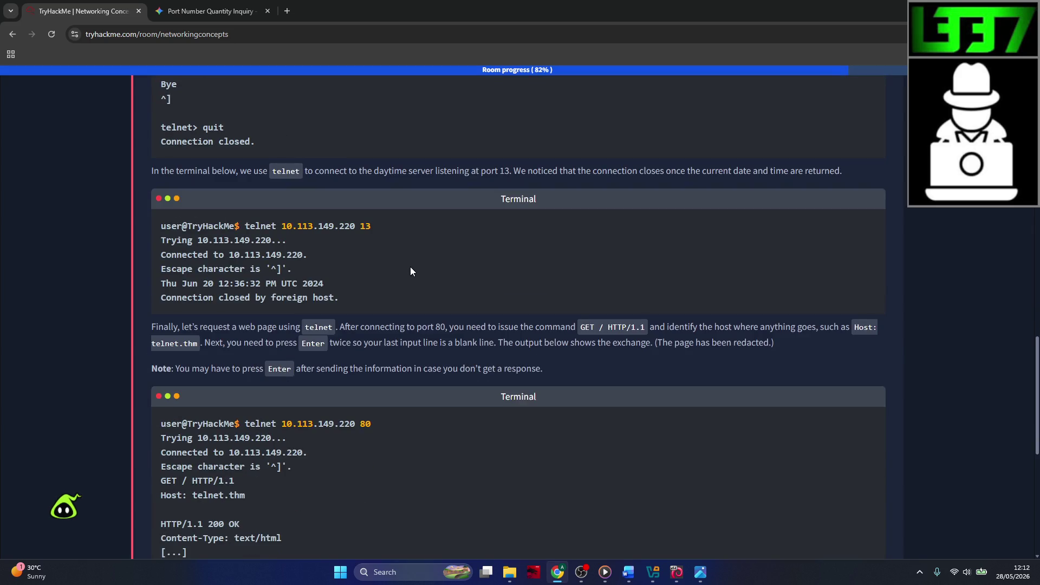
pyautogui.scroll(-1, 410, 266)
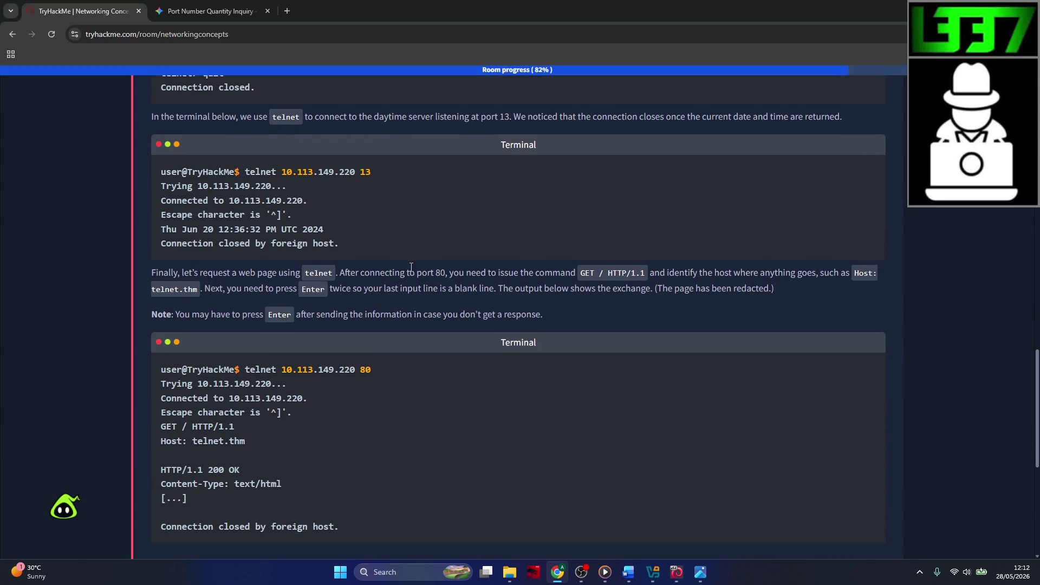
pyautogui.hotkey('alt', 'Tab')
pyautogui.click(418, 327)
pyautogui.press('BackSpace')
pyautogui.write('HTTP EXAMPLE :')
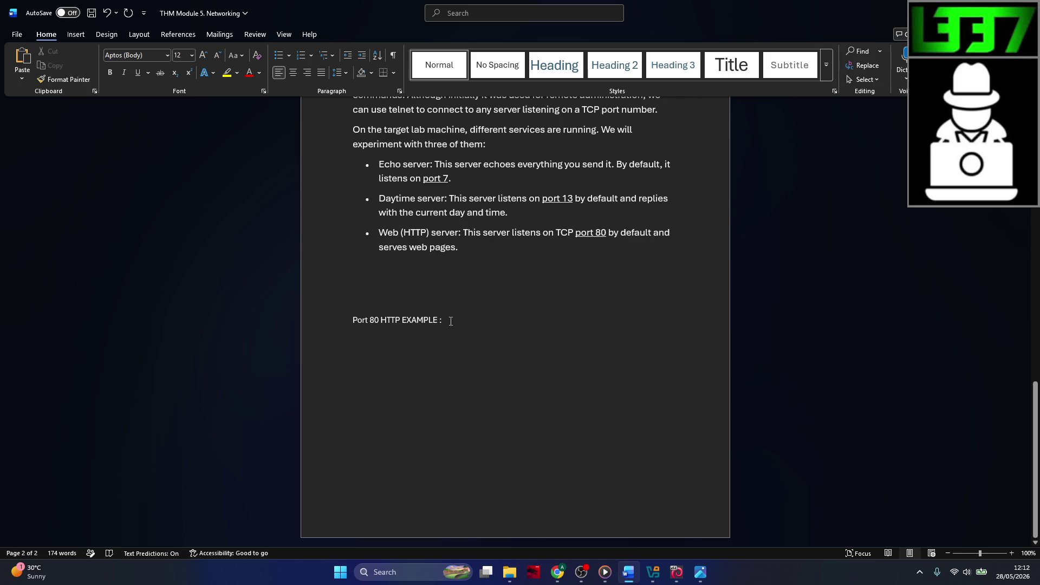
# Style the line as a Heading and accept the 'EXAMPLE:' grammar fix
pyautogui.click(325, 320)
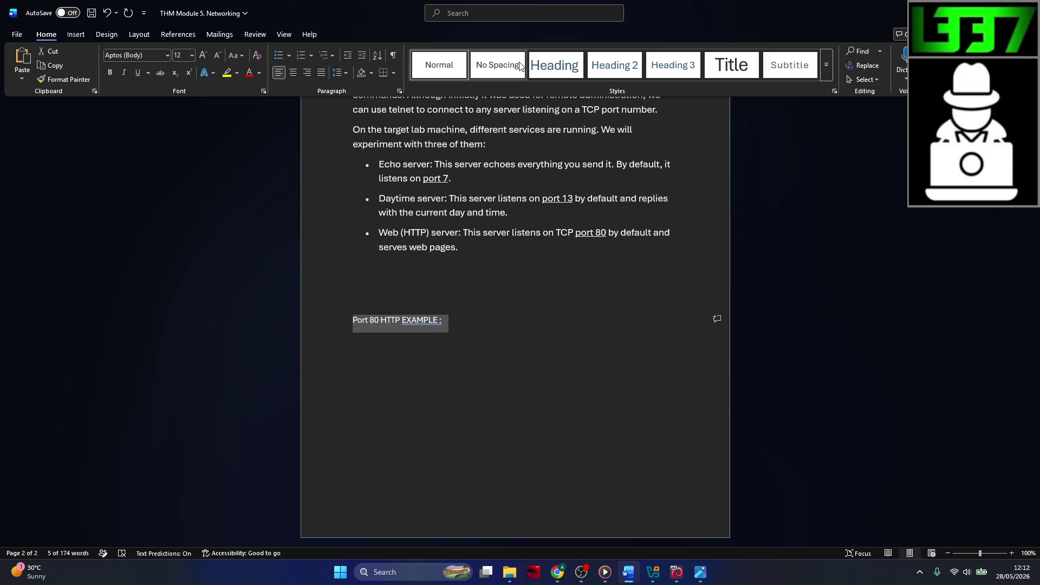
pyautogui.click(554, 64)
pyautogui.click(525, 345)
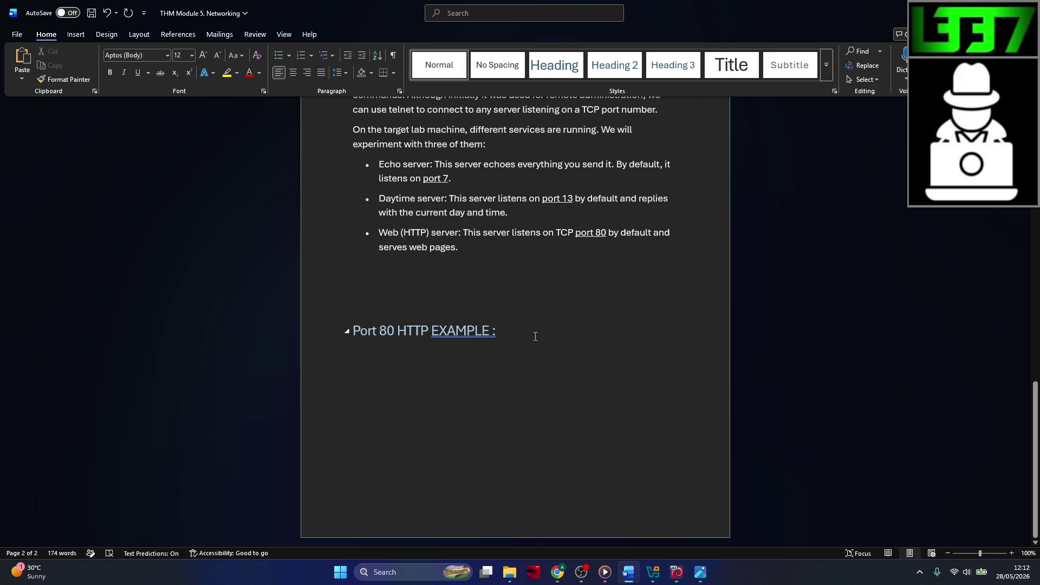
pyautogui.click(496, 334)
pyautogui.click(478, 375)
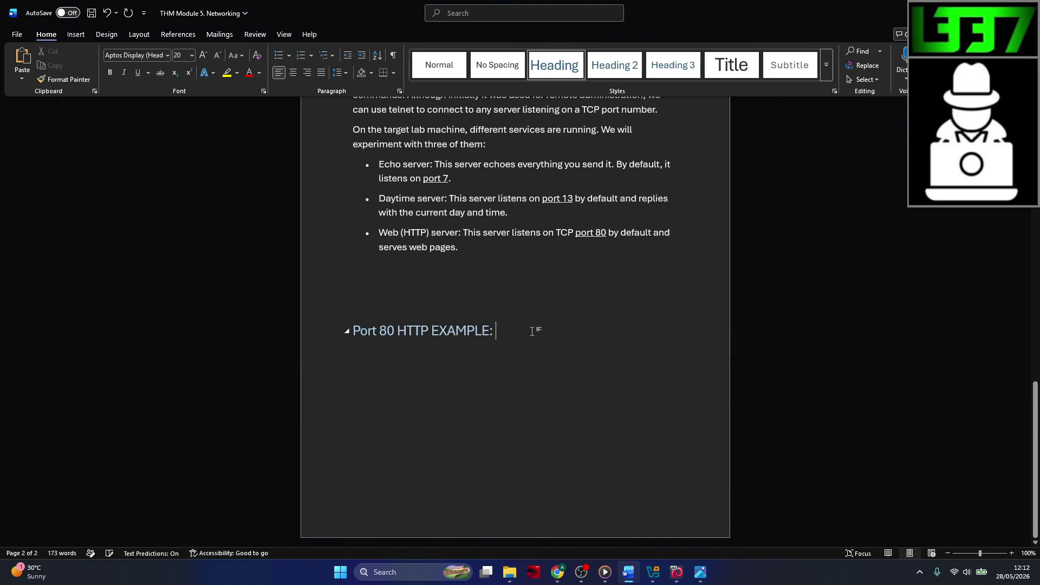
pyautogui.press('Return')
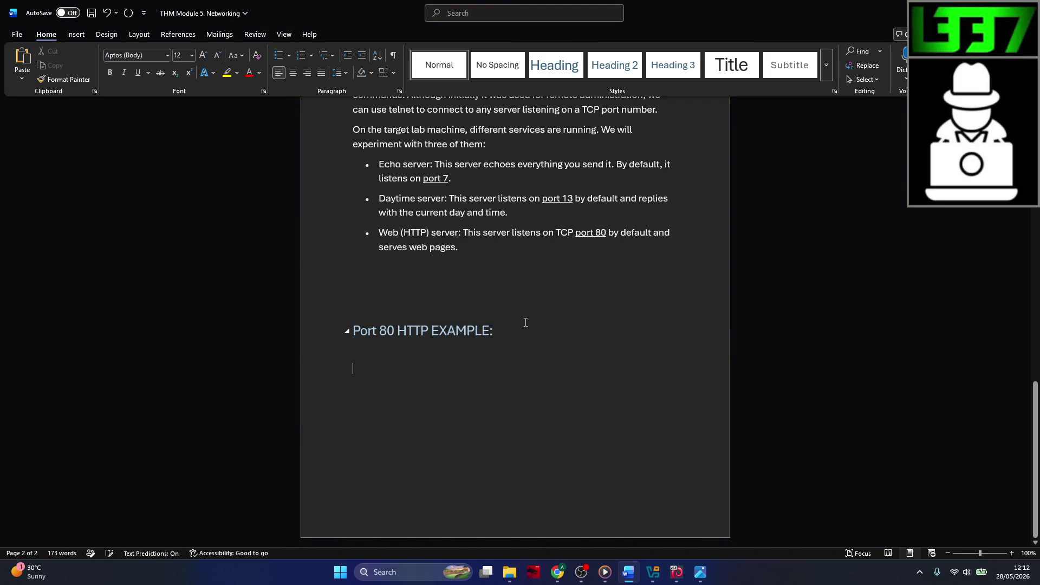
pyautogui.hotkey('alt', 'Tab')
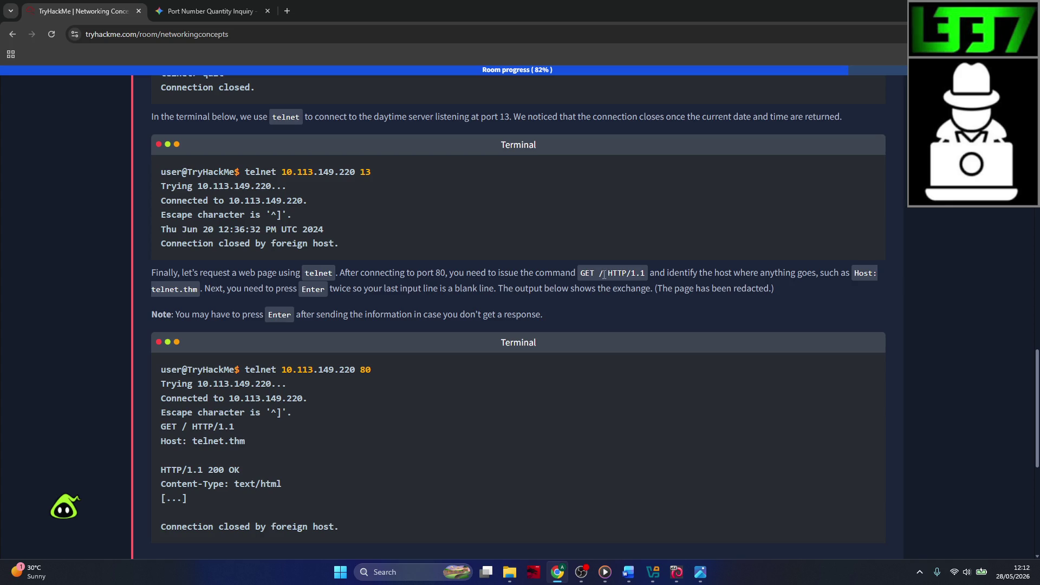
# Paste the lesson's sentence about issuing GET / HTTP/1.1 under the heading, capitalised
pyautogui.moveTo(498, 273); pyautogui.dragTo(641, 273)
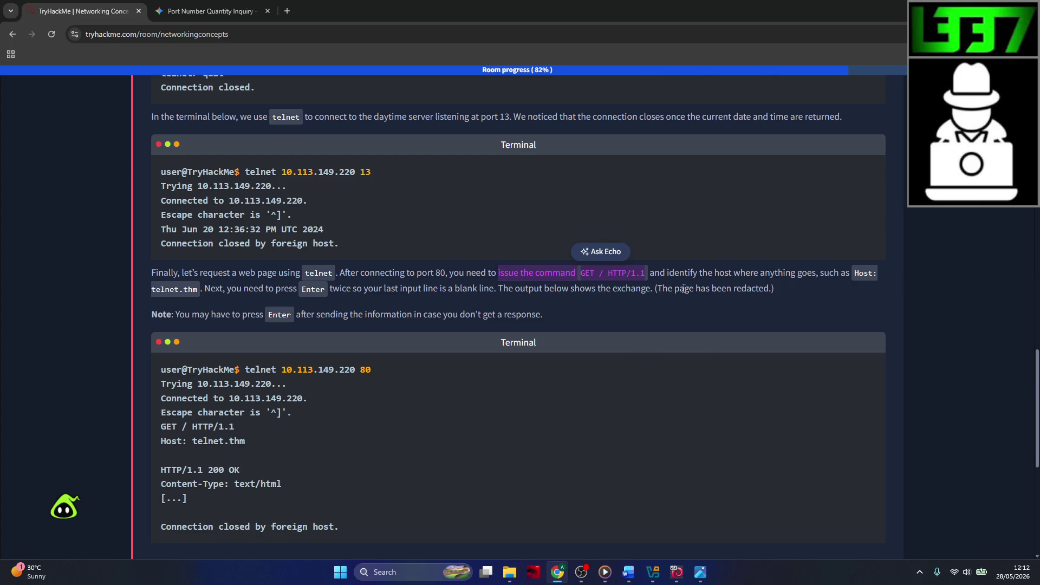
pyautogui.hotkey('ctrl', 'c')
pyautogui.hotkey('alt', 'Tab')
pyautogui.hotkey('ctrl', 'v')
pyautogui.click(352, 368)
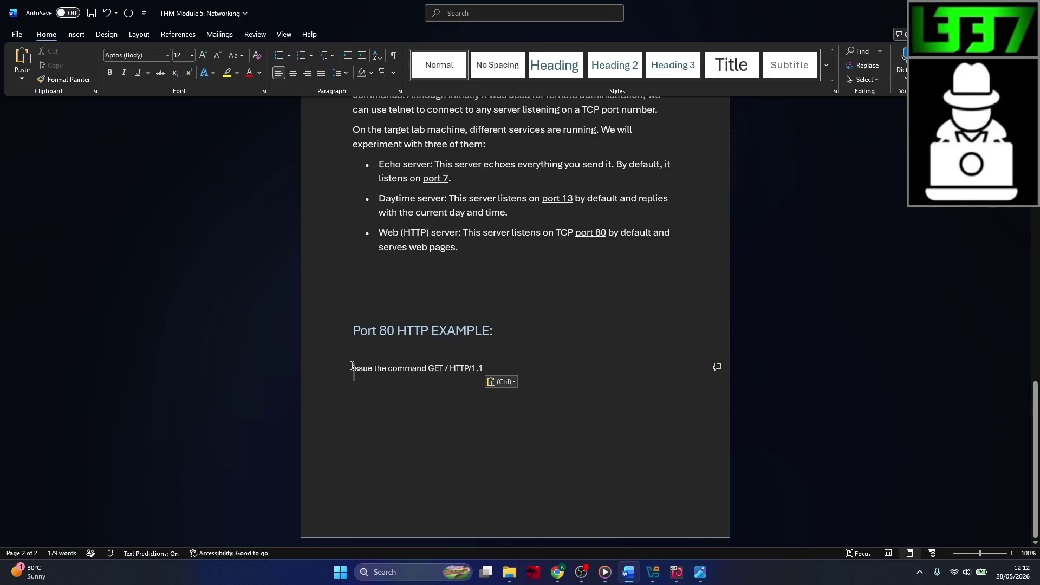
pyautogui.press('Delete')
pyautogui.write('I')
pyautogui.click(499, 361)
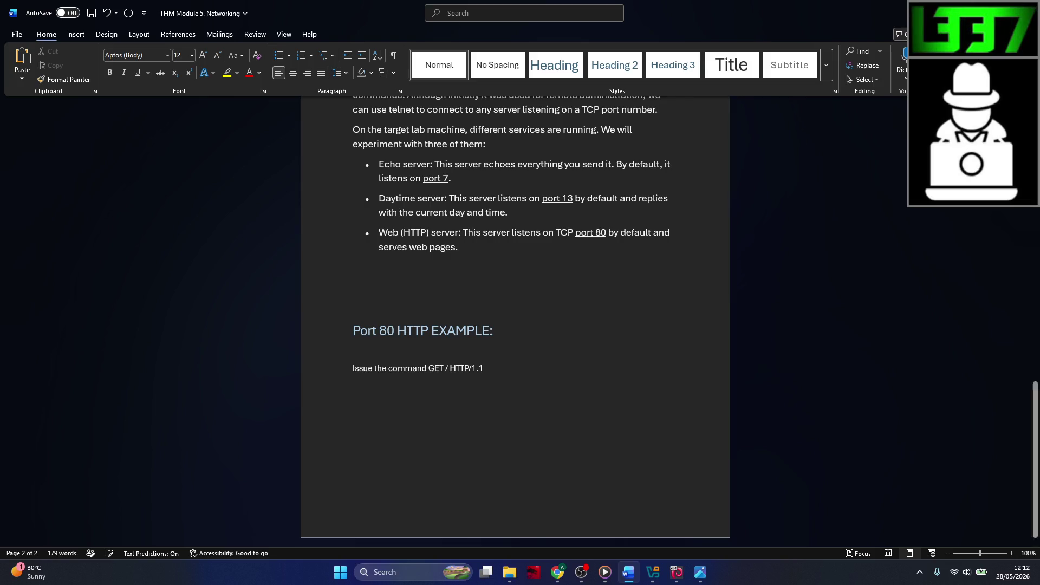
pyautogui.press('Return')
# Paste the lesson's sentence about identifying the host, starting with a capital I
pyautogui.hotkey('alt', 'Tab')
pyautogui.click(651, 294)
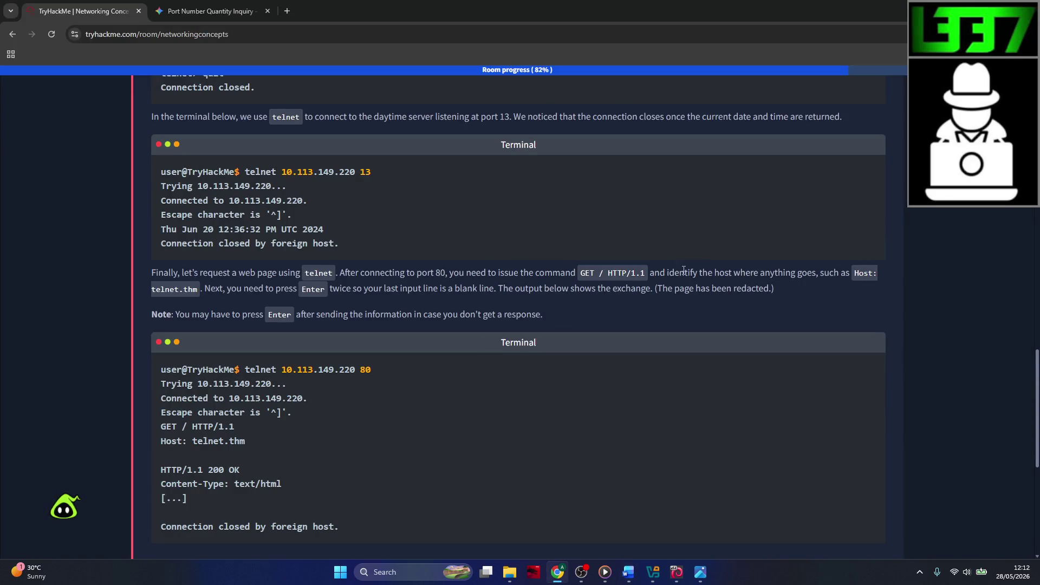
pyautogui.moveTo(668, 272)
pyautogui.mouseDown()
pyautogui.moveTo(875, 275)
pyautogui.moveTo(220, 258)
pyautogui.moveTo(197, 291)
pyautogui.mouseUp()
pyautogui.hotkey('alt', 'Tab')
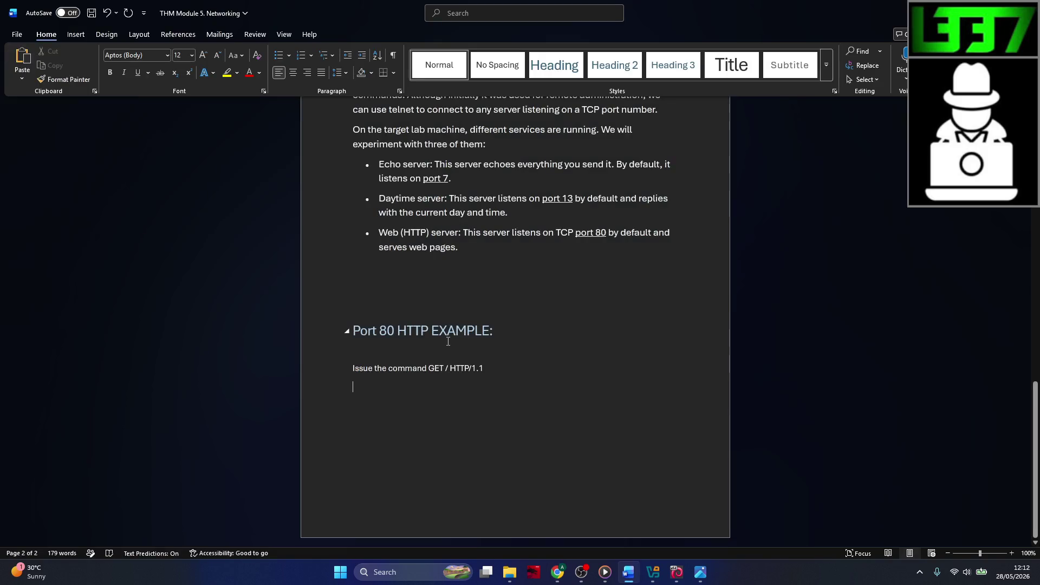
pyautogui.hotkey('ctrl', 'v')
pyautogui.click(413, 369)
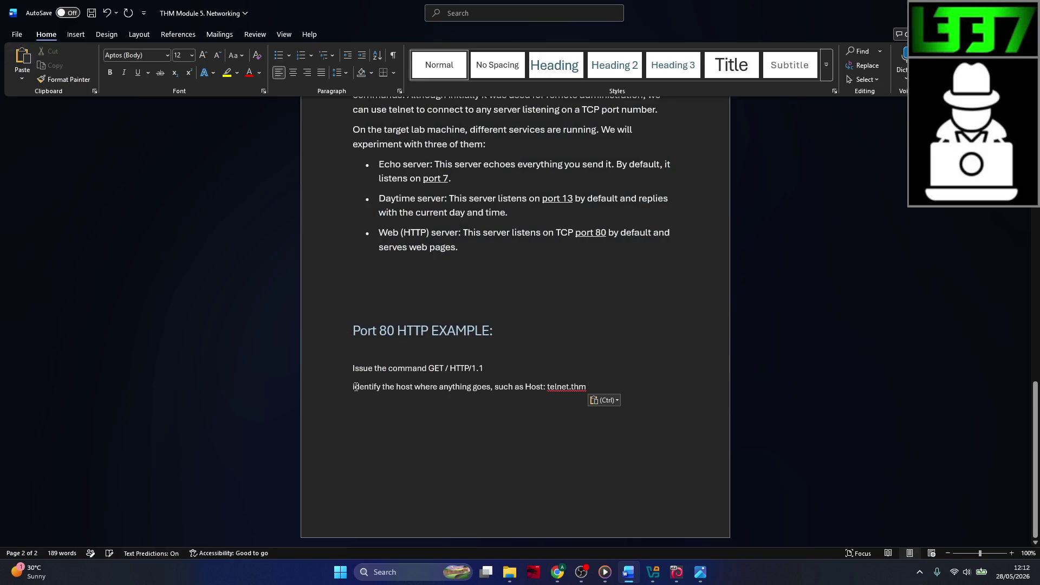
pyautogui.moveTo(356, 386); pyautogui.dragTo(352, 386)
pyautogui.write('I')
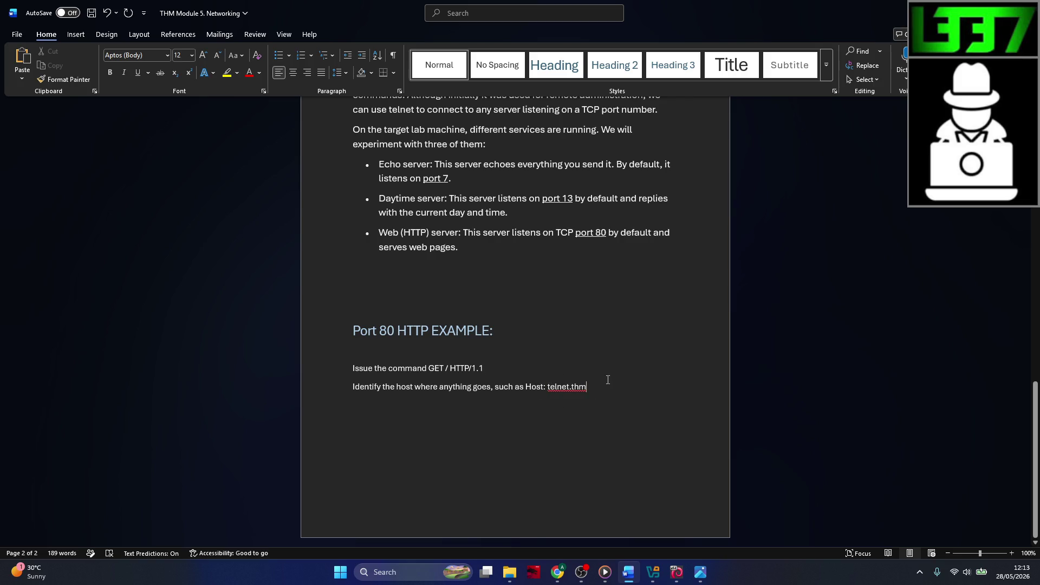
# Change 'Host' to lowercase so the line reads 'host: telnet.thm'
pyautogui.click(676, 572)
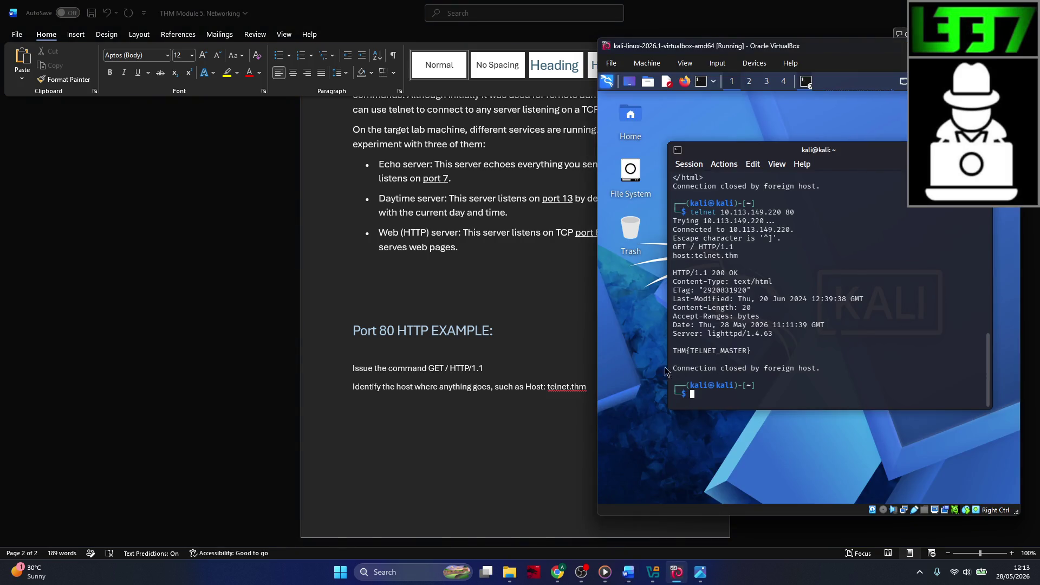
pyautogui.click(578, 381)
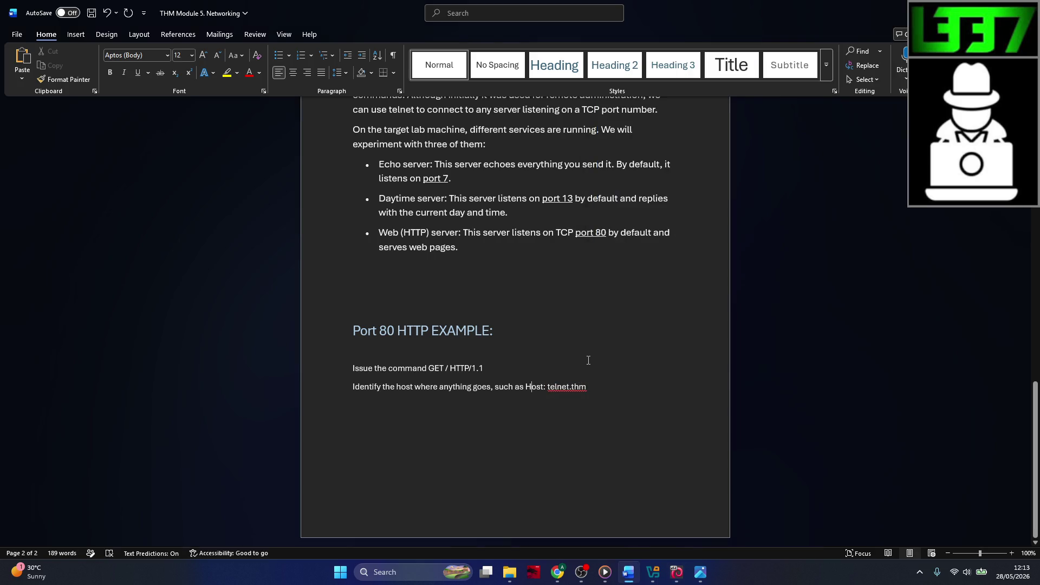
pyautogui.write('H')
pyautogui.press('BackSpace')
pyautogui.write('h')
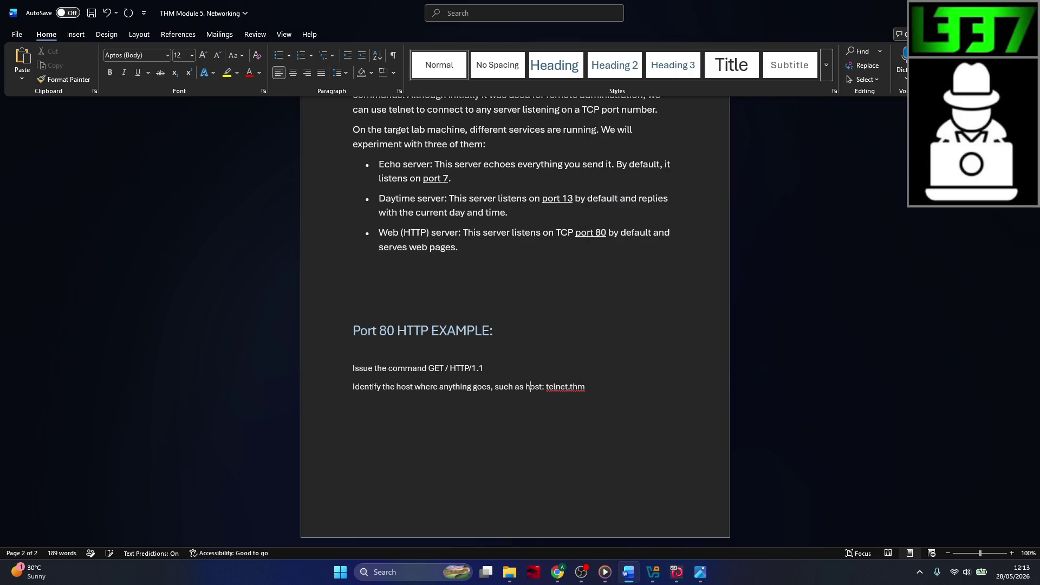
pyautogui.click(615, 378)
pyautogui.press('Return')
# Add the underlined 'Example output:' label and accept the fix removing the space before the colon
pyautogui.hotkey('ctrl', 'y')
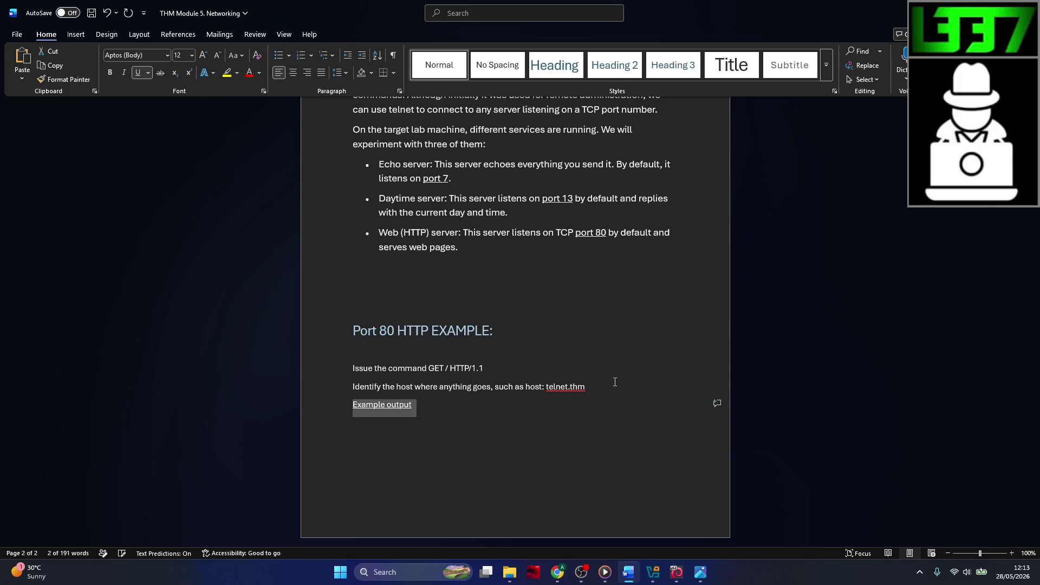
pyautogui.click(454, 399)
pyautogui.write(':')
pyautogui.press('Return')
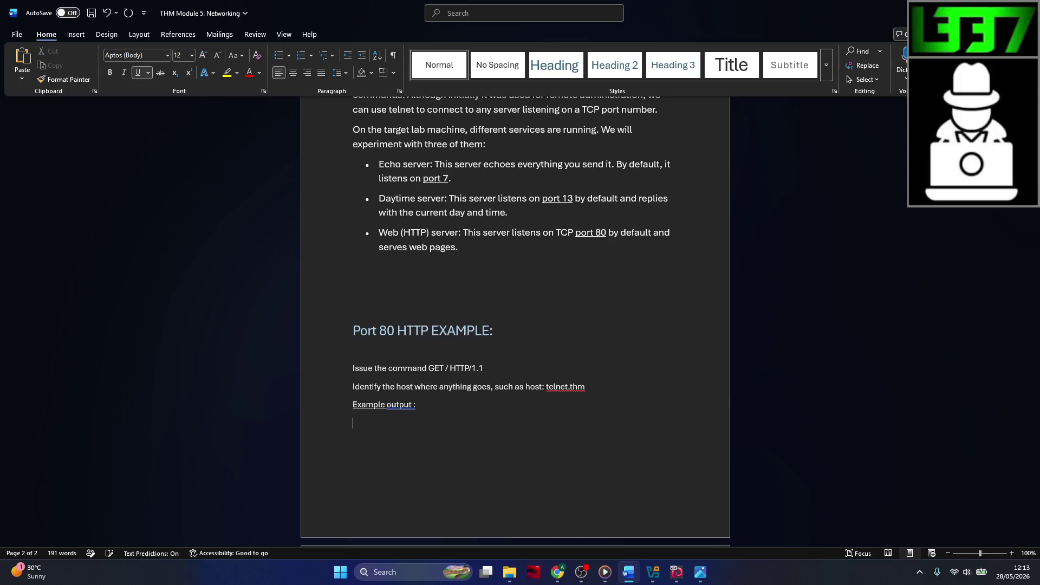
pyautogui.press('BackSpace')
pyautogui.click(411, 405)
pyautogui.click(395, 442)
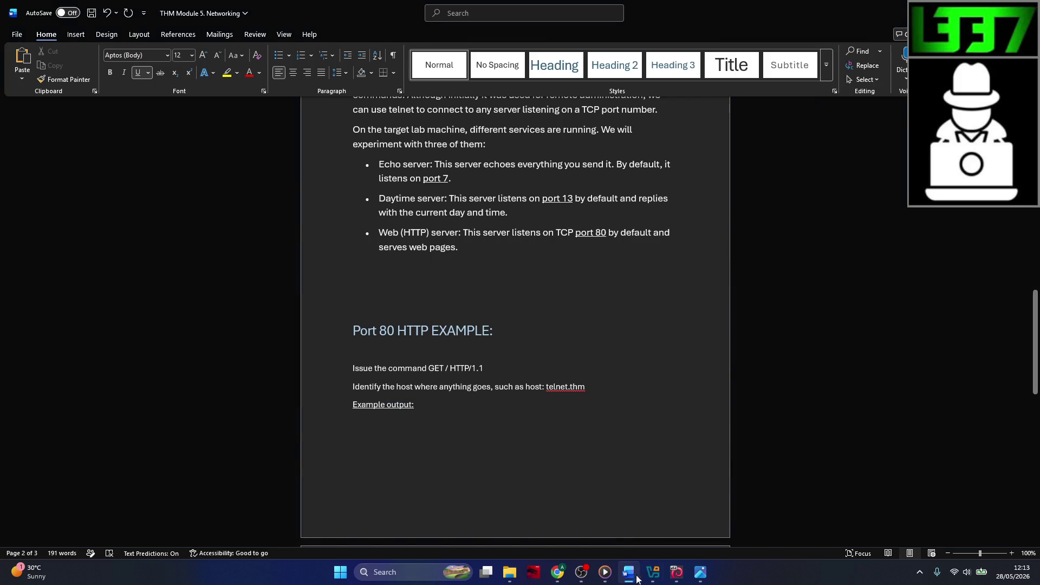
# Copy the telnet session output from the Kali terminal and paste it under Example output
pyautogui.click(675, 574)
pyautogui.moveTo(823, 368)
pyautogui.mouseDown()
pyautogui.moveTo(679, 290)
pyautogui.moveTo(680, 223)
pyautogui.moveTo(704, 214)
pyautogui.moveTo(693, 212)
pyautogui.mouseUp()
pyautogui.rightClick(703, 215)
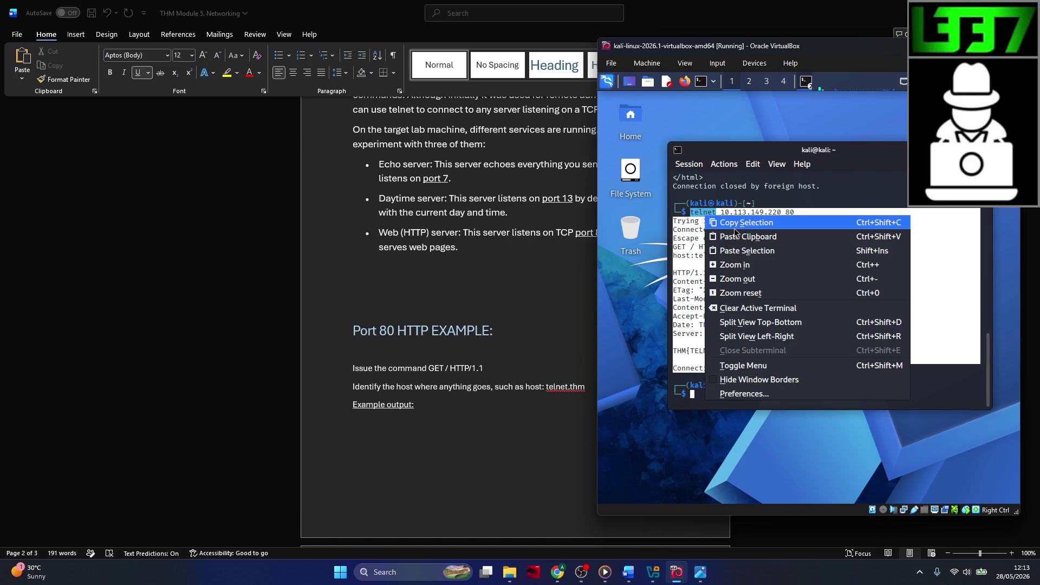
pyautogui.click(728, 223)
pyautogui.click(394, 423)
pyautogui.hotkey('ctrl', 'v')
# Push the Port 80 HTTP EXAMPLE heading onto a new page
pyautogui.scroll(3, 480, 401)
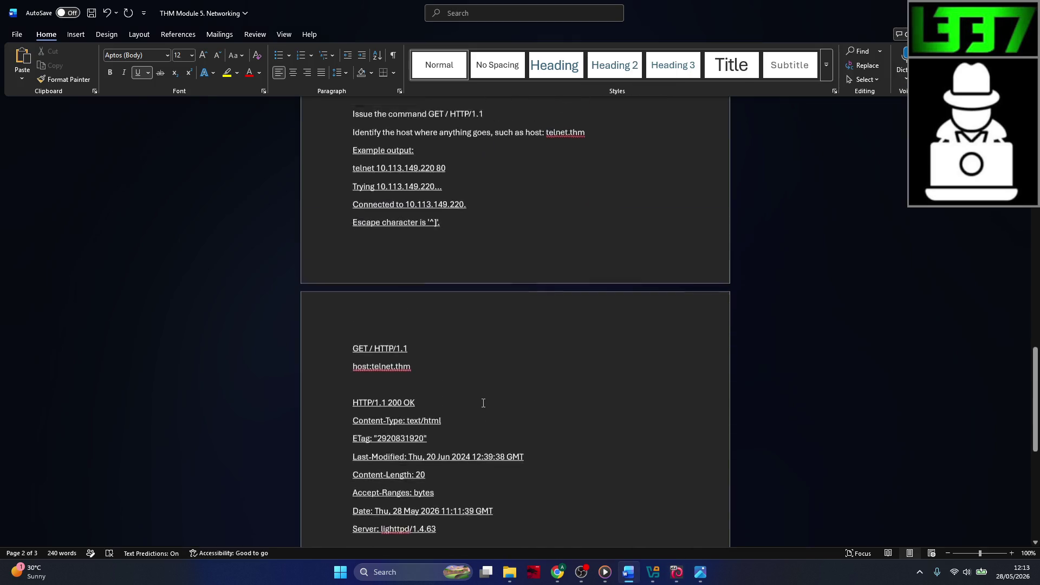
pyautogui.scroll(2, 482, 399)
pyautogui.scroll(-5, 474, 379)
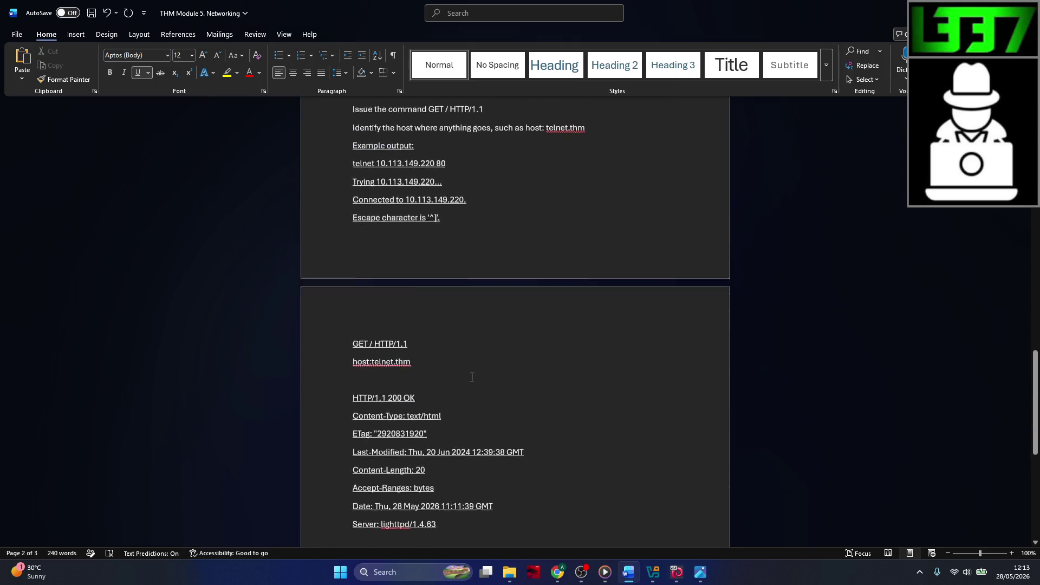
pyautogui.scroll(6, 475, 376)
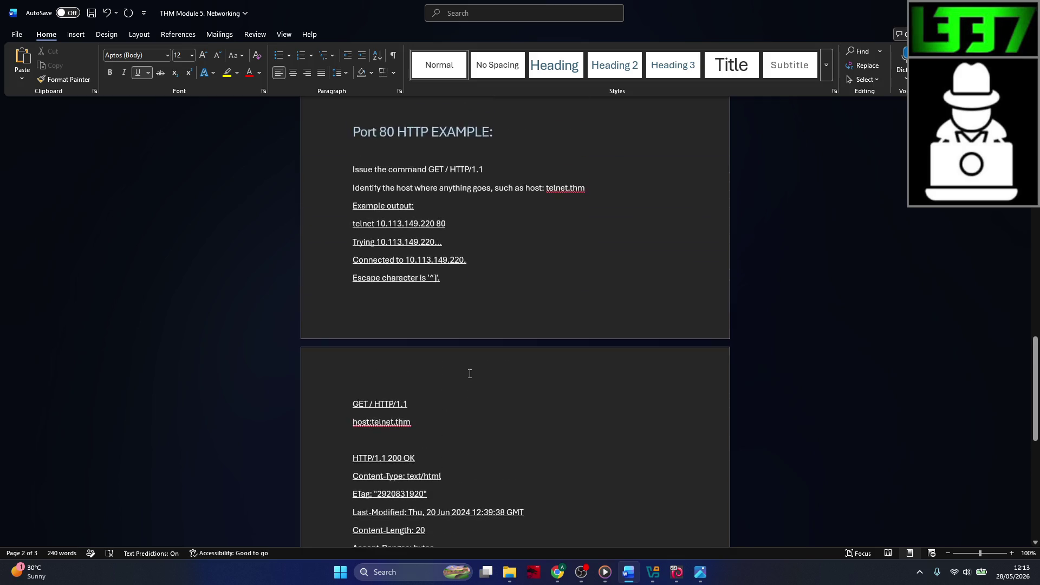
pyautogui.scroll(6, 475, 353)
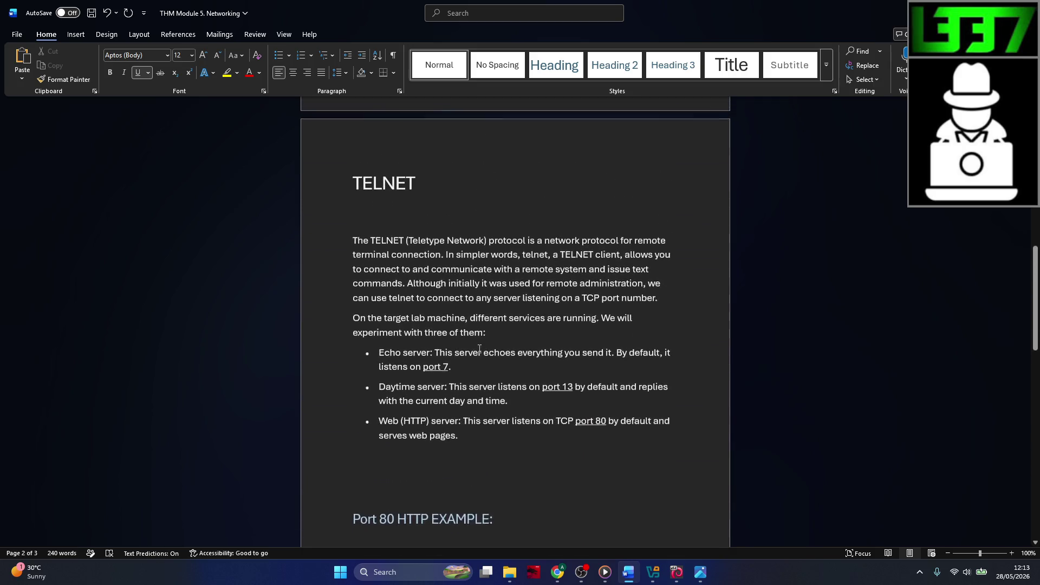
pyautogui.scroll(-1, 480, 348)
pyautogui.click(347, 418)
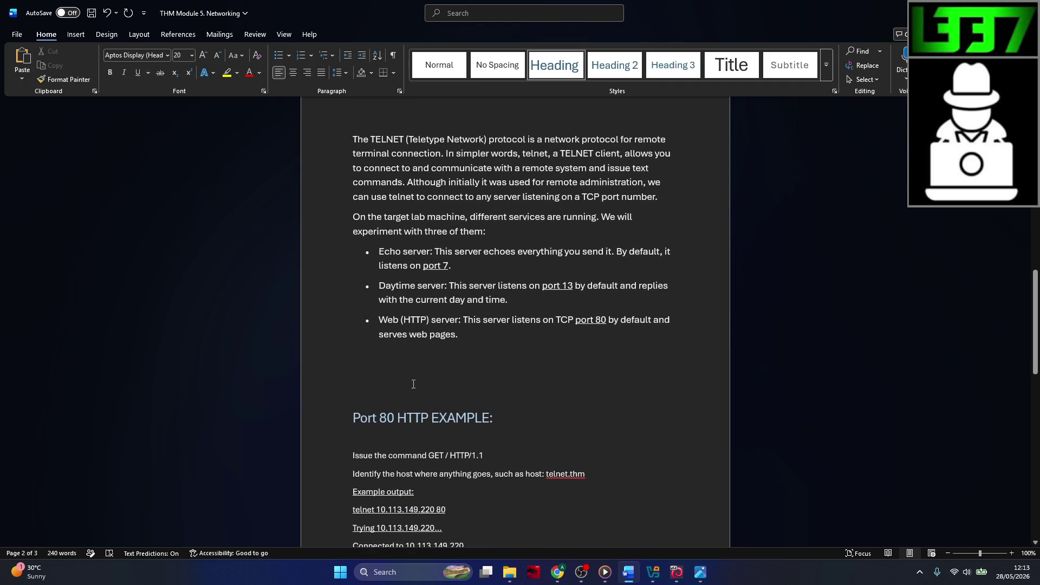
pyautogui.scroll(2, 413, 383)
pyautogui.scroll(-6, 441, 398)
pyautogui.press('Return')
pyautogui.press('Return')
pyautogui.press('Return')
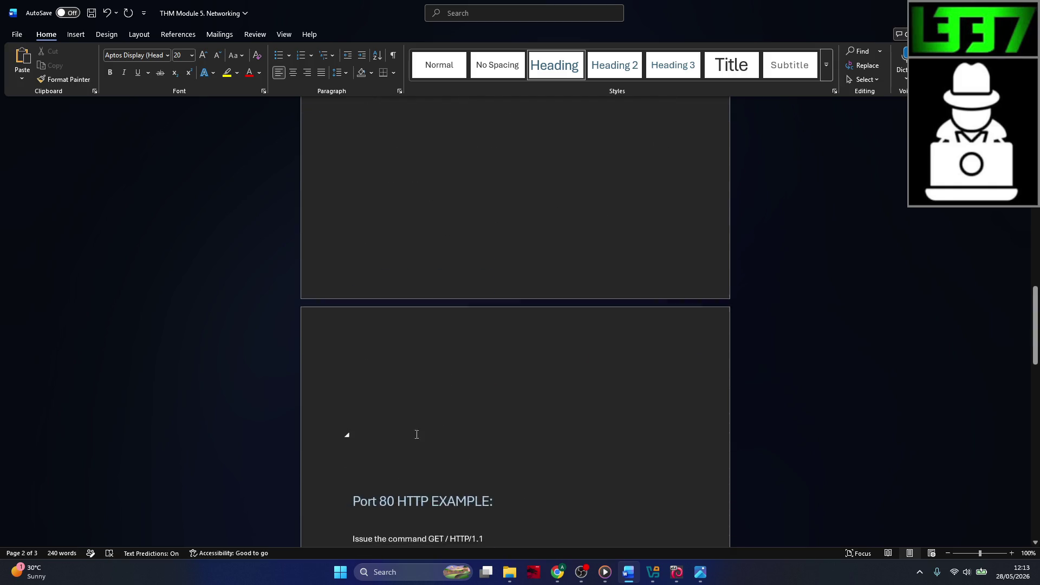
# Review the pasted telnet output down to the Content-Type line
pyautogui.scroll(-7, 455, 438)
pyautogui.scroll(8, 487, 414)
pyautogui.moveTo(1035, 333)
pyautogui.mouseDown()
pyautogui.moveTo(1035, 258)
pyautogui.moveTo(1031, 403)
pyautogui.mouseUp()
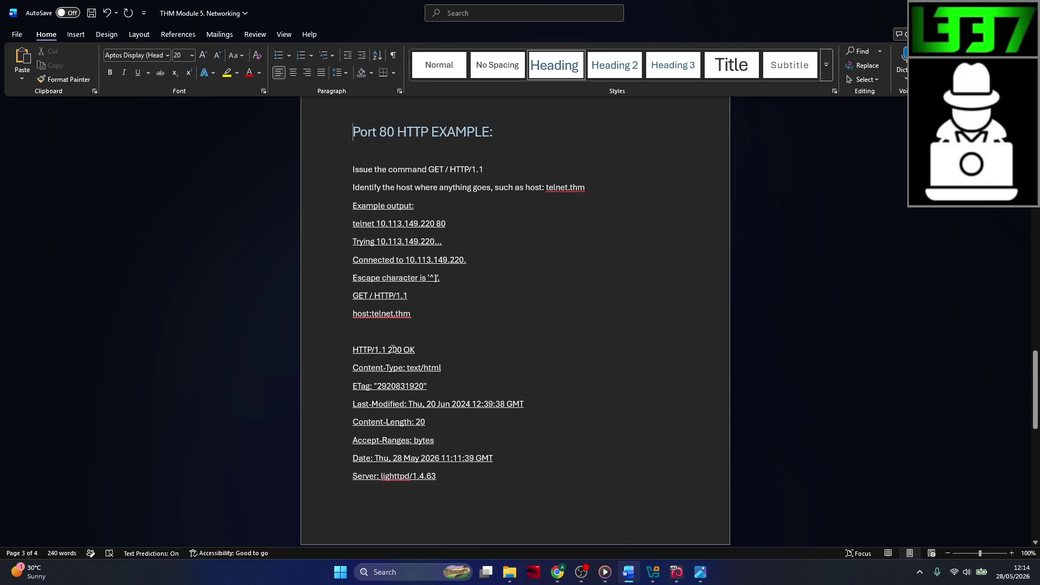
pyautogui.click(447, 368)
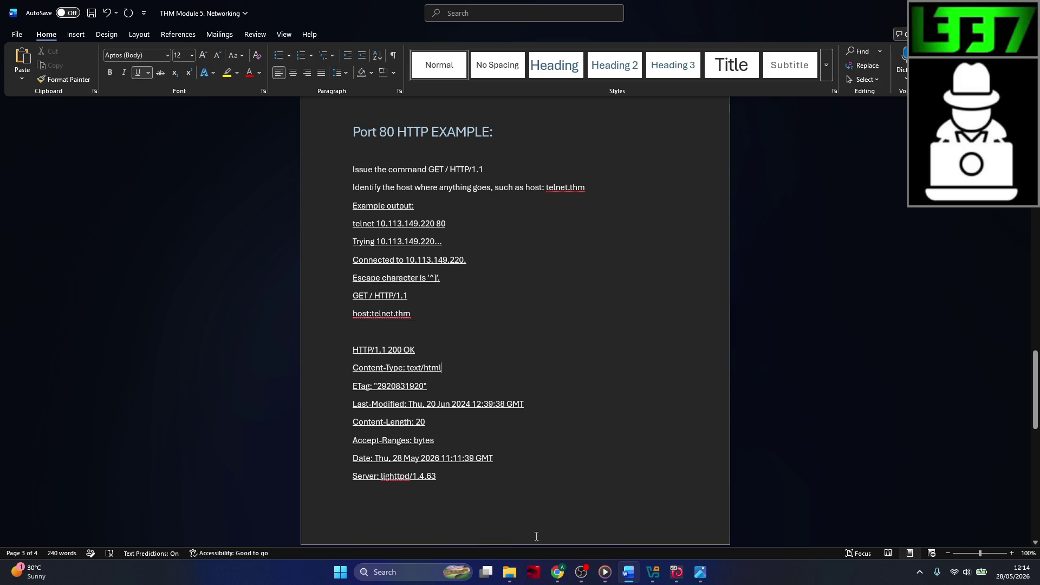
pyautogui.hotkey('alt', 'Tab')
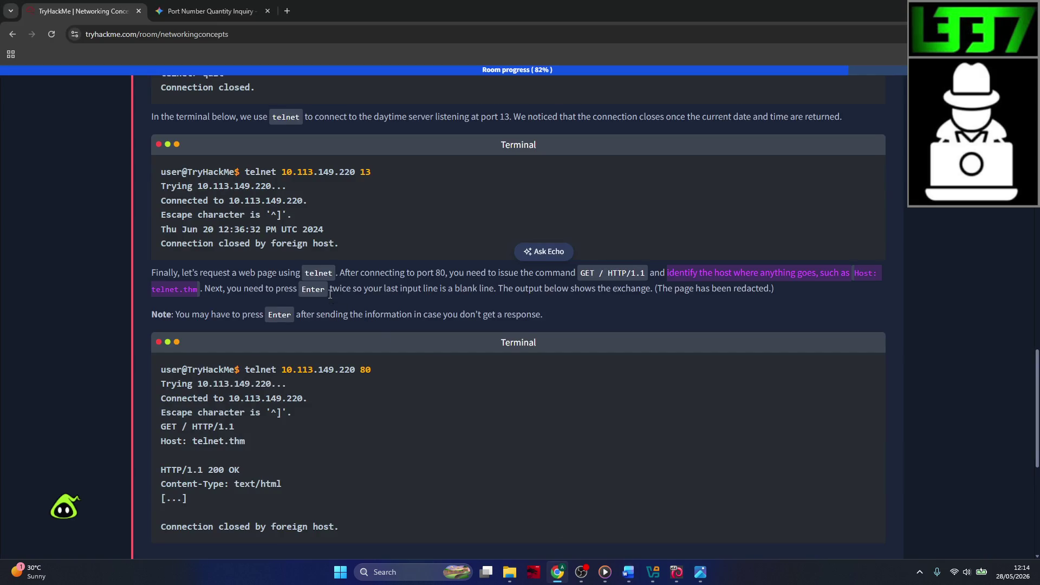
# Answer the HTTP server question with lighttpd/1.4.63, read from the telnet output
pyautogui.scroll(-1, 330, 294)
pyautogui.click(376, 264)
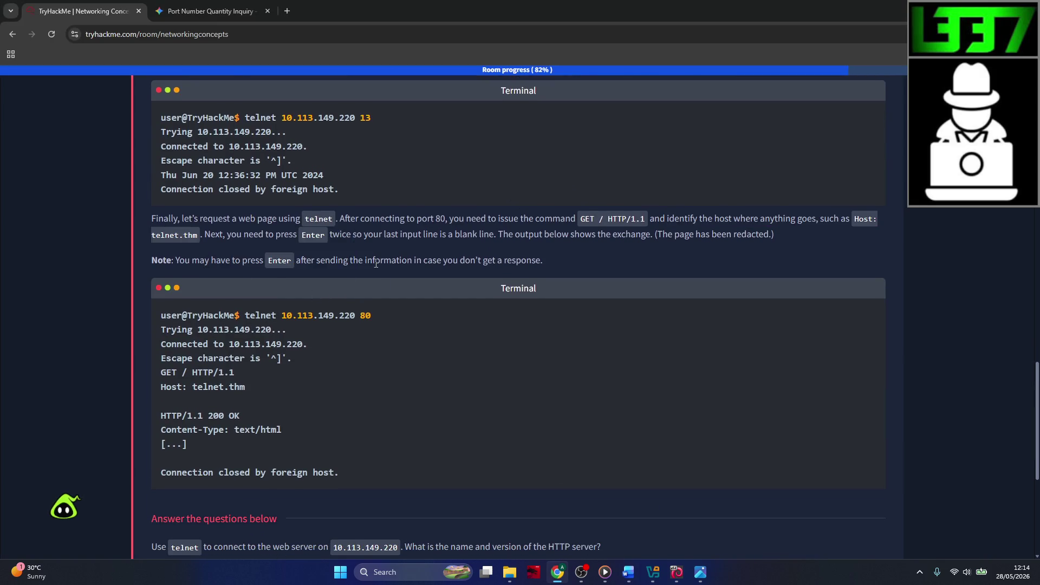
pyautogui.scroll(-4, 376, 264)
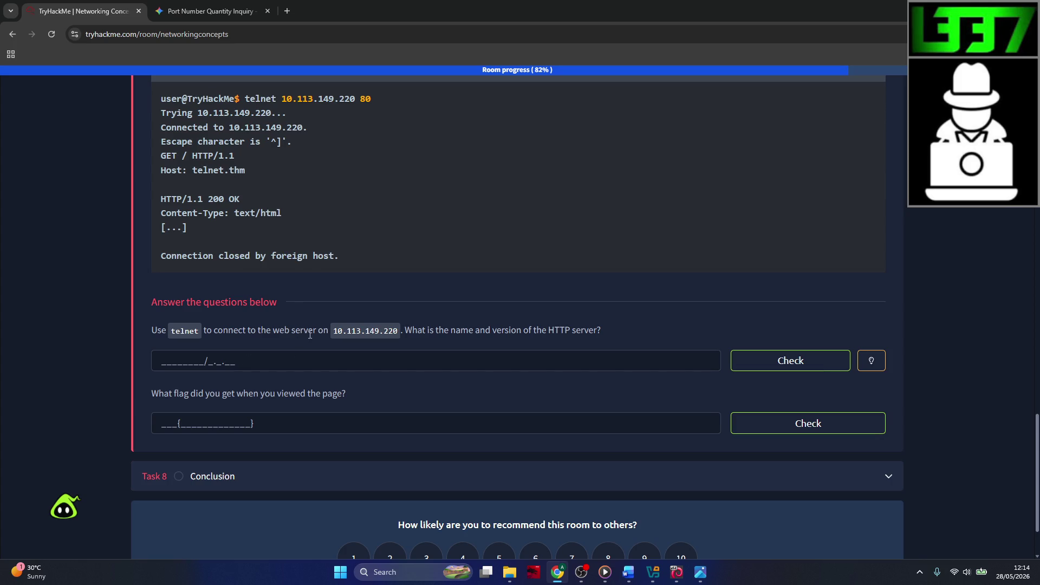
pyautogui.scroll(1, 426, 346)
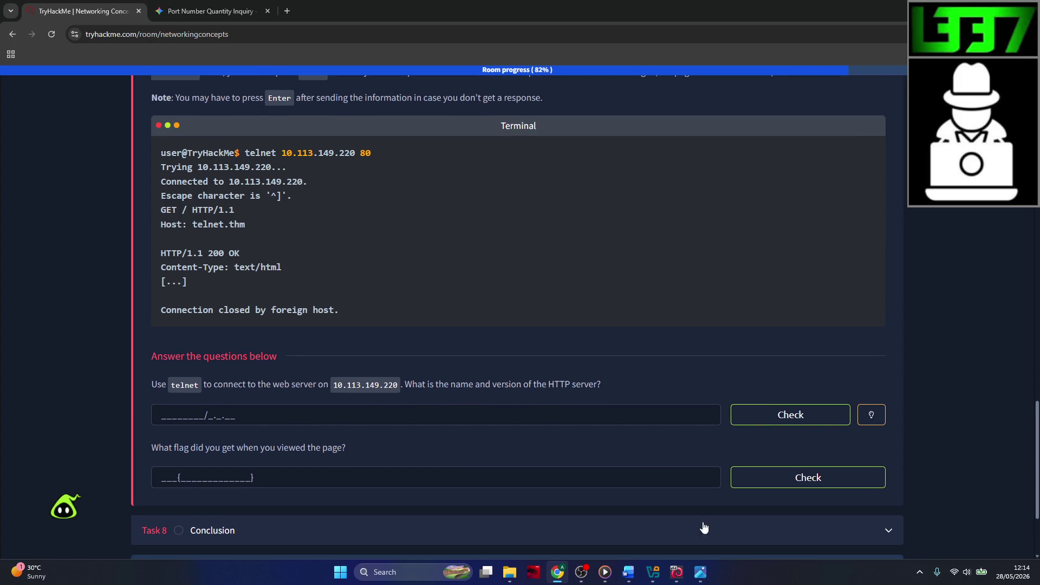
pyautogui.click(676, 574)
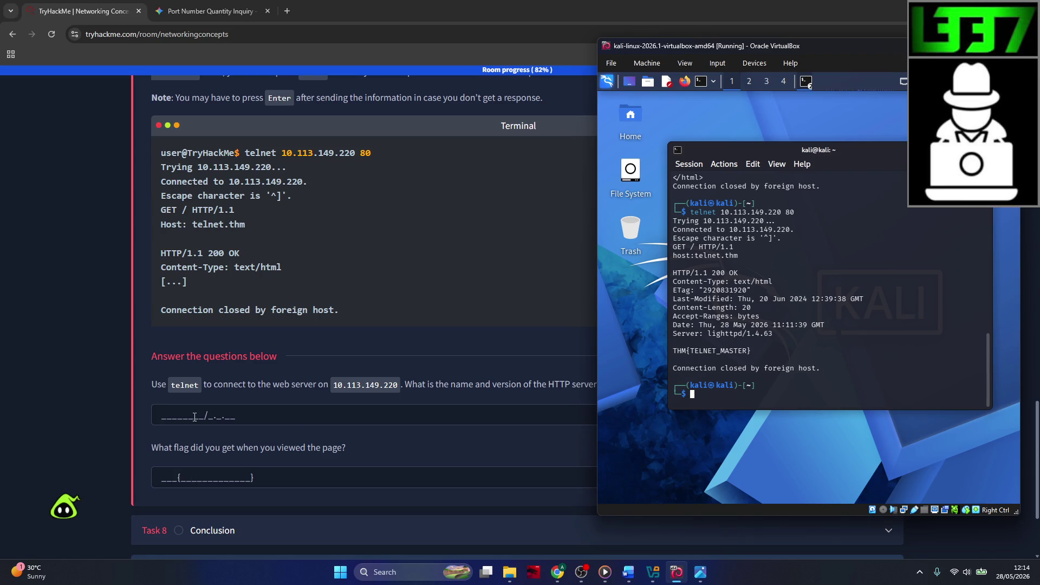
pyautogui.click(195, 417)
pyautogui.write('lighttpd')
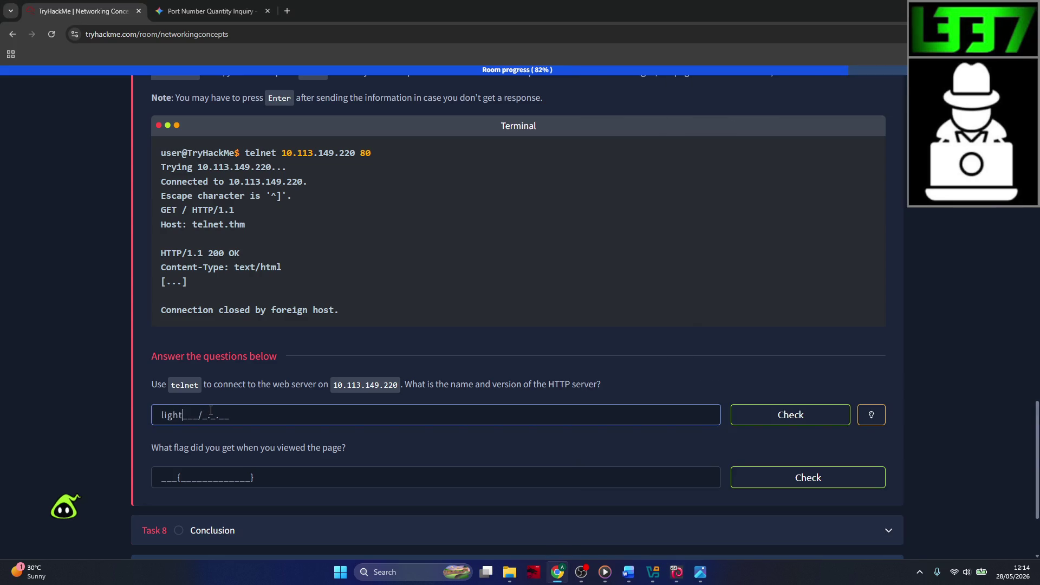
pyautogui.hotkey('alt', 'Tab')
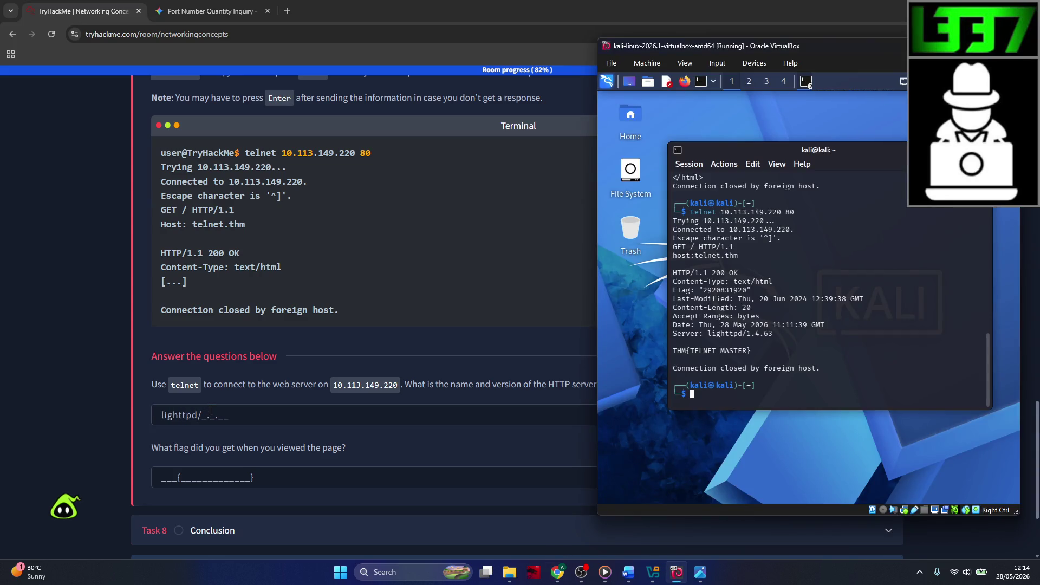
pyautogui.hotkey('alt', 'Tab')
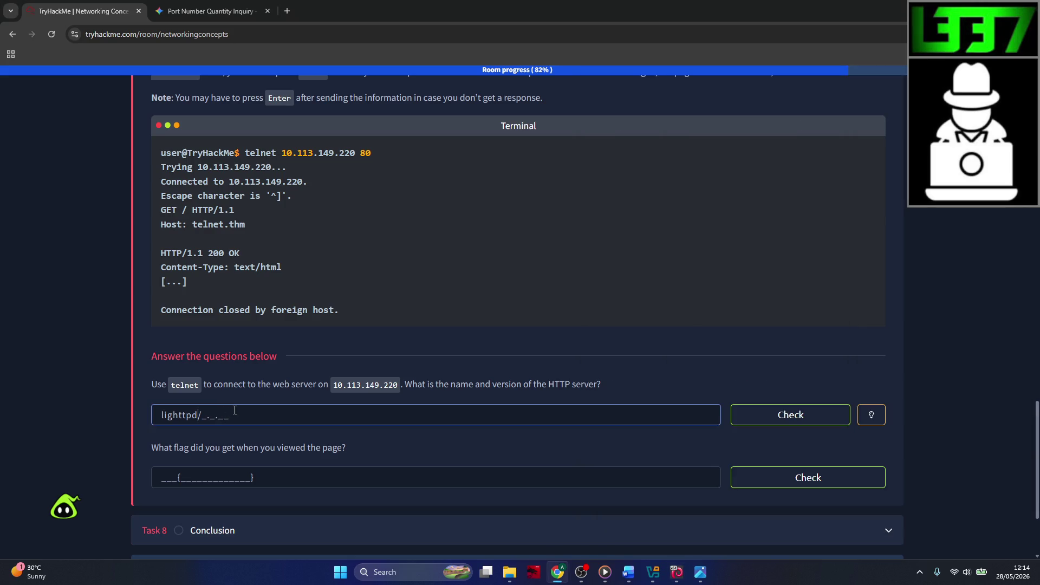
pyautogui.write('.4.63')
pyautogui.press('Return')
# Copy the flag from the telnet output into the flag answer field and check it
pyautogui.hotkey('alt', 'Tab')
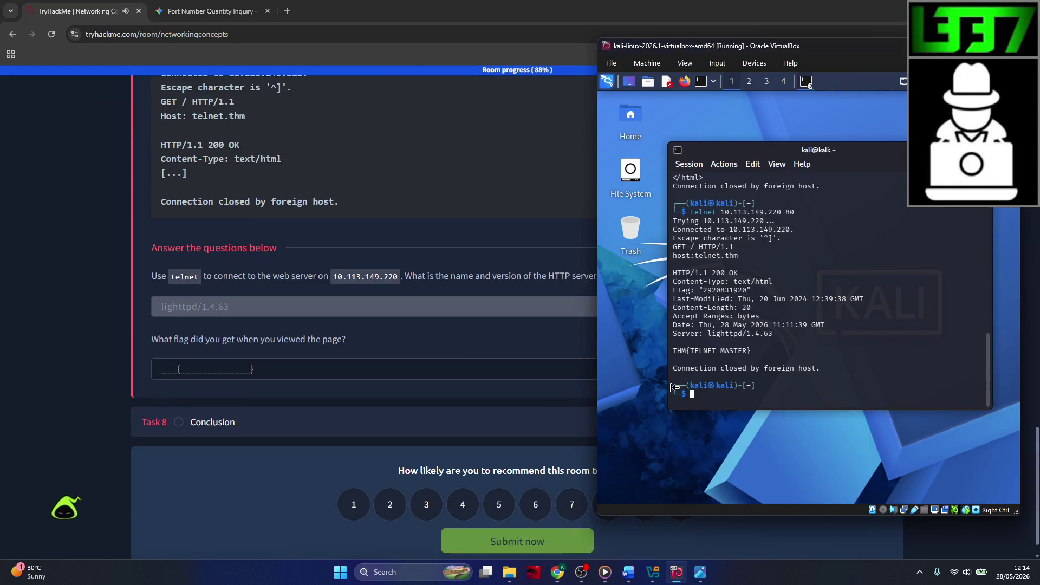
pyautogui.moveTo(752, 351); pyautogui.dragTo(673, 350)
pyautogui.rightClick(673, 351)
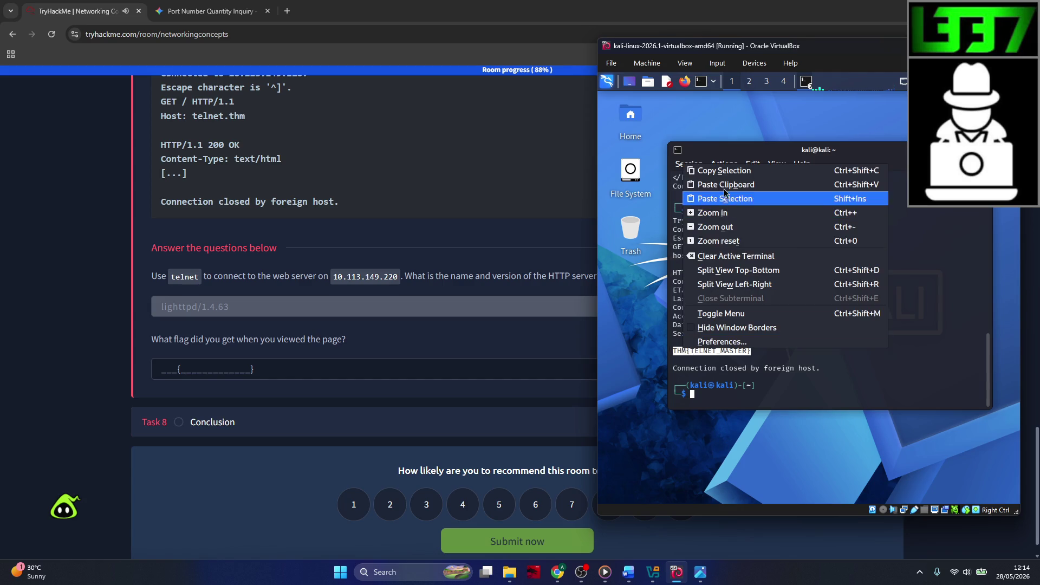
pyautogui.click(704, 173)
pyautogui.rightClick(190, 369)
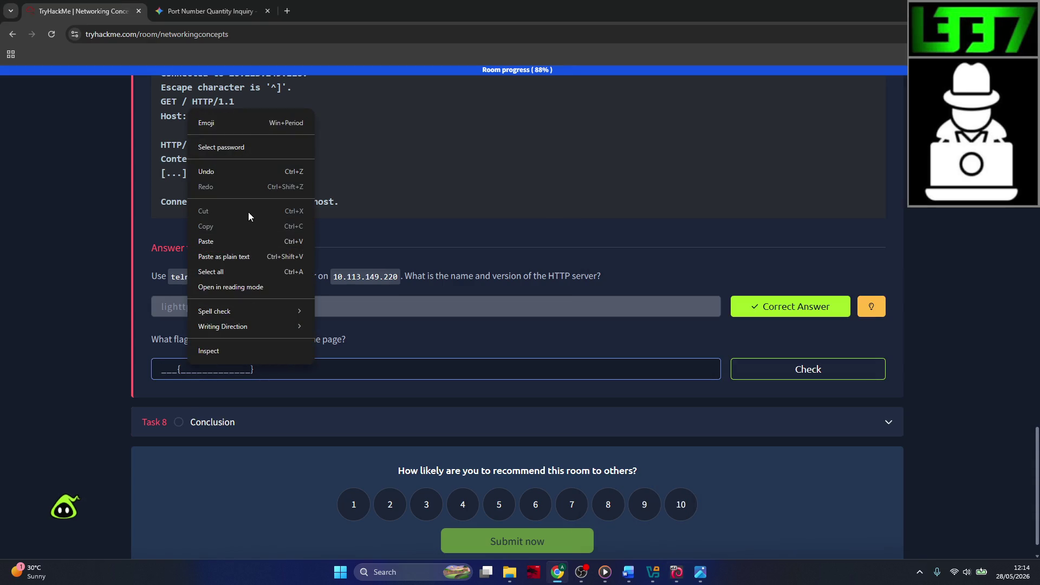
pyautogui.click(232, 241)
pyautogui.click(798, 370)
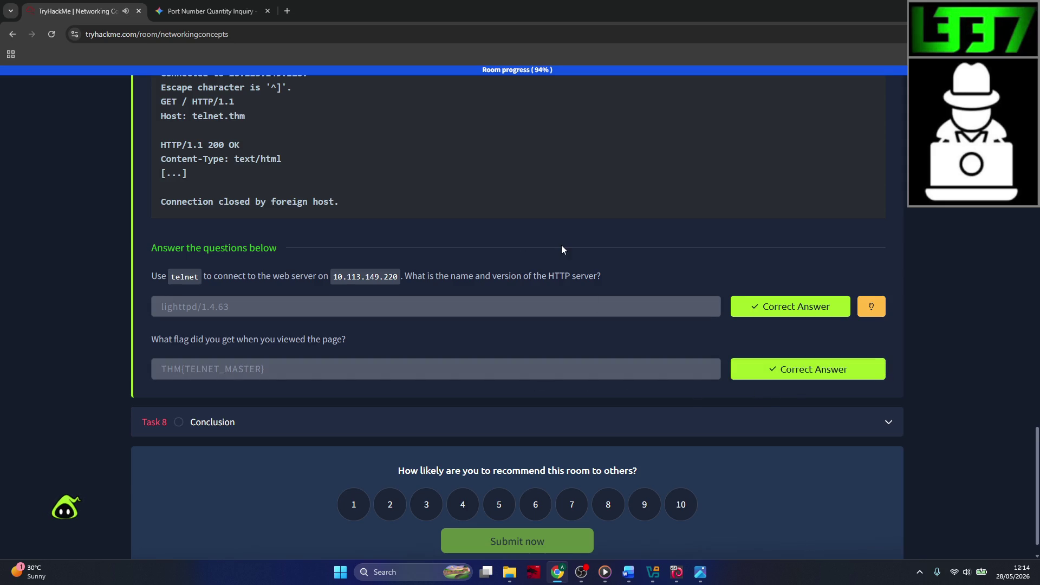
pyautogui.scroll(3, 564, 232)
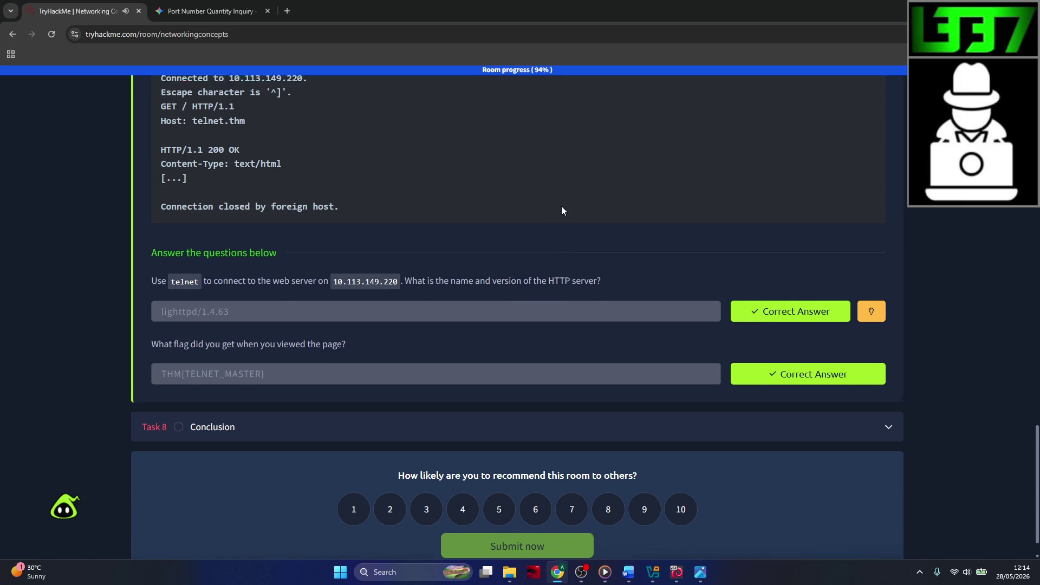
pyautogui.scroll(-1, 590, 412)
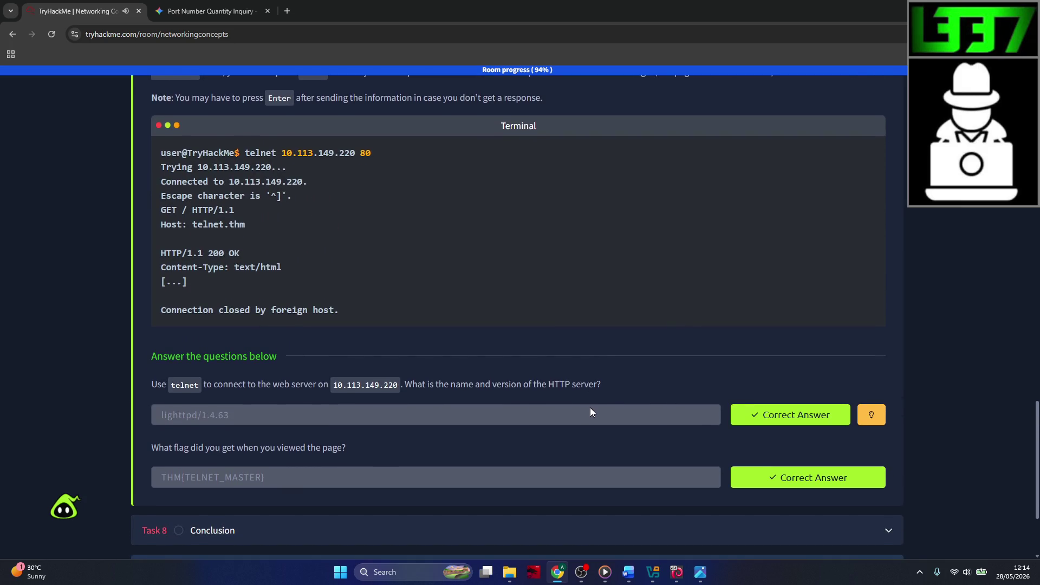
pyautogui.scroll(-1, 590, 413)
pyautogui.click(671, 579)
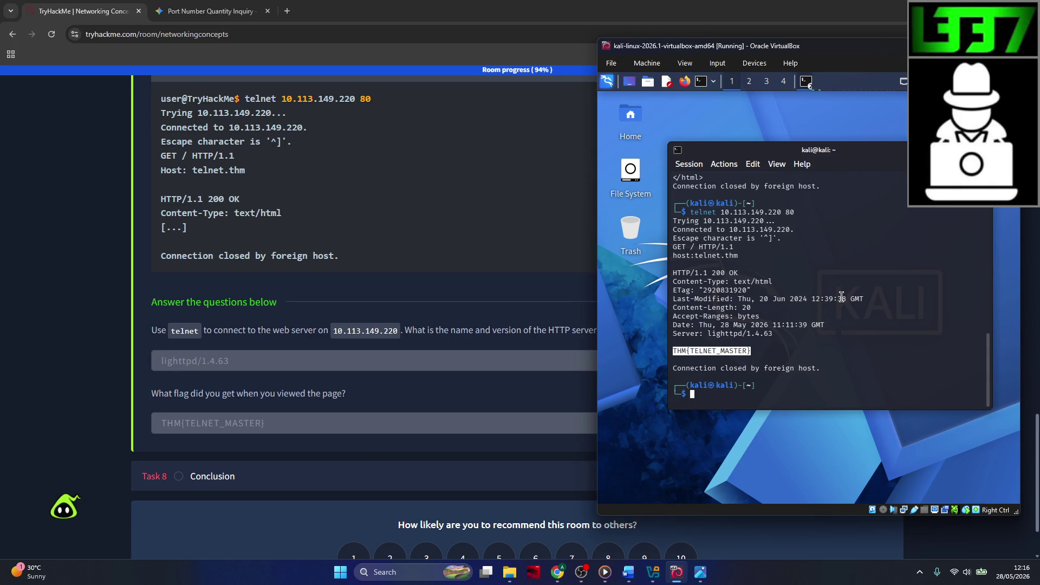
# In OBS, show and close the Stream Information panel, then display the Stats panel
pyautogui.click(581, 572)
pyautogui.click(77, 20)
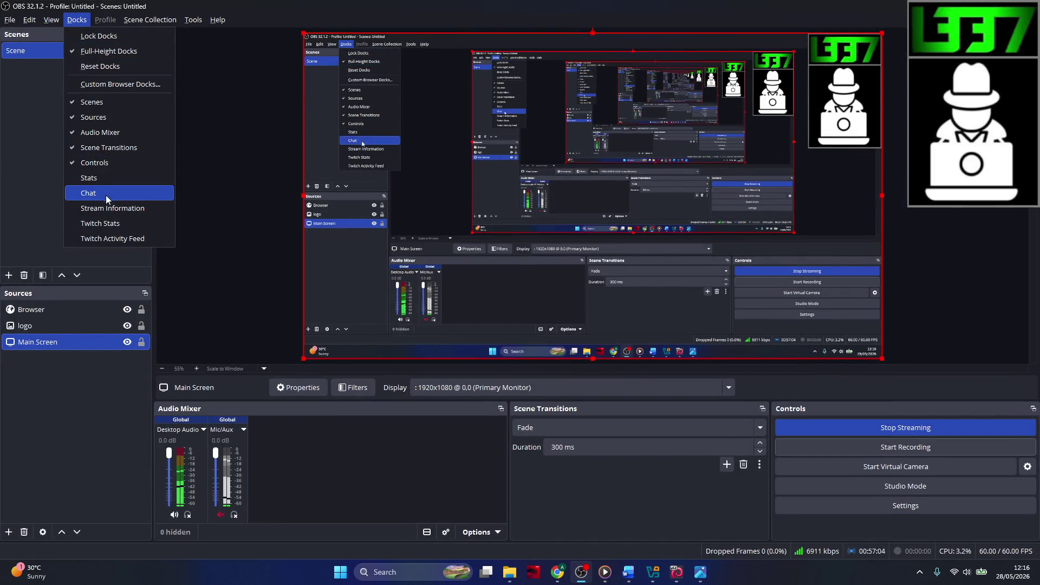
pyautogui.click(120, 208)
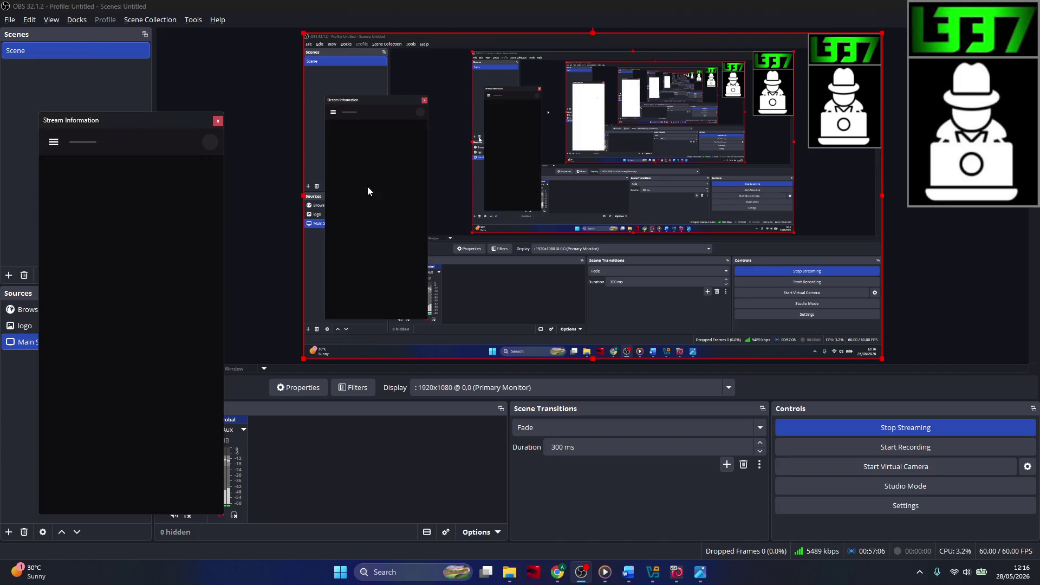
pyautogui.click(213, 127)
pyautogui.click(77, 19)
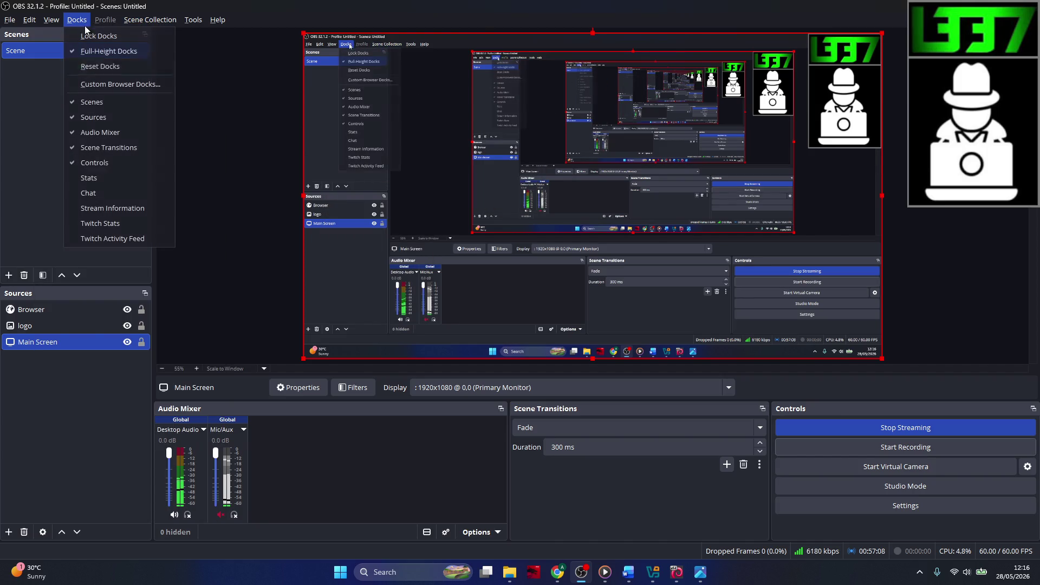
pyautogui.click(108, 190)
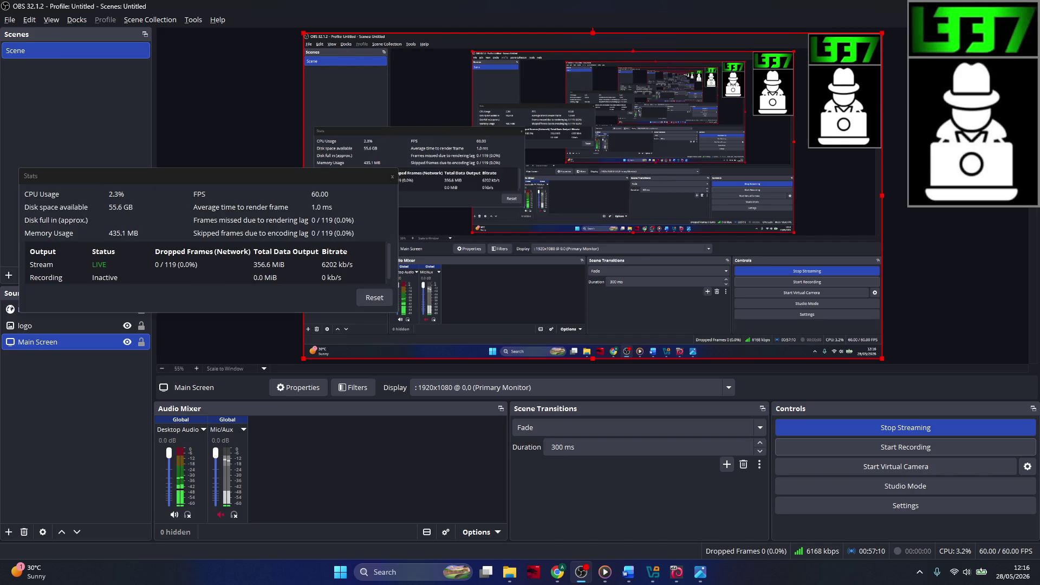
# Nudge the floating Stats panel up, close it, and return to the TryHackMe page
pyautogui.hotkey('alt', 'Tab')
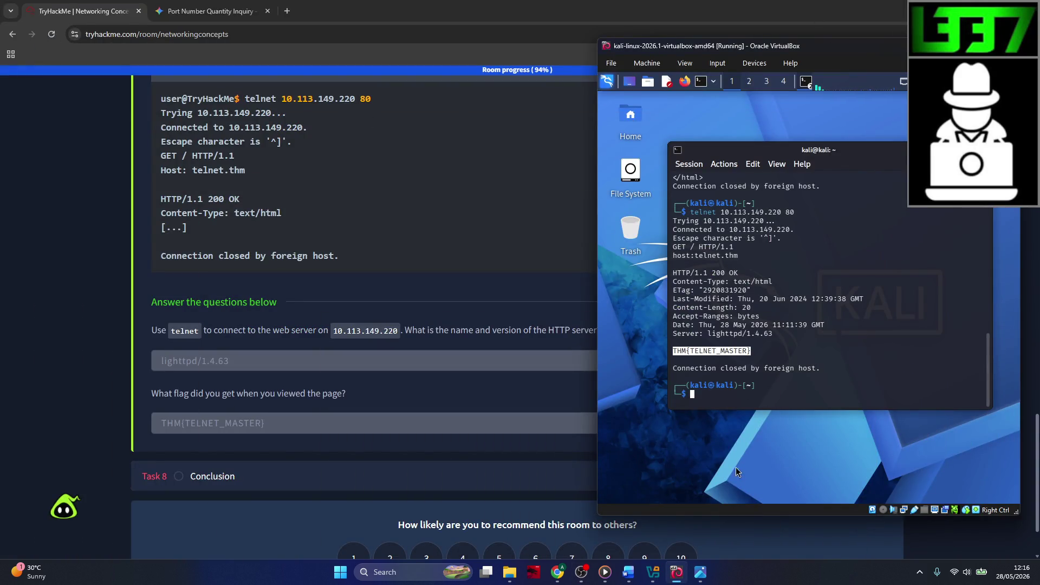
pyautogui.click(581, 572)
pyautogui.moveTo(181, 175); pyautogui.dragTo(182, 163)
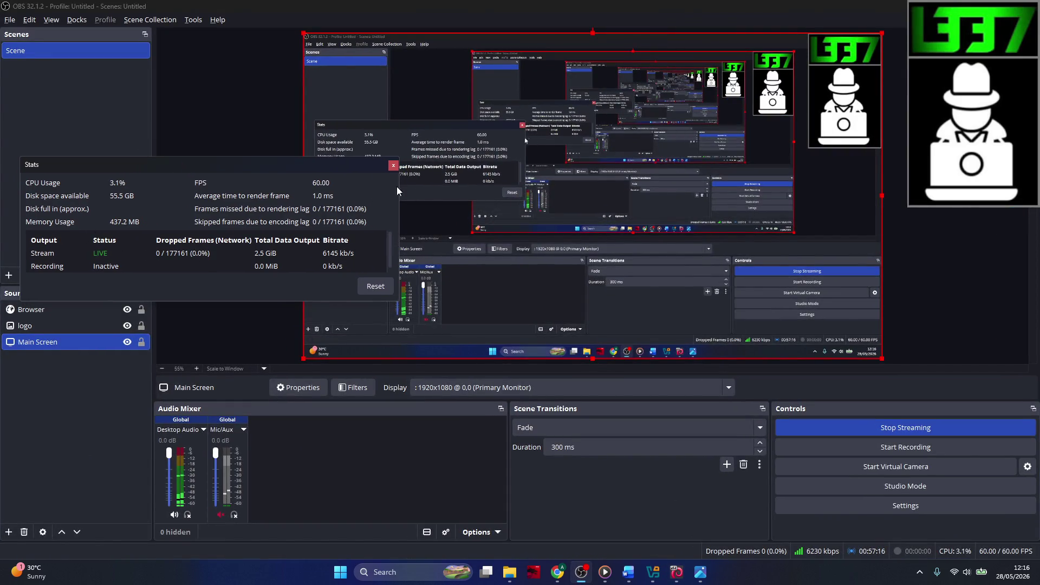
pyautogui.click(394, 166)
pyautogui.hotkey('alt', 'Tab')
# Expand Task 8 Conclusion and read its ISO OSI and TCP/IP summary
pyautogui.click(308, 217)
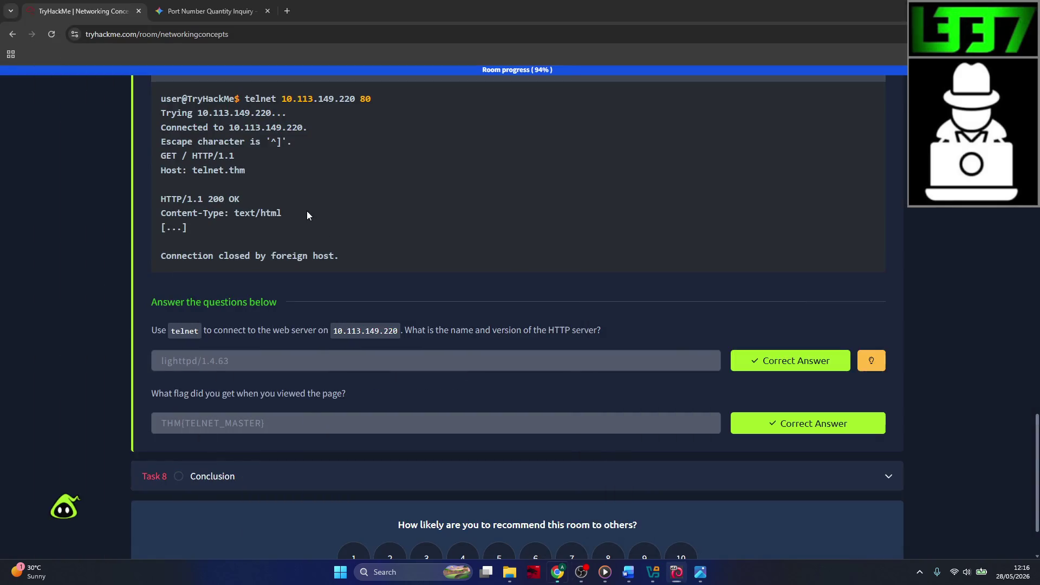
pyautogui.scroll(-2, 471, 311)
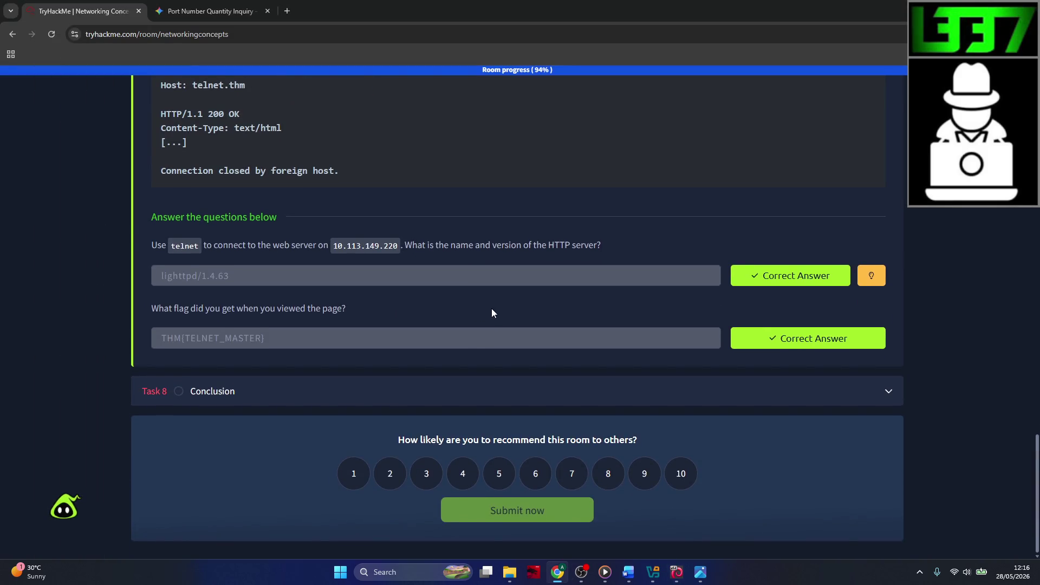
pyautogui.scroll(1, 515, 319)
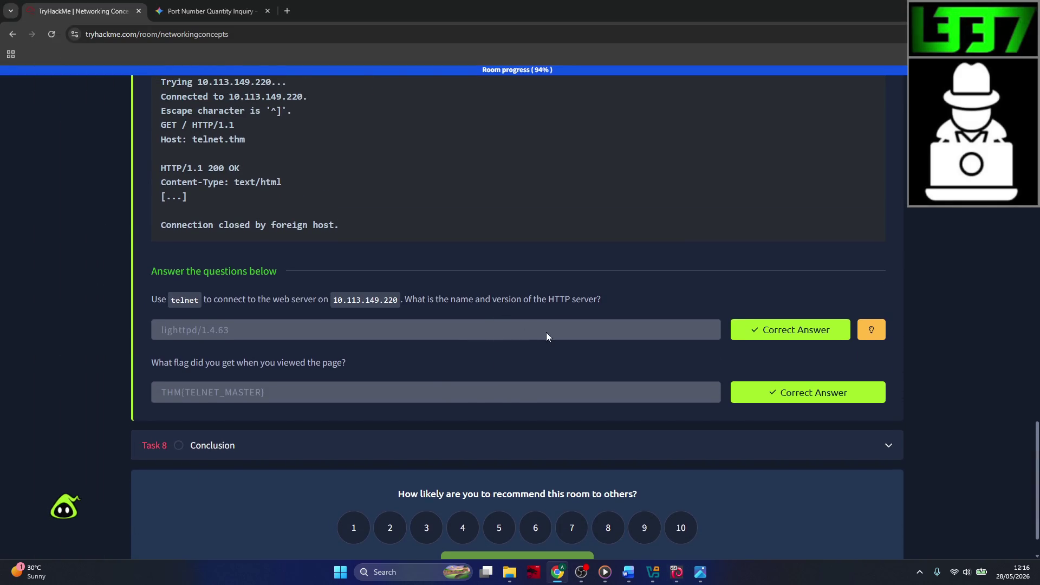
pyautogui.click(897, 448)
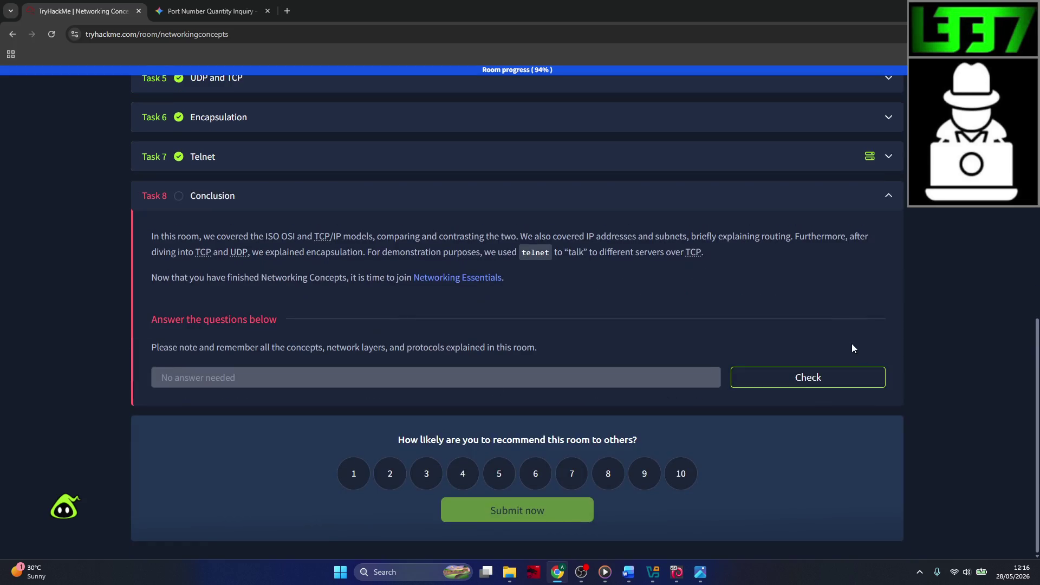
pyautogui.moveTo(226, 237); pyautogui.dragTo(331, 238)
pyautogui.click(418, 237)
# Close the Word notes window from the taskbar, saving the changes
pyautogui.rightClick(628, 572)
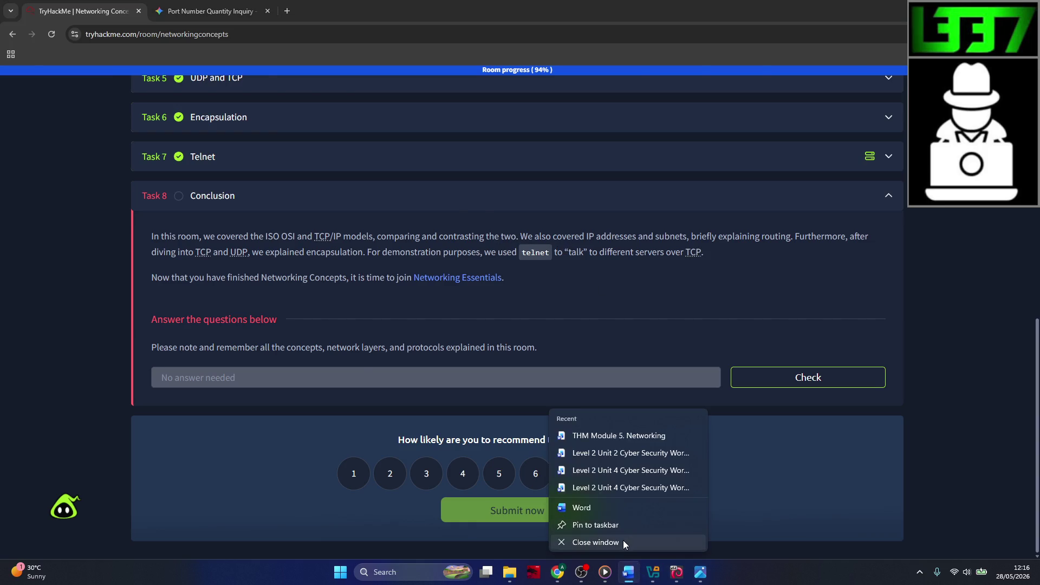
pyautogui.click(622, 540)
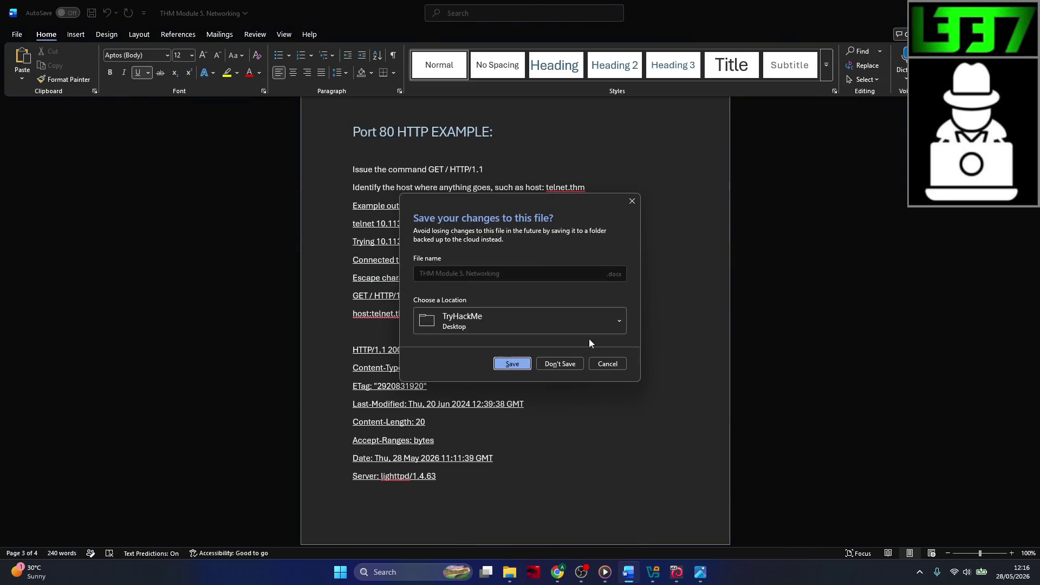
pyautogui.click(512, 364)
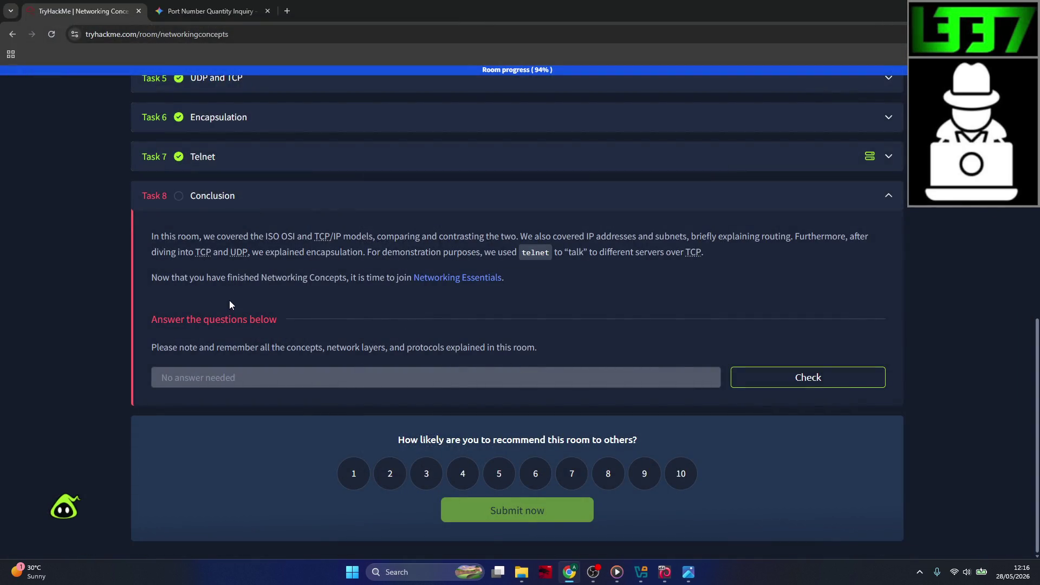
pyautogui.moveTo(274, 347); pyautogui.dragTo(389, 347)
pyautogui.click(390, 347)
# Read through the Task 8 conclusion on ISO OSI, routing and telnet
pyautogui.moveTo(263, 237); pyautogui.dragTo(295, 237)
pyautogui.doubleClick(462, 236)
pyautogui.click(545, 233)
pyautogui.moveTo(676, 240); pyautogui.dragTo(788, 237)
pyautogui.moveTo(811, 237); pyautogui.dragTo(845, 237)
pyautogui.click(330, 258)
pyautogui.moveTo(515, 250); pyautogui.dragTo(551, 253)
pyautogui.click(636, 255)
# Submit Task 8 and review the room-completed page with 8 tasks and 120 points
pyautogui.click(801, 375)
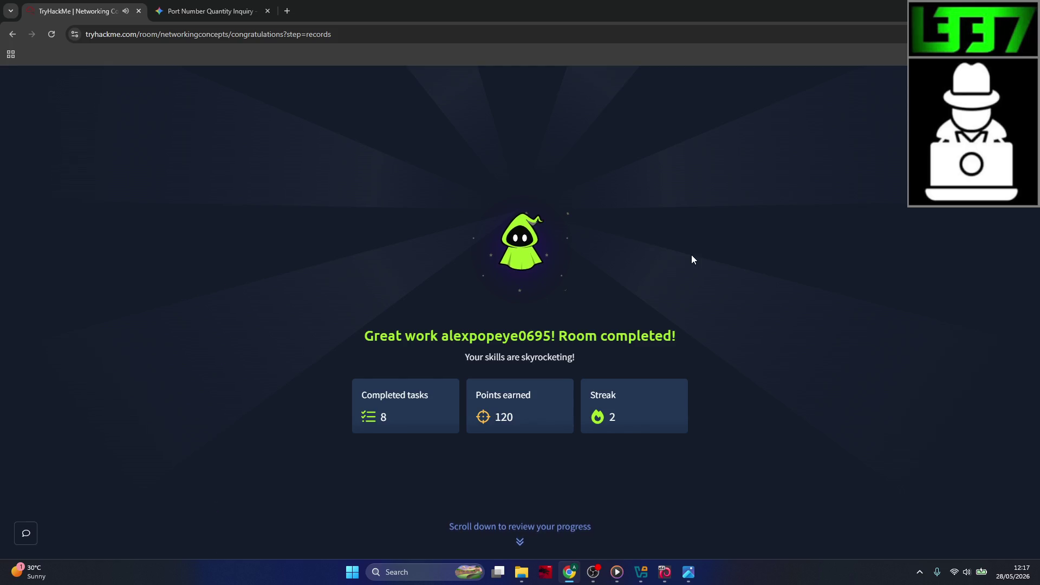
pyautogui.scroll(-2, 689, 259)
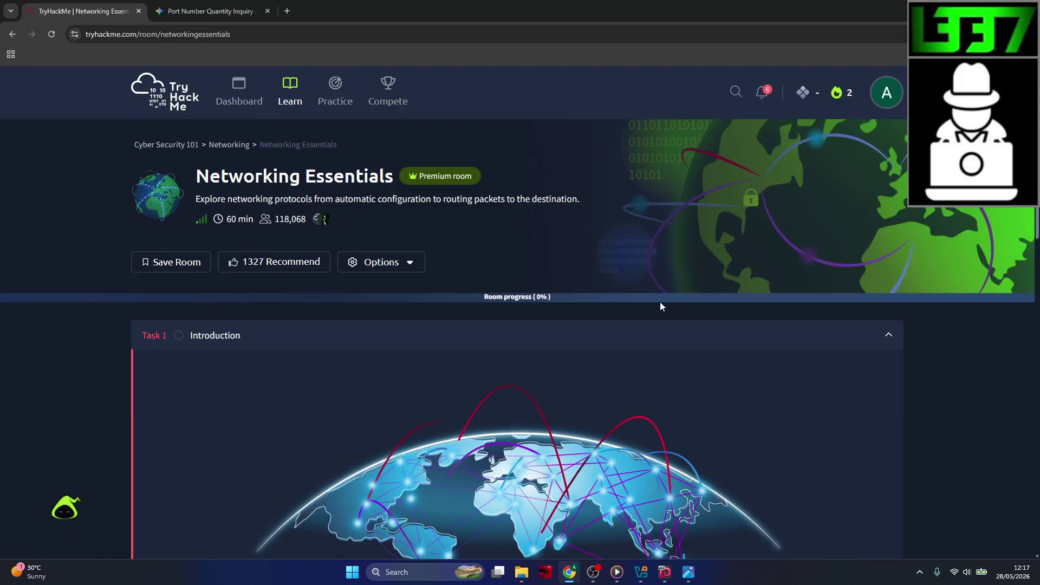
pyautogui.scroll(-4, 631, 300)
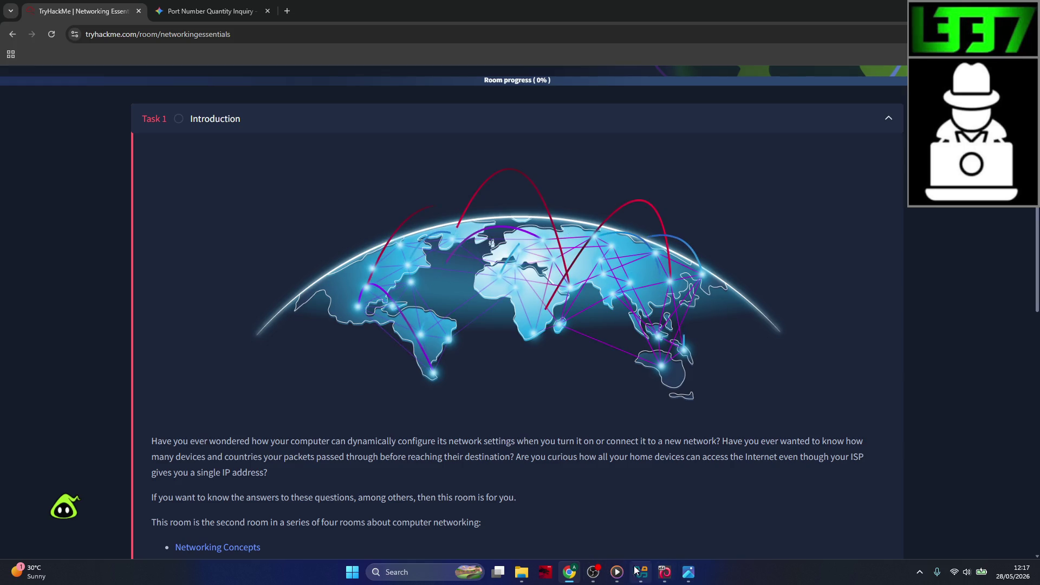
pyautogui.click(520, 572)
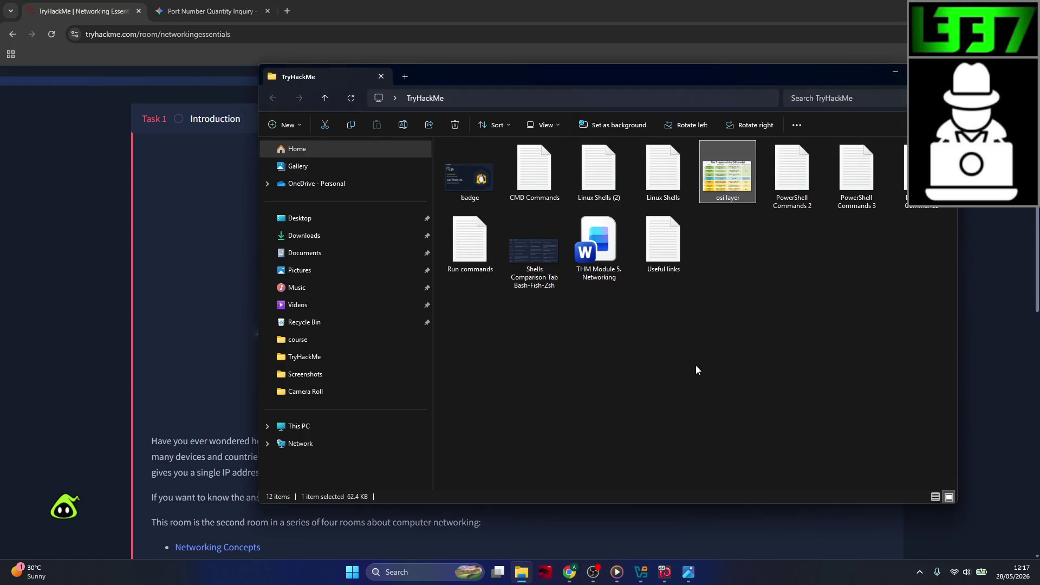
# Rename the notes file to 'THM Module 5. Networking Concepts'
pyautogui.click(693, 286)
pyautogui.click(593, 255)
pyautogui.press('F2')
pyautogui.press('End')
pyautogui.write('Concept')
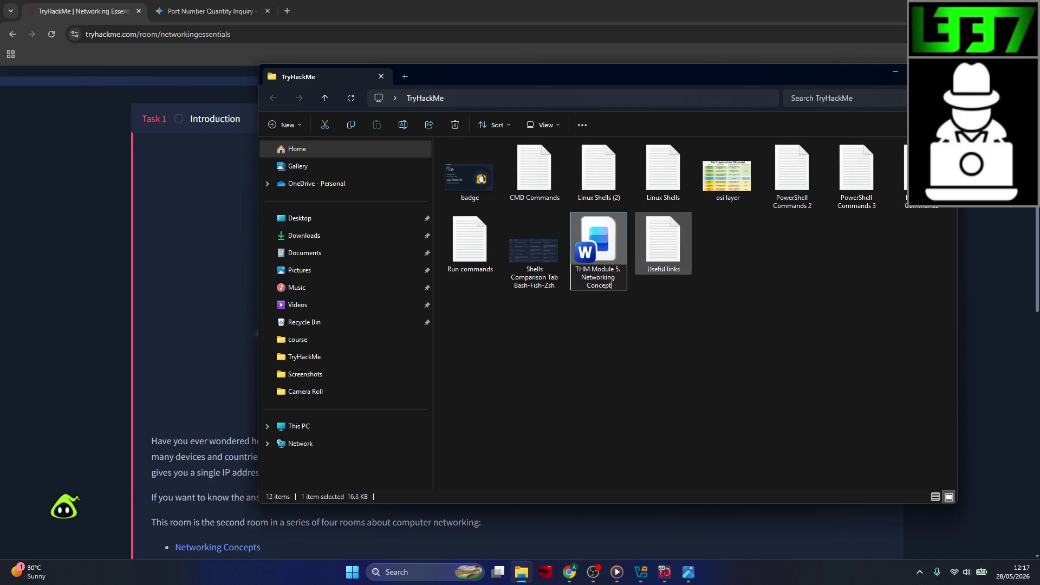
pyautogui.press('Return')
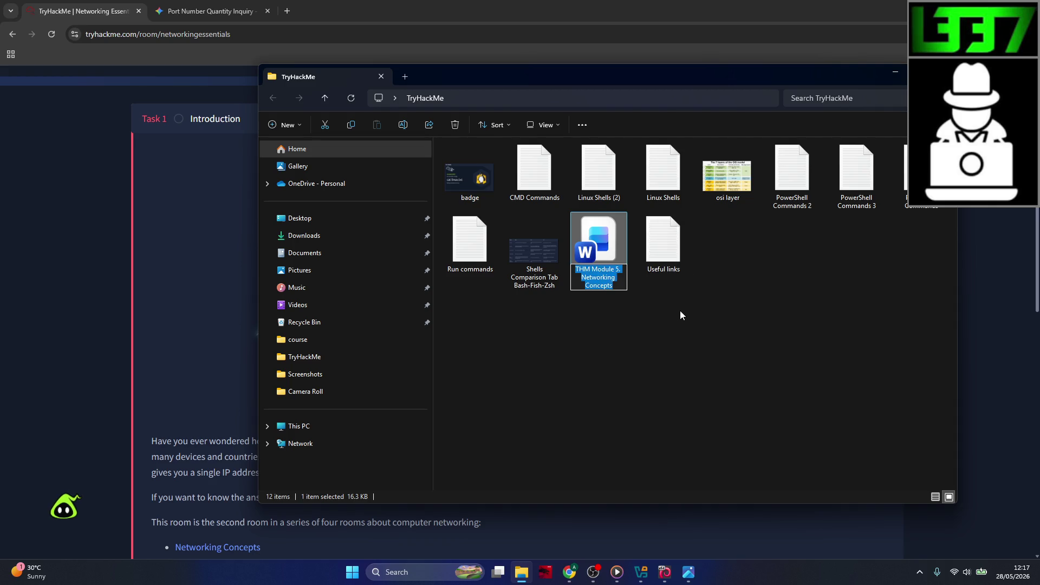
pyautogui.click(677, 310)
# Create a new Word document named 'THM Module 5. Networking Essentials' in the folder
pyautogui.rightClick(711, 263)
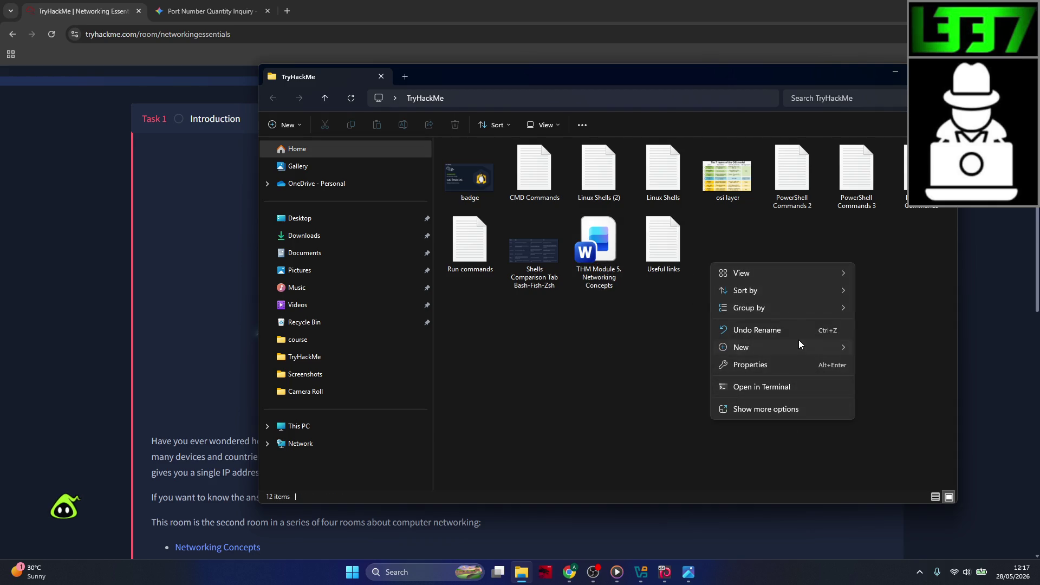
pyautogui.moveTo(822, 348)
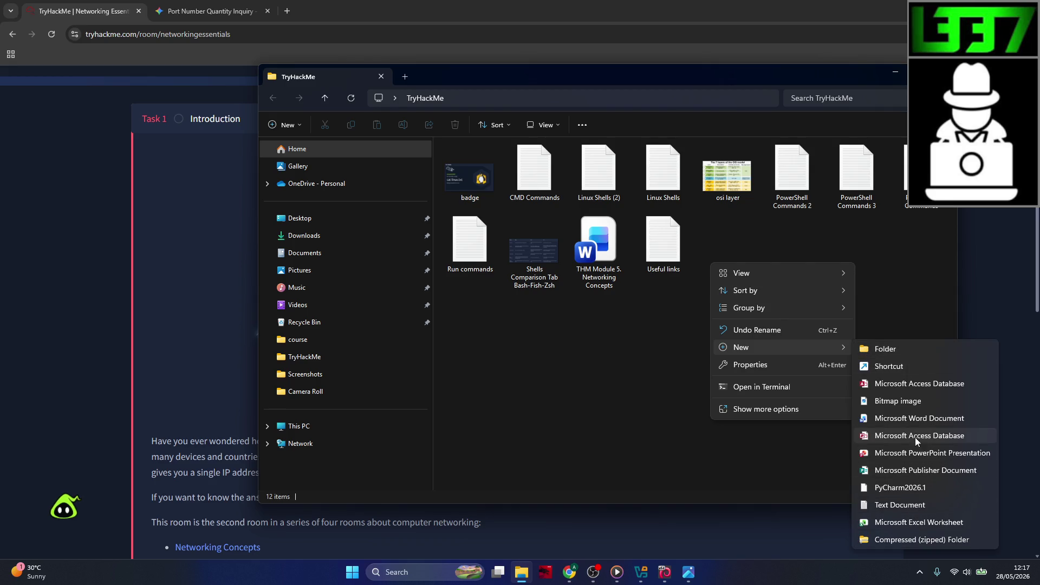
pyautogui.click(924, 418)
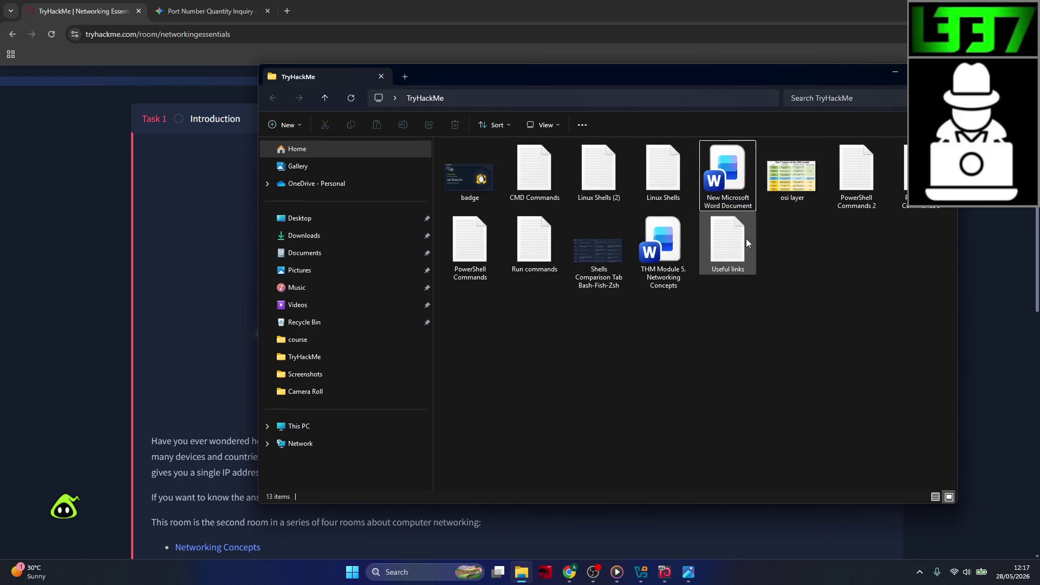
pyautogui.write('THM Module 5. Networking Concepts')
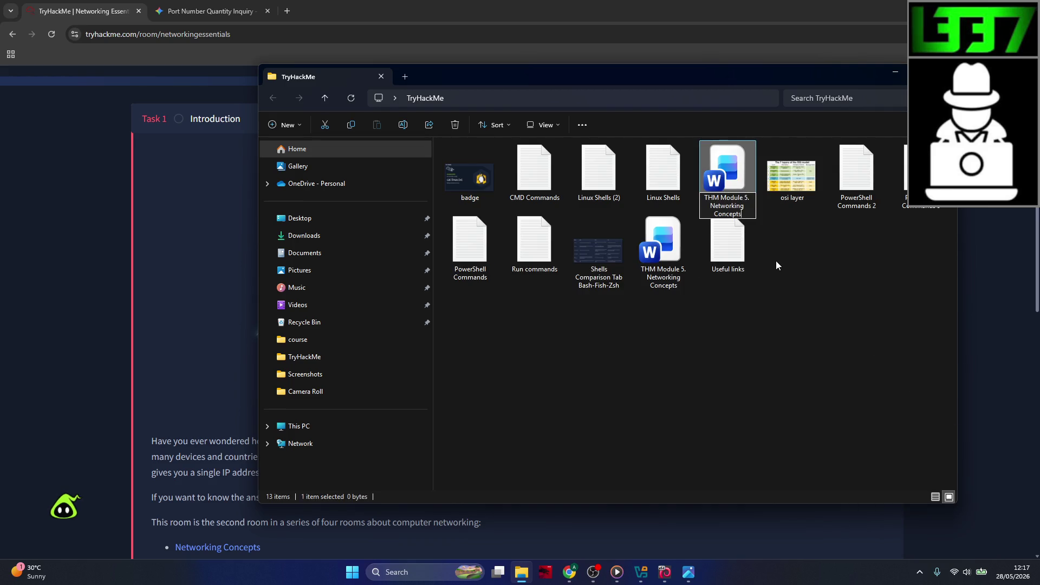
pyautogui.press('BackSpace')
pyautogui.press('BackSpace')
pyautogui.press('BackSpace')
pyautogui.write('ntials')
pyautogui.press('Return')
pyautogui.click(117, 329)
pyautogui.scroll(3, 190, 346)
pyautogui.scroll(-4, 206, 336)
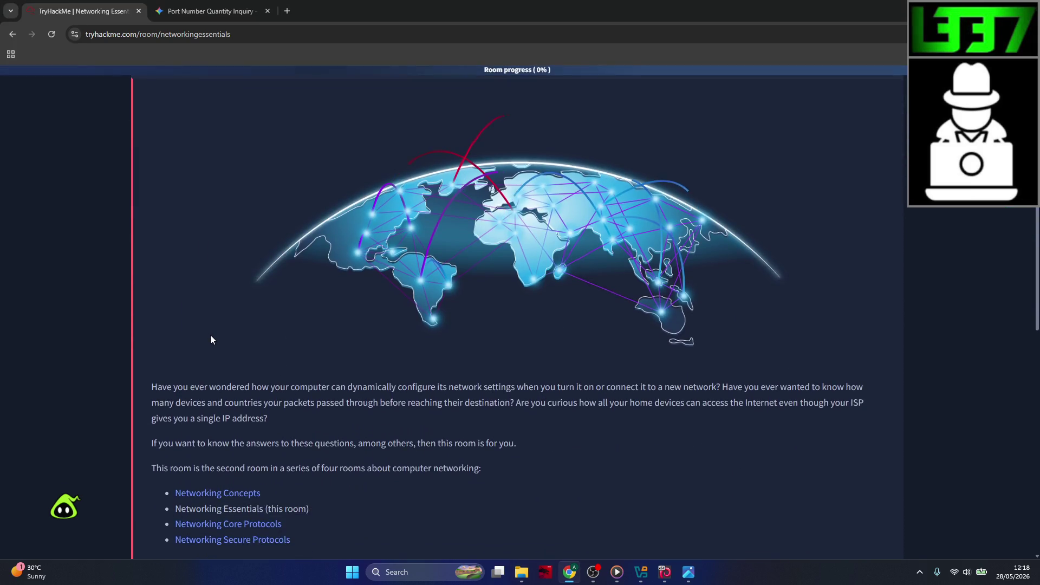
pyautogui.scroll(-2, 210, 335)
pyautogui.moveTo(406, 278); pyautogui.dragTo(473, 279)
pyautogui.click(473, 278)
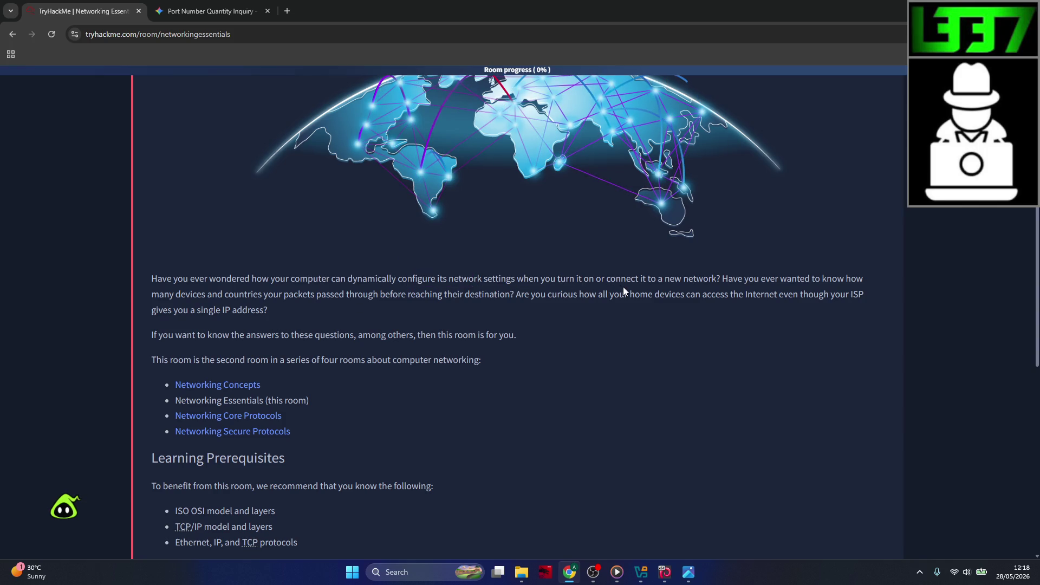
pyautogui.moveTo(743, 278); pyautogui.dragTo(850, 278)
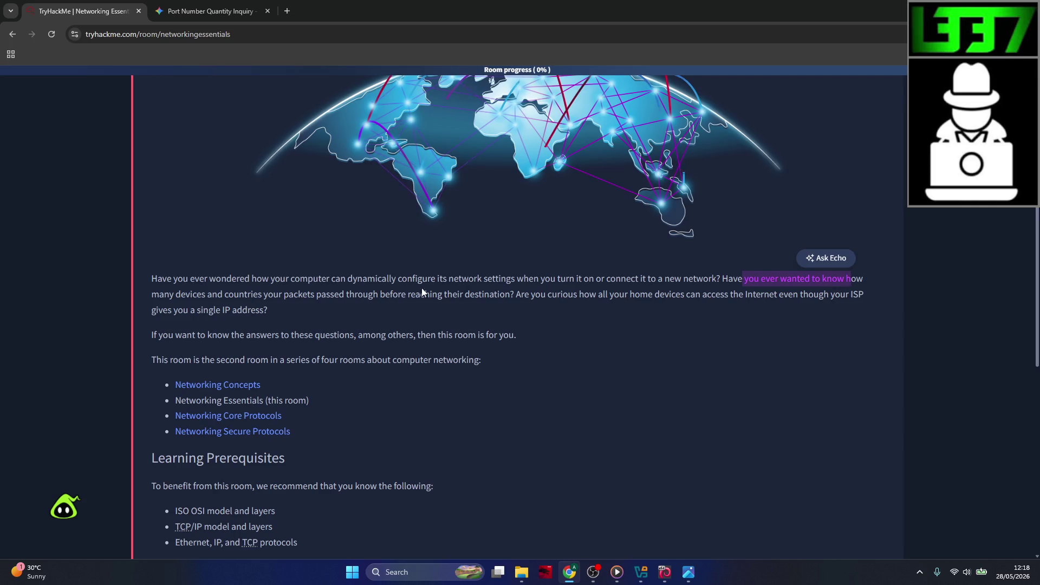
pyautogui.moveTo(216, 278); pyautogui.dragTo(252, 279)
pyautogui.click(251, 278)
pyautogui.moveTo(376, 294); pyautogui.dragTo(681, 302)
pyautogui.click(791, 298)
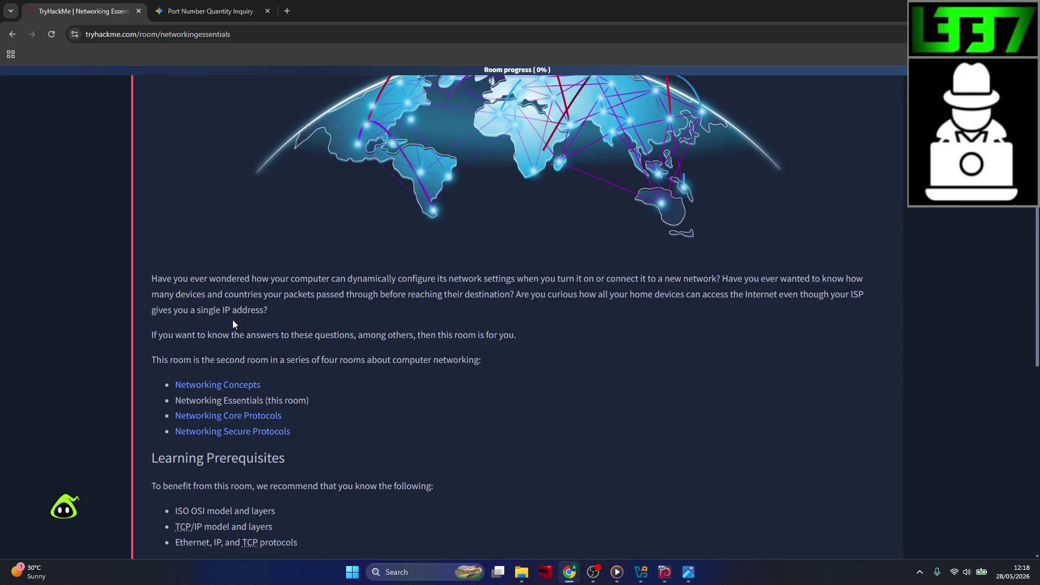
pyautogui.scroll(-1, 261, 335)
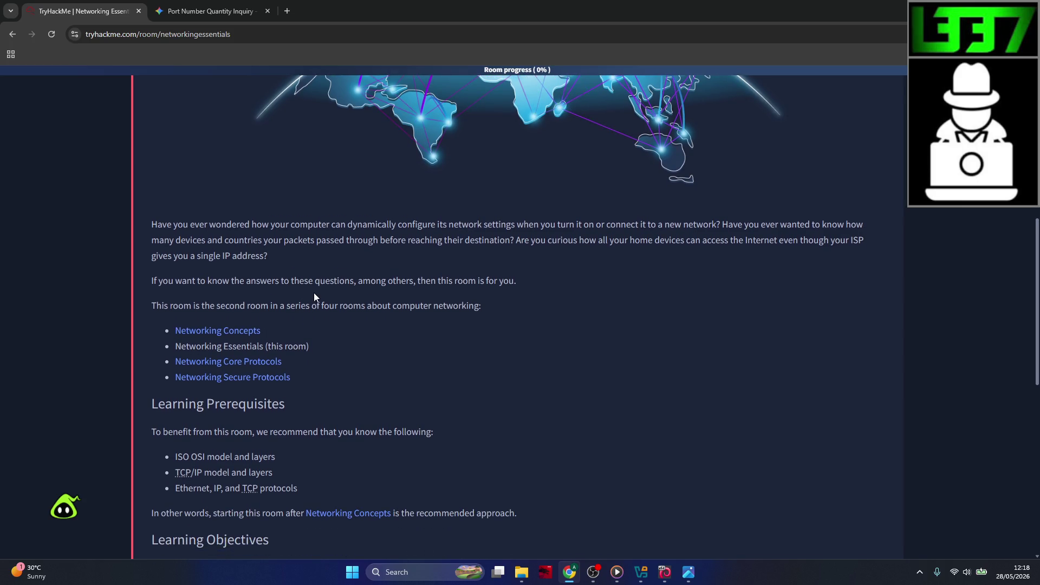
pyautogui.scroll(-1, 314, 295)
pyautogui.moveTo(223, 256); pyautogui.dragTo(383, 256)
pyautogui.click(404, 262)
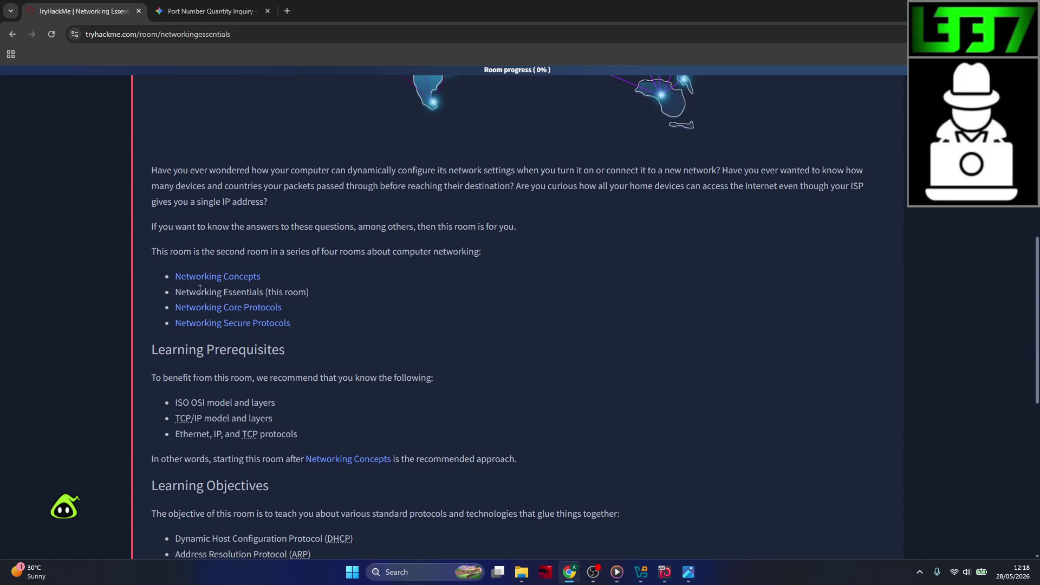
pyautogui.scroll(-1, 254, 294)
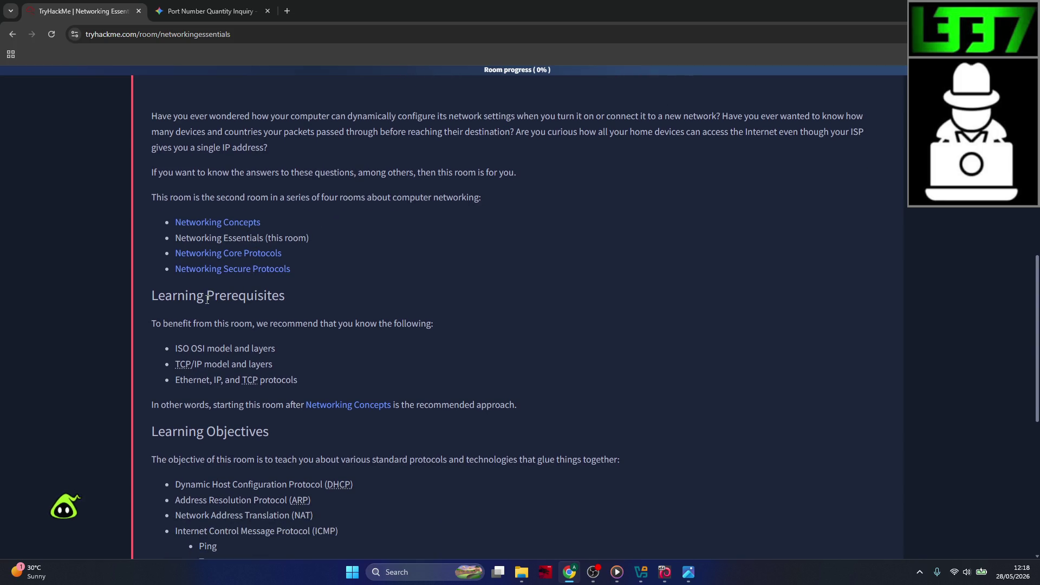
pyautogui.scroll(-1, 209, 299)
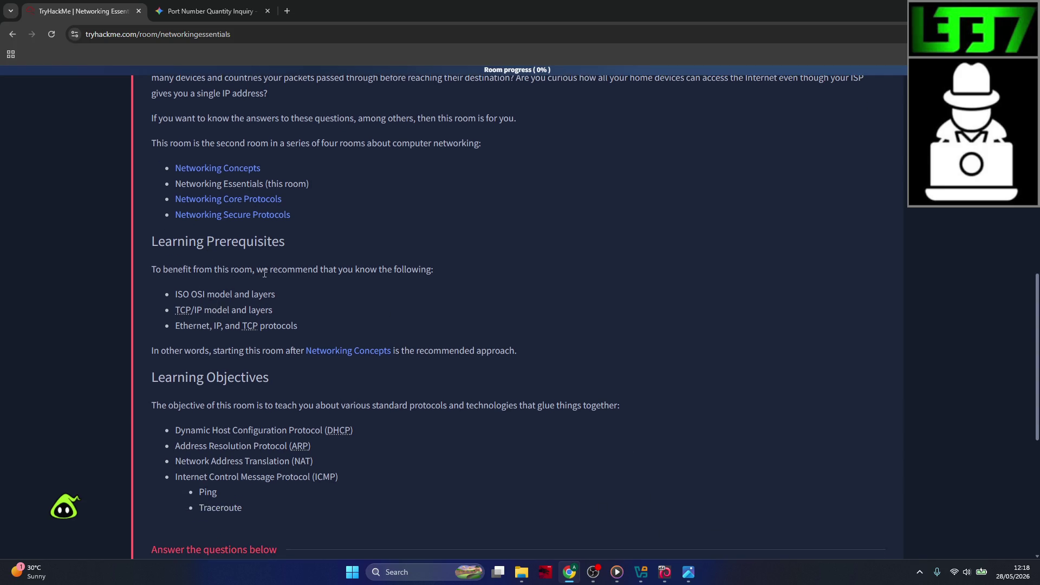
pyautogui.moveTo(228, 295); pyautogui.dragTo(262, 295)
pyautogui.click(267, 308)
pyautogui.scroll(-1, 233, 335)
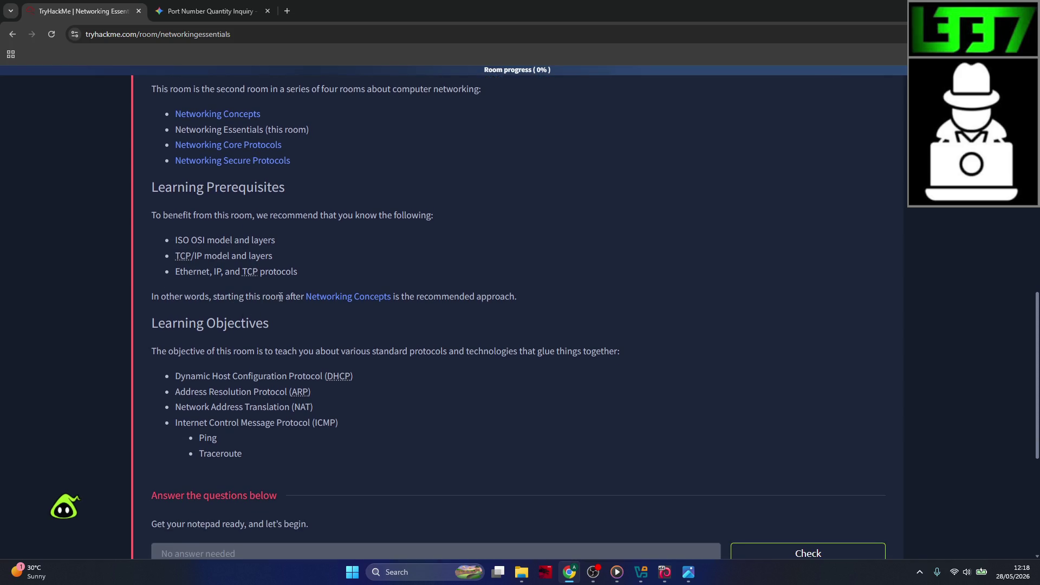
pyautogui.scroll(-1, 238, 330)
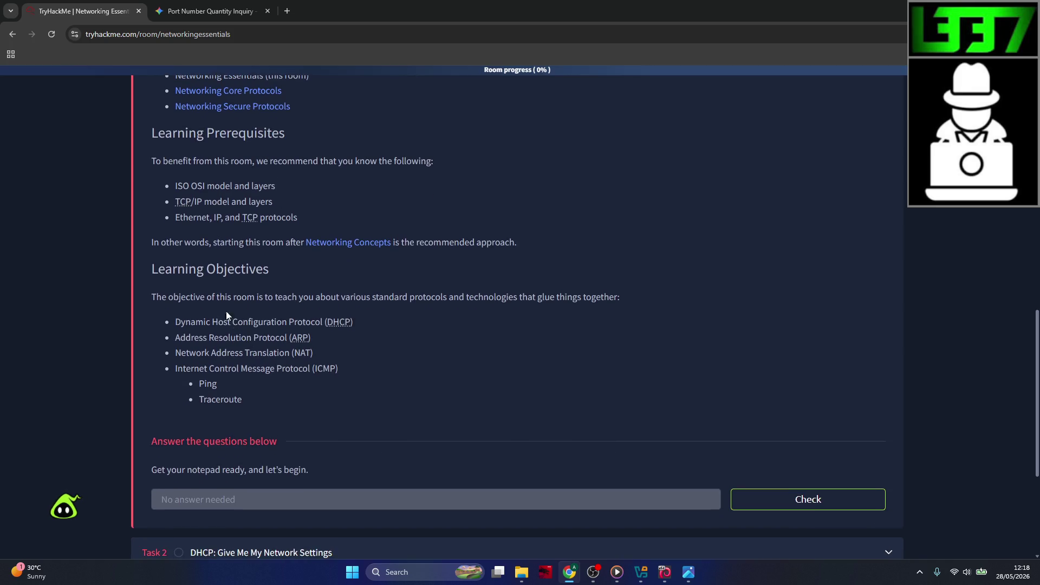
pyautogui.moveTo(192, 301); pyautogui.dragTo(411, 301)
pyautogui.click(439, 378)
pyautogui.click(521, 572)
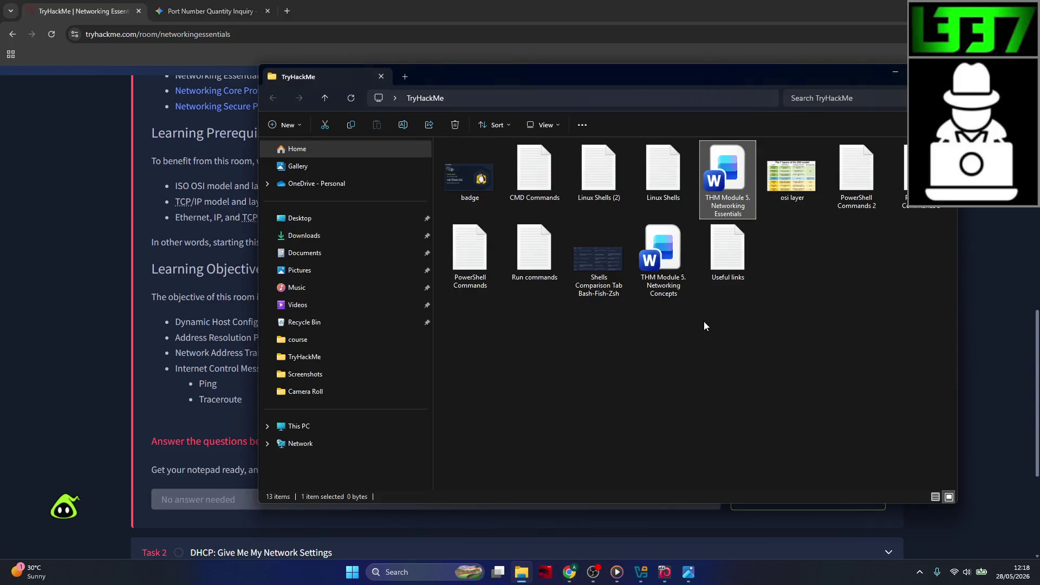
# Open both notes documents and paste the Networking Concepts title into the Essentials document
pyautogui.doubleClick(720, 177)
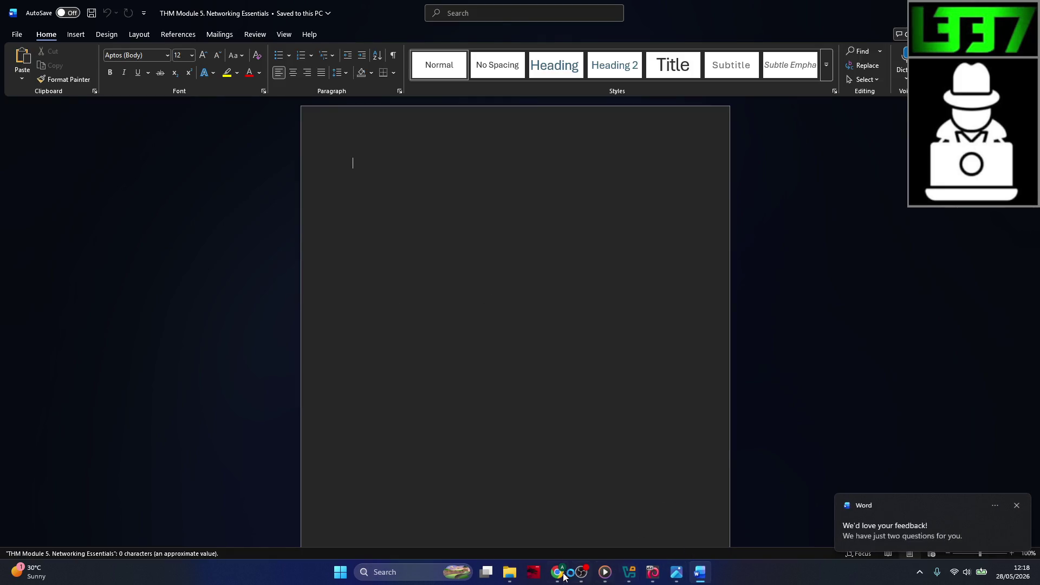
pyautogui.click(509, 572)
pyautogui.doubleClick(596, 238)
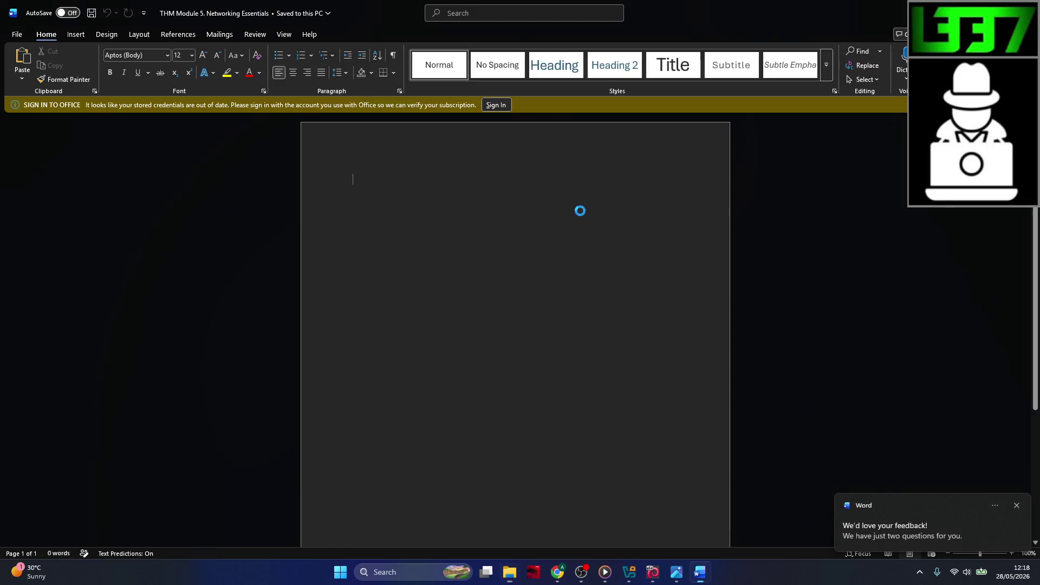
pyautogui.tripleClick(692, 204)
pyautogui.hotkey('ctrl', 'c')
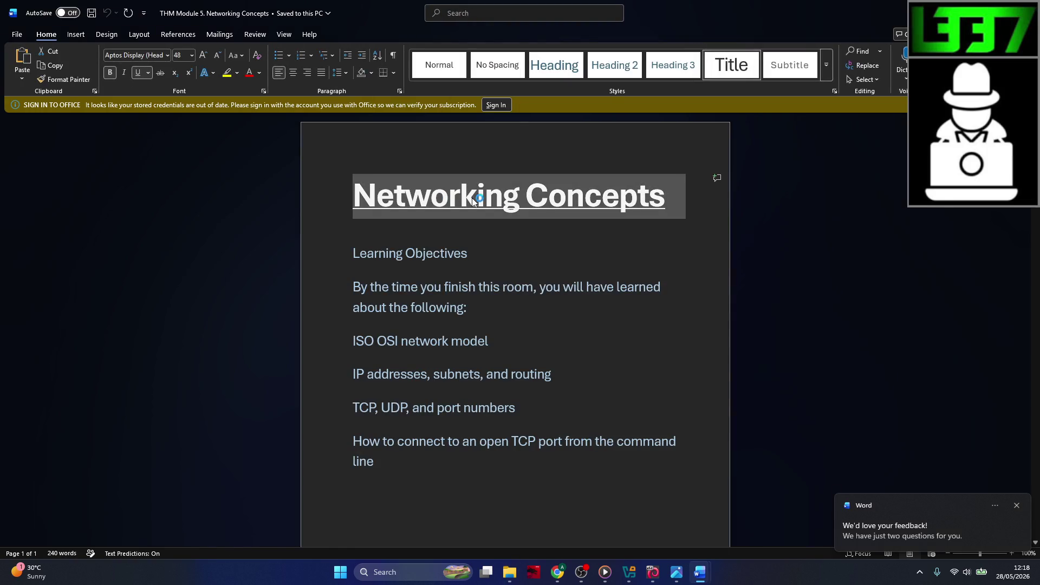
pyautogui.click(699, 572)
pyautogui.click(686, 486)
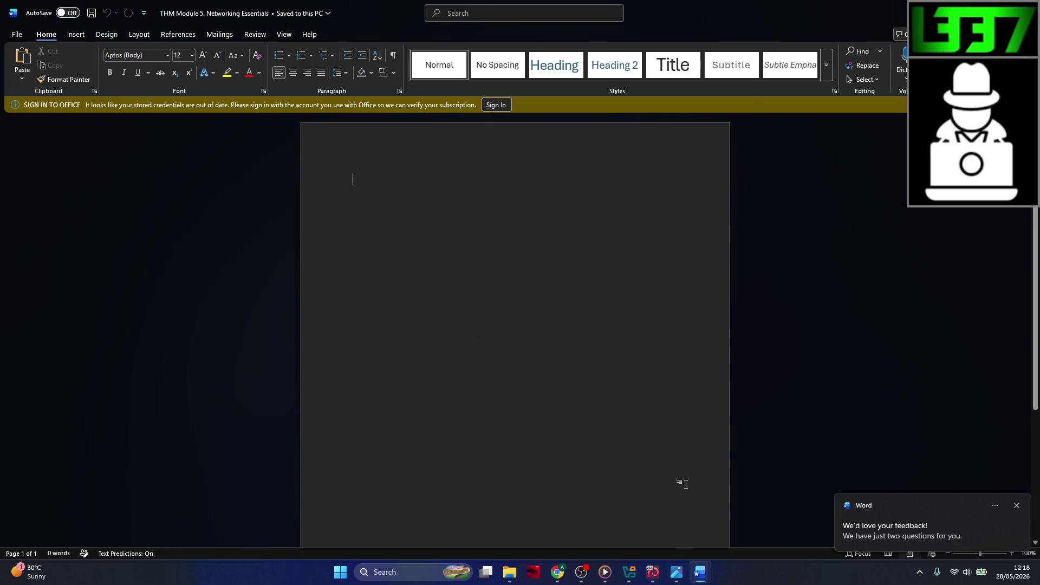
pyautogui.hotkey('ctrl', 'v')
# Change the pasted title word to 'Essentials' and start a new paragraph below it
pyautogui.moveTo(666, 199)
pyautogui.mouseDown()
pyautogui.moveTo(583, 198)
pyautogui.moveTo(552, 183)
pyautogui.mouseUp()
pyautogui.write('Se')
pyautogui.press('BackSpace')
pyautogui.press('BackSpace')
pyautogui.write('Essen')
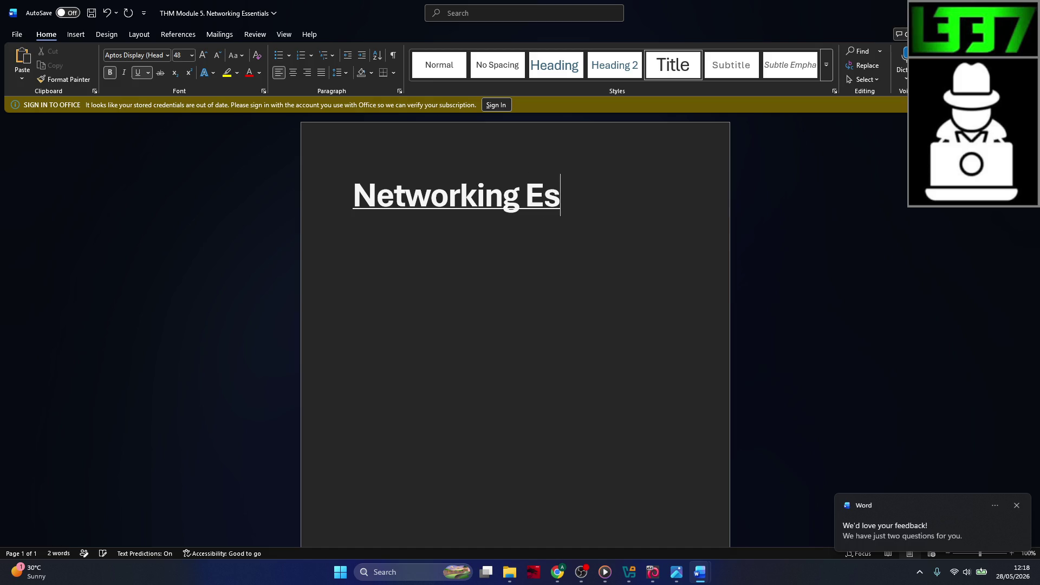
pyautogui.write('tials')
pyautogui.press('Return')
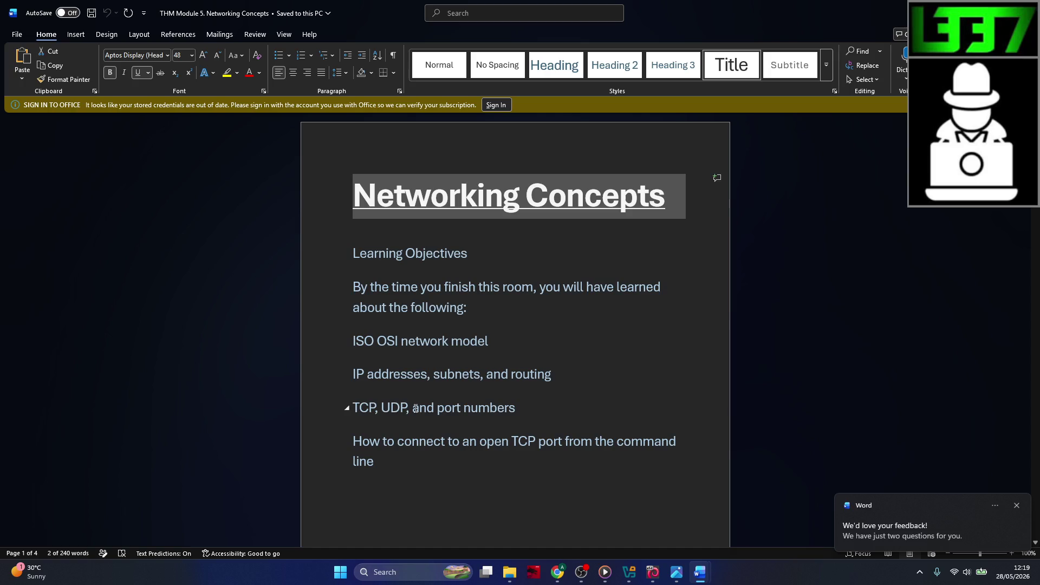
pyautogui.moveTo(380, 469); pyautogui.dragTo(349, 250)
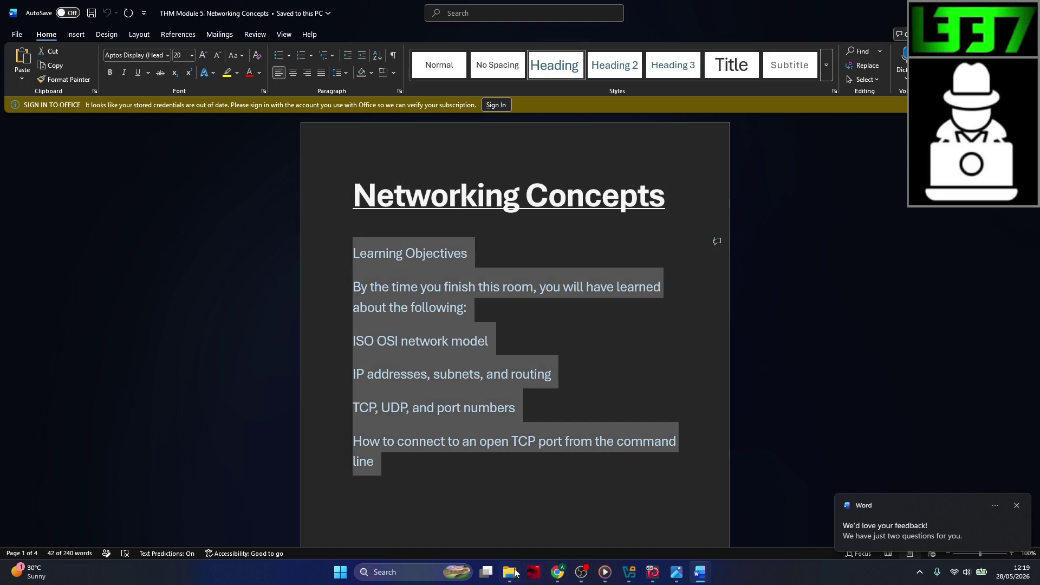
pyautogui.click(560, 574)
# Paste the room's Learning Objectives under the title and style them as Heading 2
pyautogui.moveTo(290, 404)
pyautogui.mouseDown()
pyautogui.moveTo(165, 338)
pyautogui.moveTo(139, 262)
pyautogui.mouseUp()
pyautogui.hotkey('ctrl', 'c')
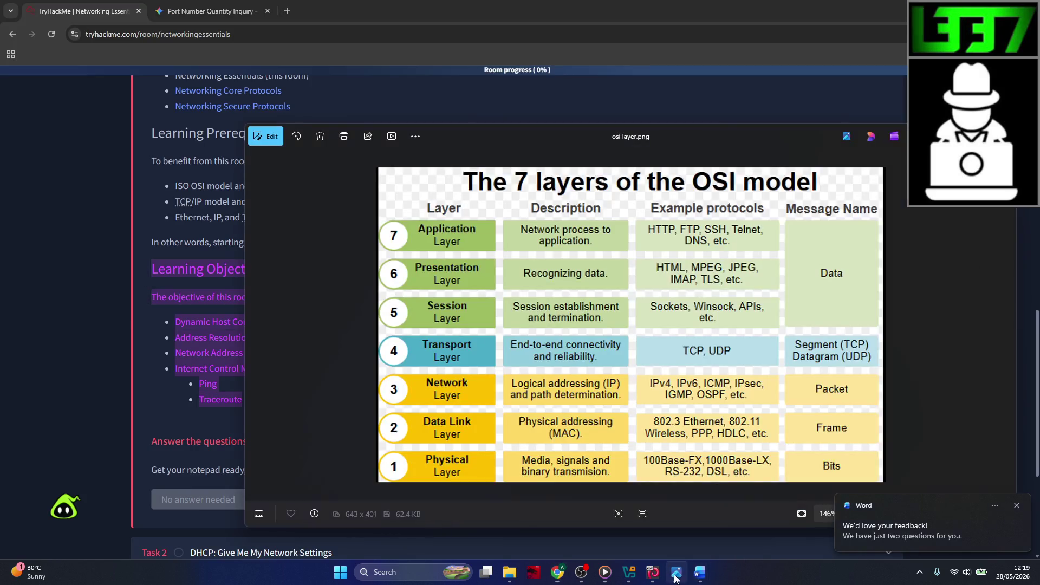
pyautogui.moveTo(700, 571)
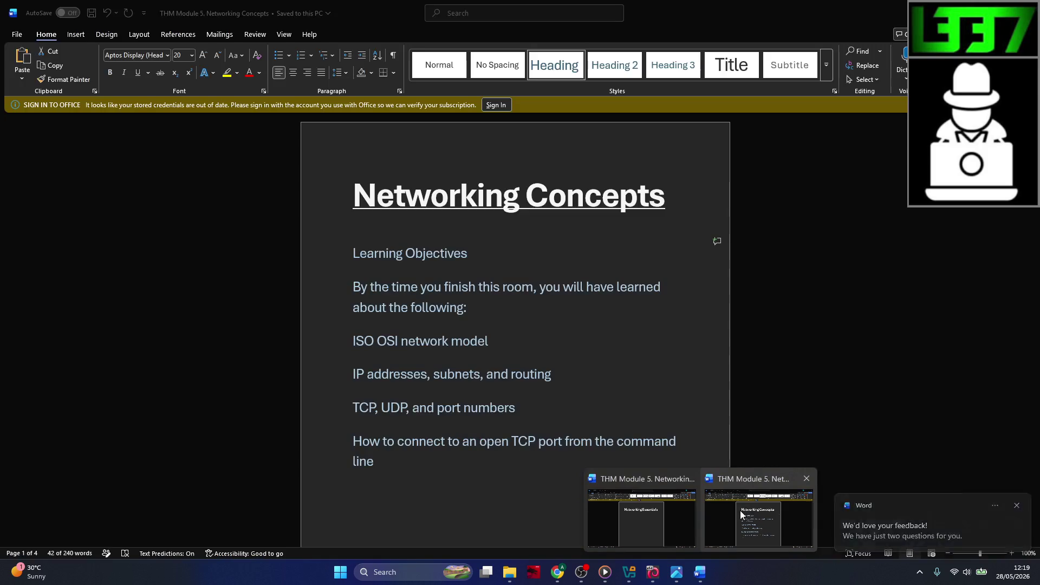
pyautogui.click(649, 524)
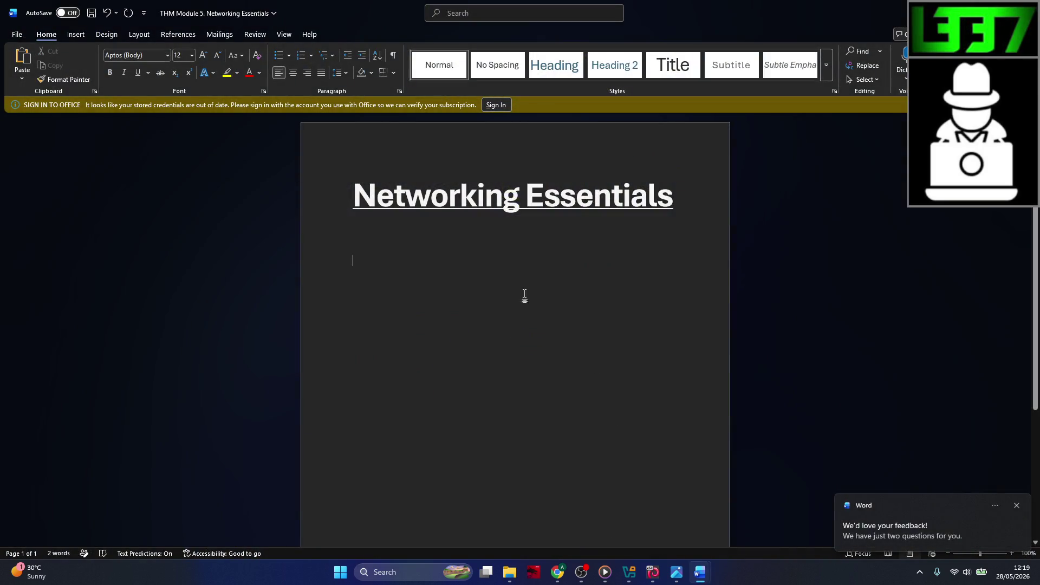
pyautogui.hotkey('ctrl', 'v')
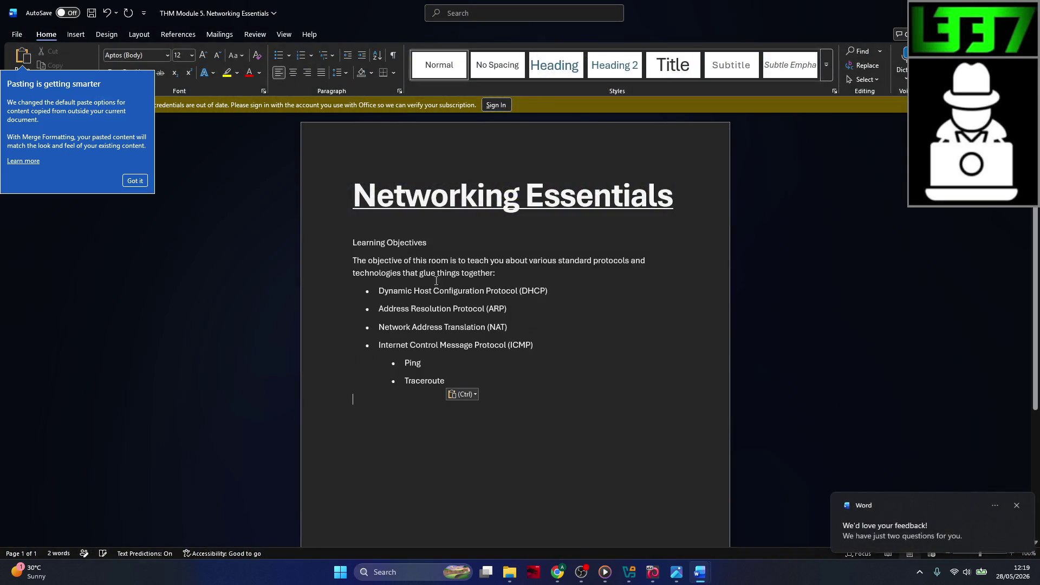
pyautogui.moveTo(445, 381)
pyautogui.mouseDown()
pyautogui.moveTo(354, 263)
pyautogui.moveTo(353, 242)
pyautogui.mouseUp()
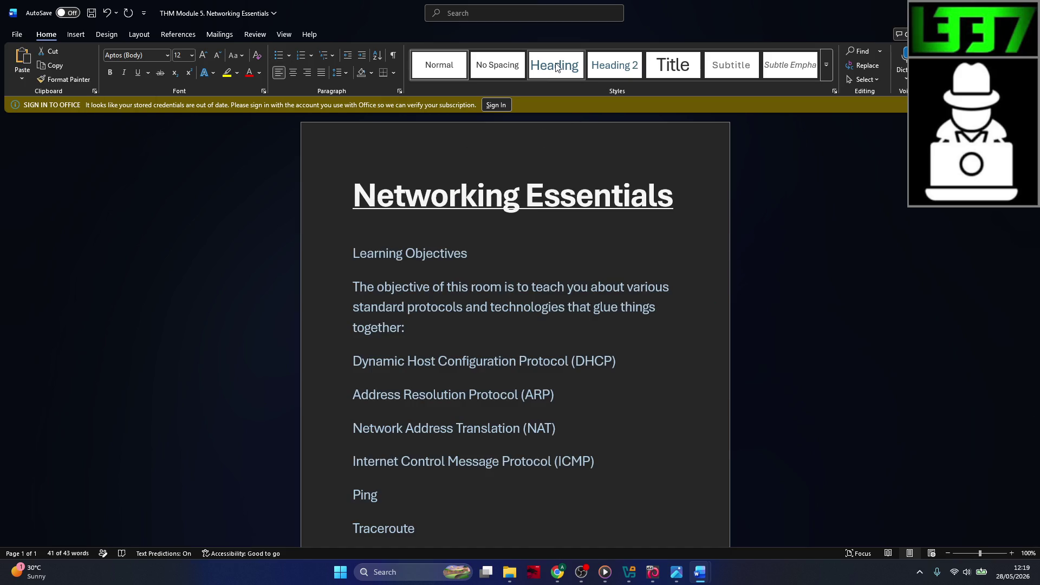
pyautogui.click(623, 65)
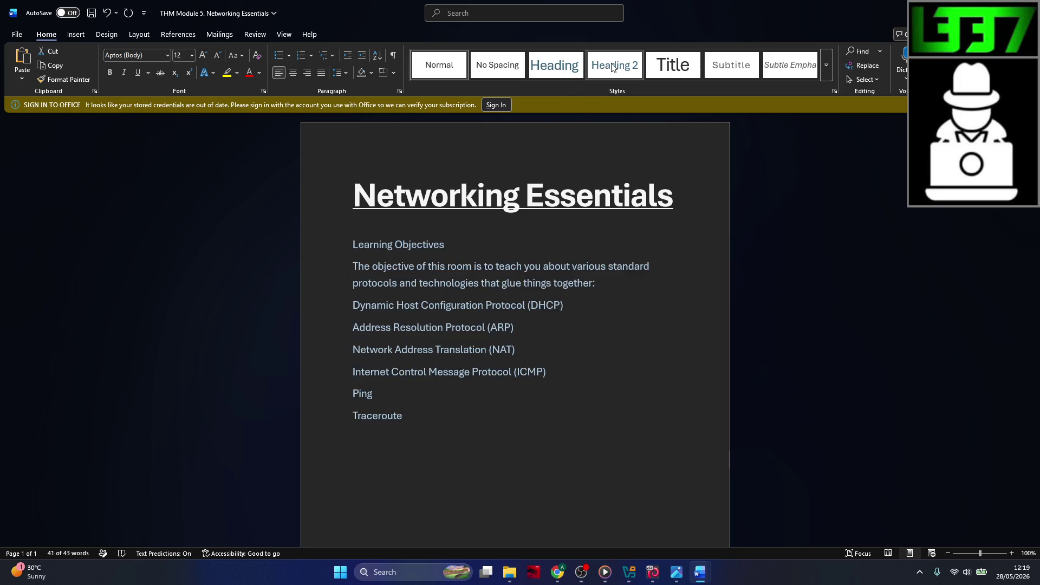
pyautogui.click(494, 407)
# Insert a blank page after the six objectives, DHCP through Traceroute
pyautogui.scroll(-5, 493, 408)
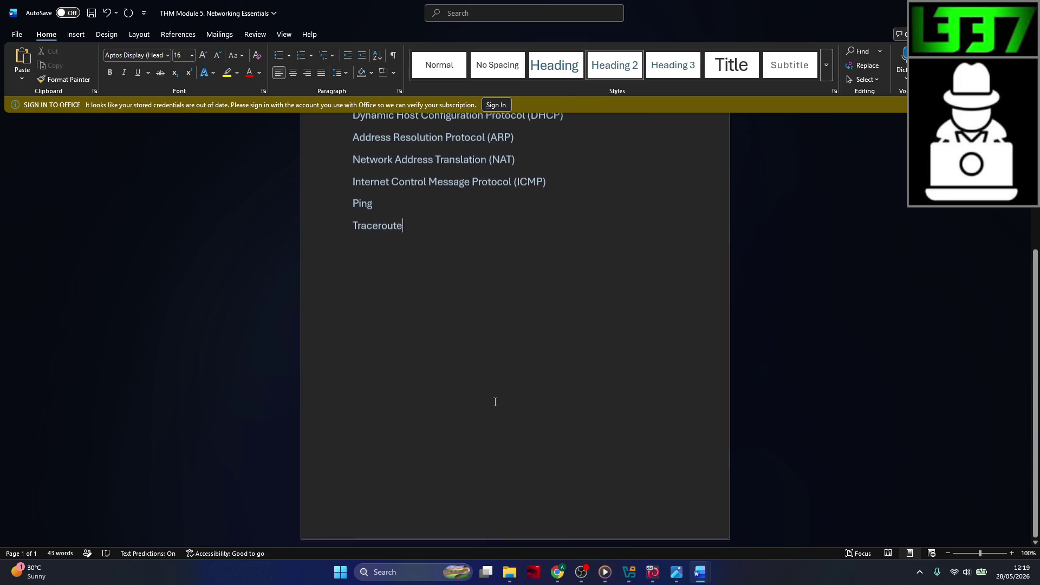
pyautogui.scroll(4, 490, 393)
pyautogui.scroll(-3, 490, 385)
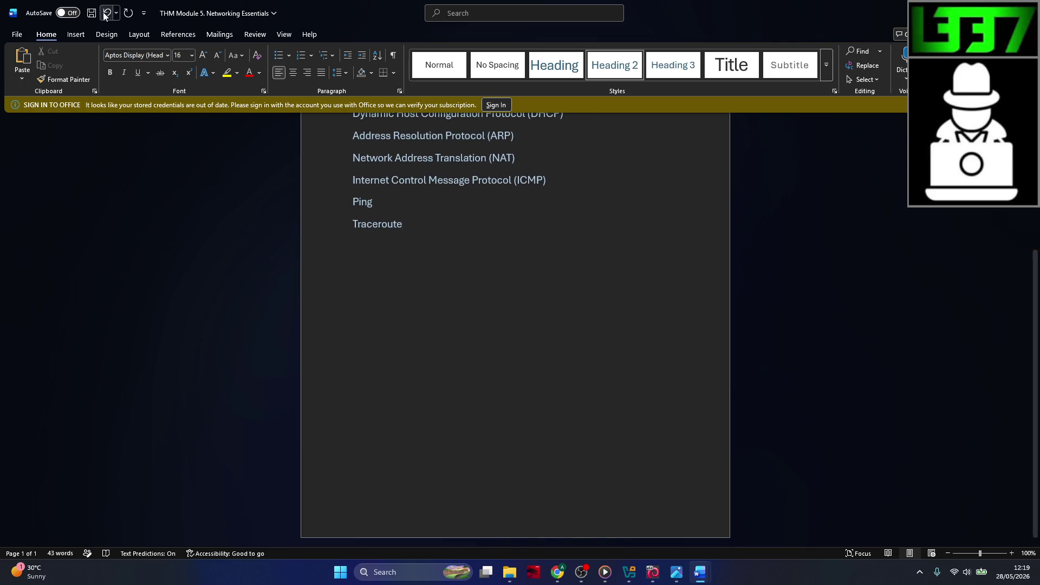
pyautogui.click(76, 34)
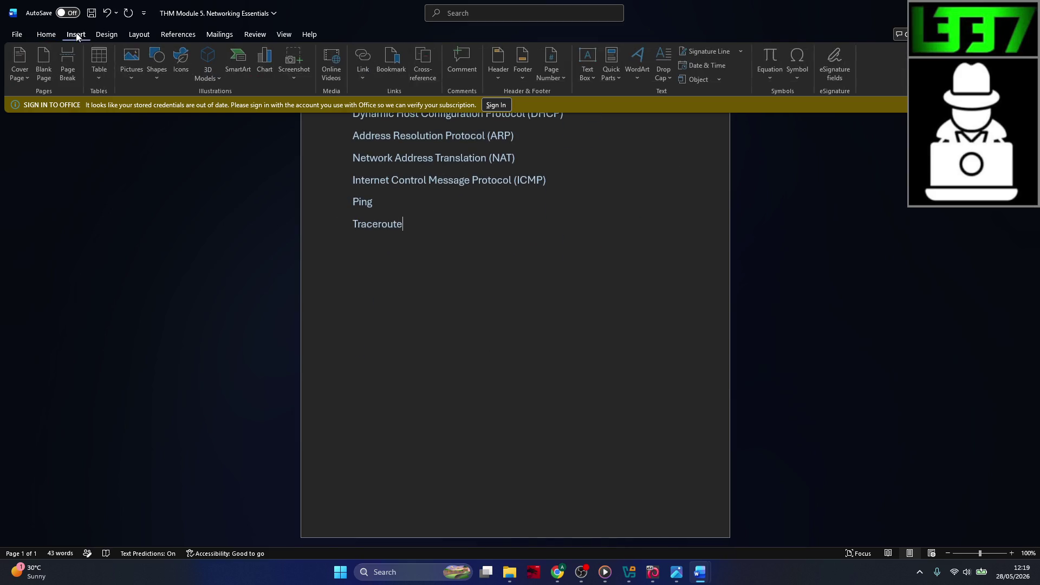
pyautogui.click(46, 60)
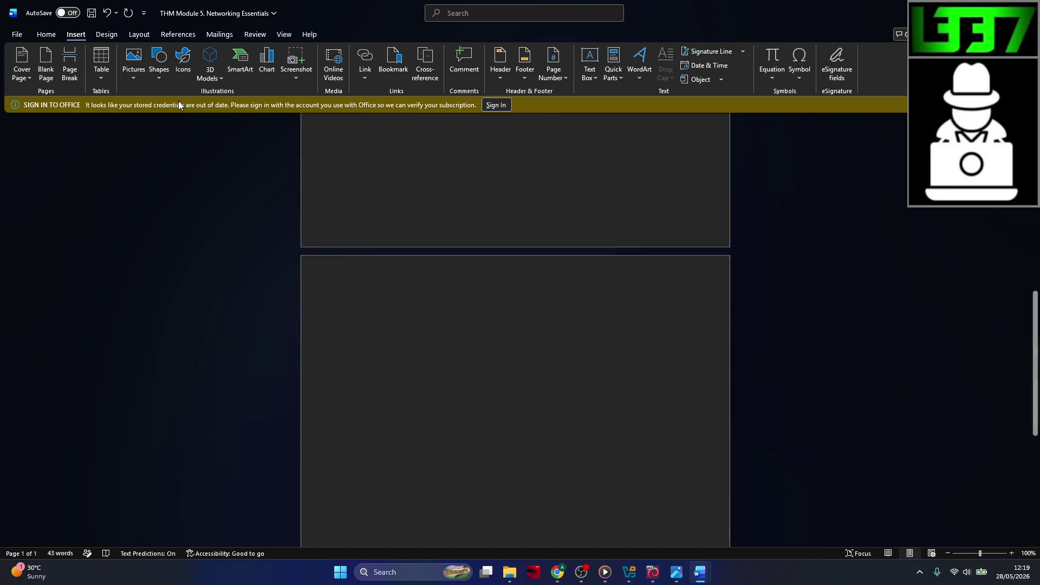
pyautogui.click(46, 34)
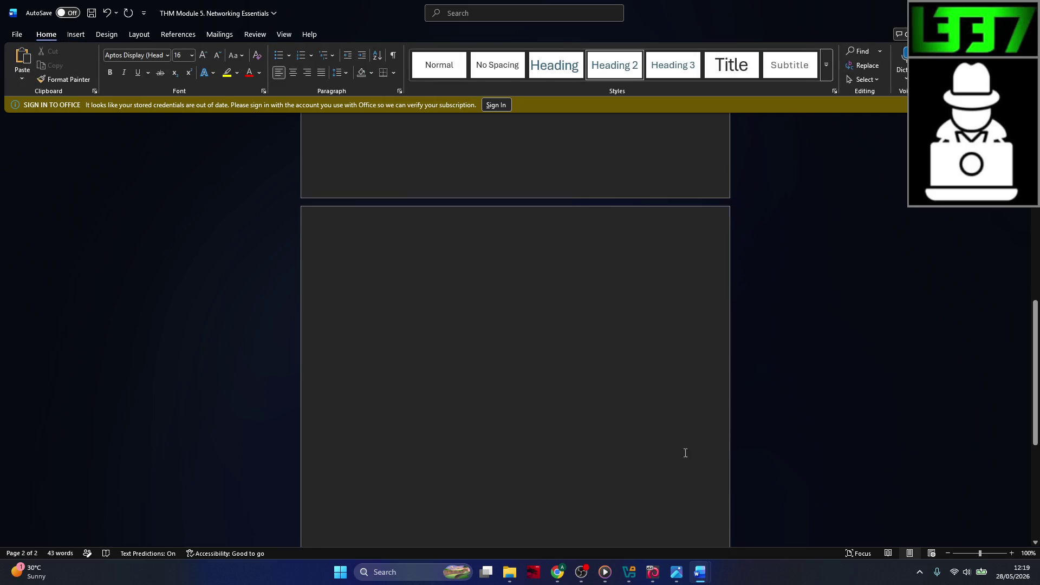
# Glance at the Networking Concepts notes, then return to the TryHackMe room page
pyautogui.hotkey('alt', 'Tab')
pyautogui.hotkey('alt', 'Tab')
pyautogui.hotkey('alt', 'Tab')
pyautogui.hotkey('alt', 'Tab')
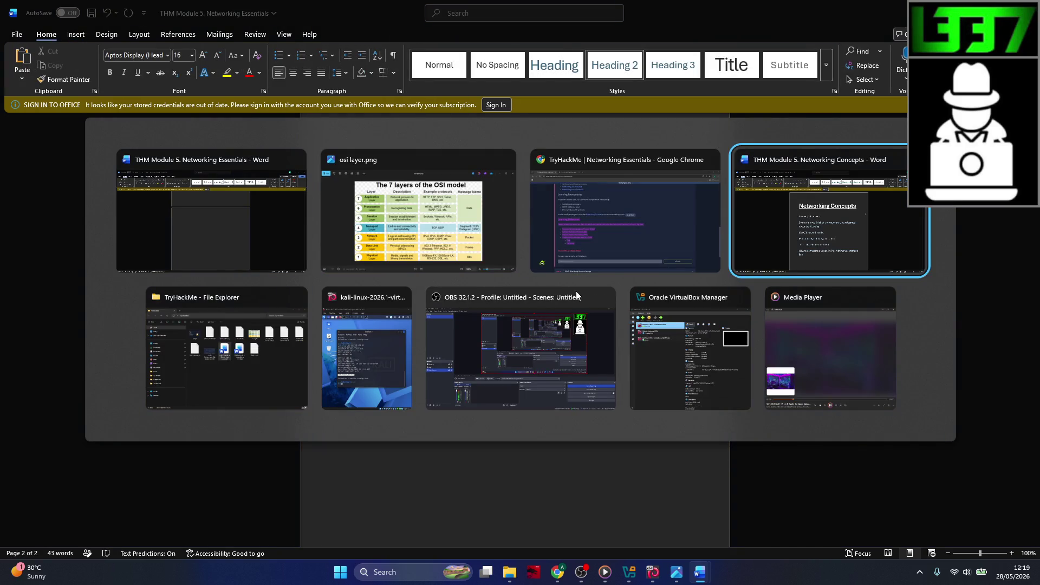
pyautogui.hotkey('alt', 'Tab')
pyautogui.hotkey('alt', 'Tab')
pyautogui.hotkey('alt', 'Tab')
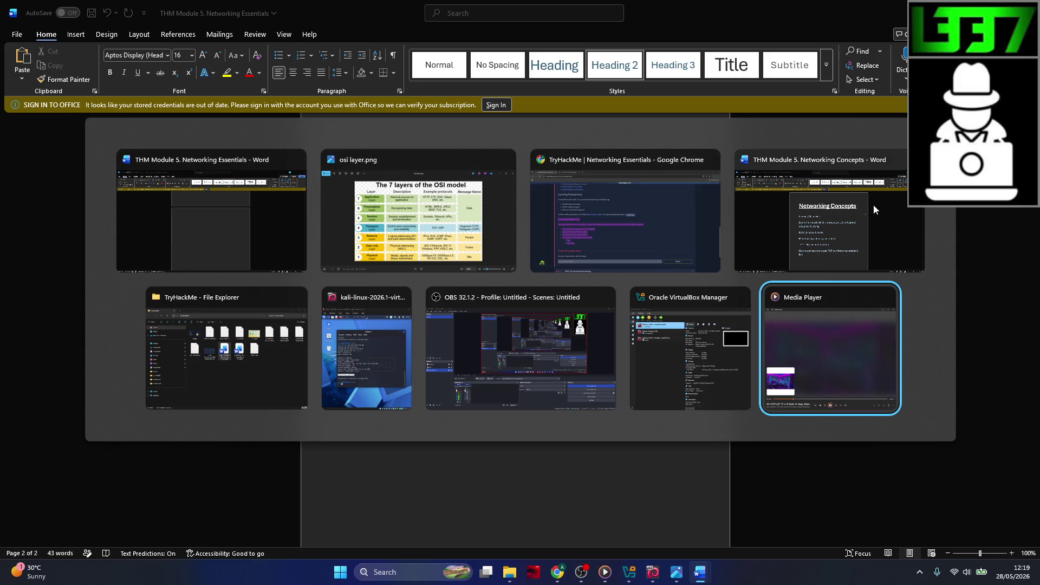
pyautogui.click(876, 203)
pyautogui.hotkey('alt', 'Tab')
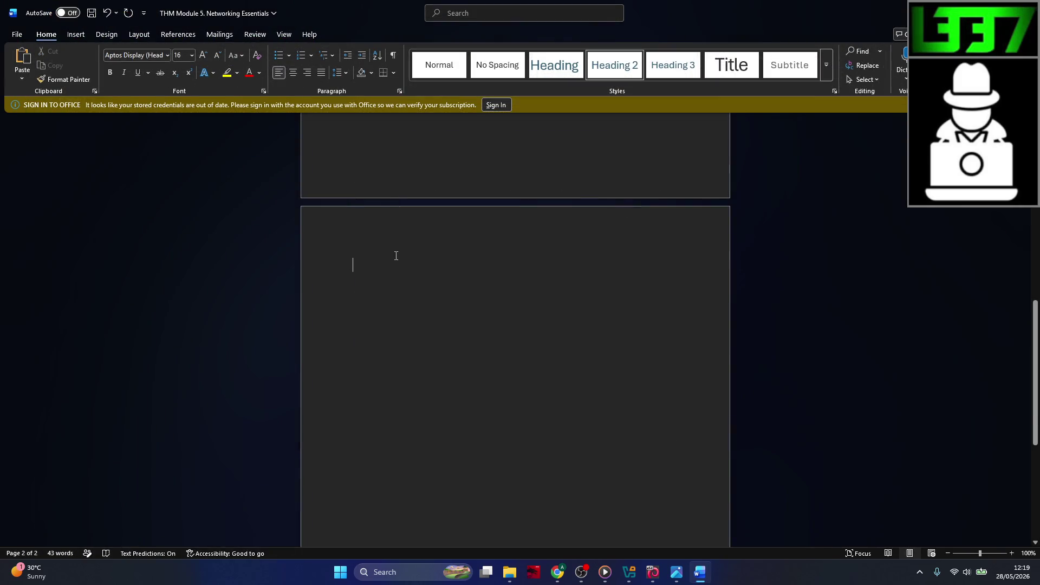
pyautogui.click(558, 572)
pyautogui.scroll(-3, 456, 369)
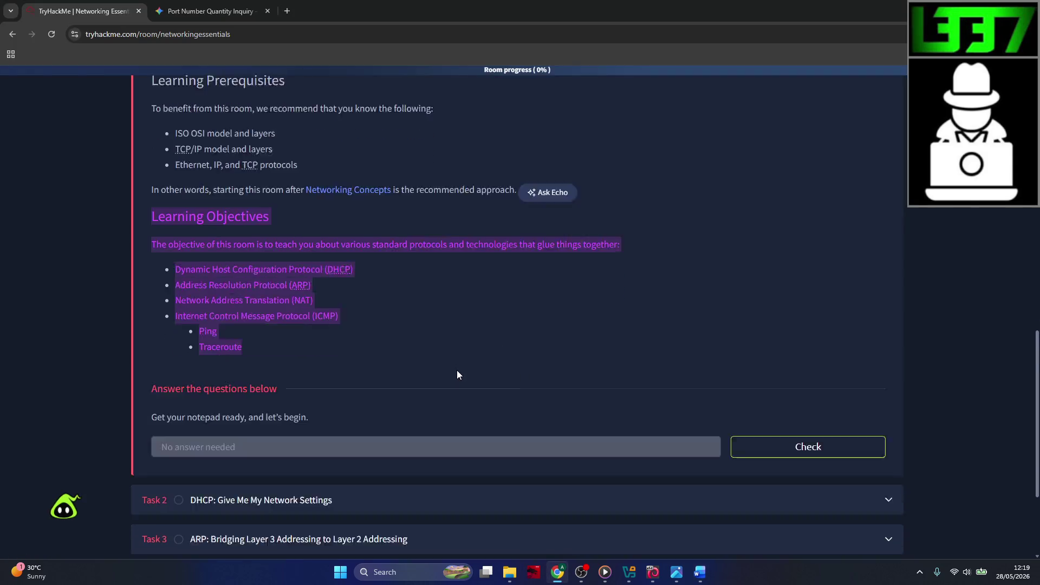
# Submit the Task 1 answer for 7% progress, then expand Task 2 on DHCP
pyautogui.scroll(3, 411, 271)
pyautogui.scroll(-2, 401, 263)
pyautogui.click(378, 261)
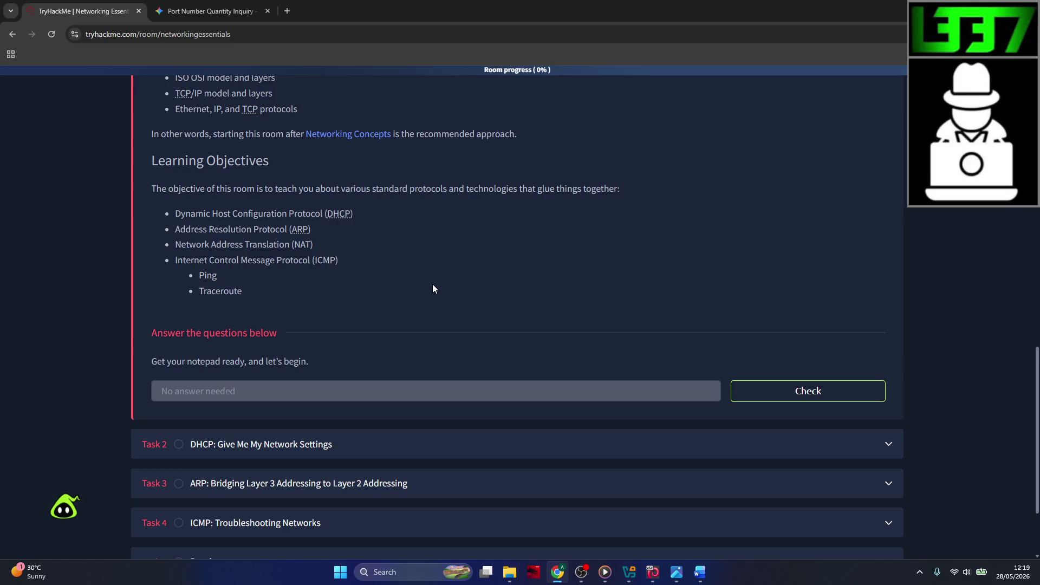
pyautogui.click(785, 393)
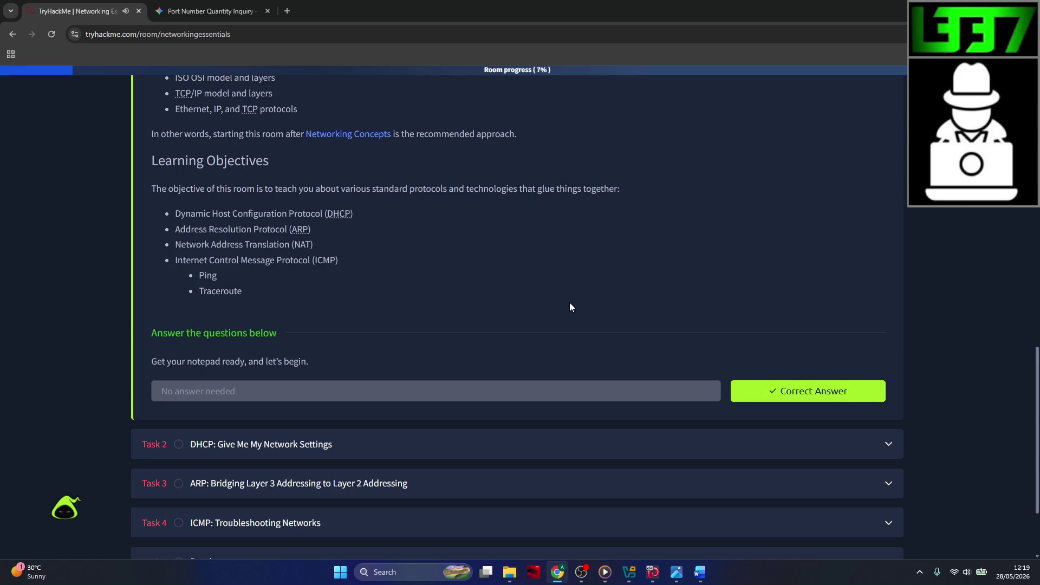
pyautogui.scroll(-1, 570, 306)
pyautogui.scroll(-2, 569, 307)
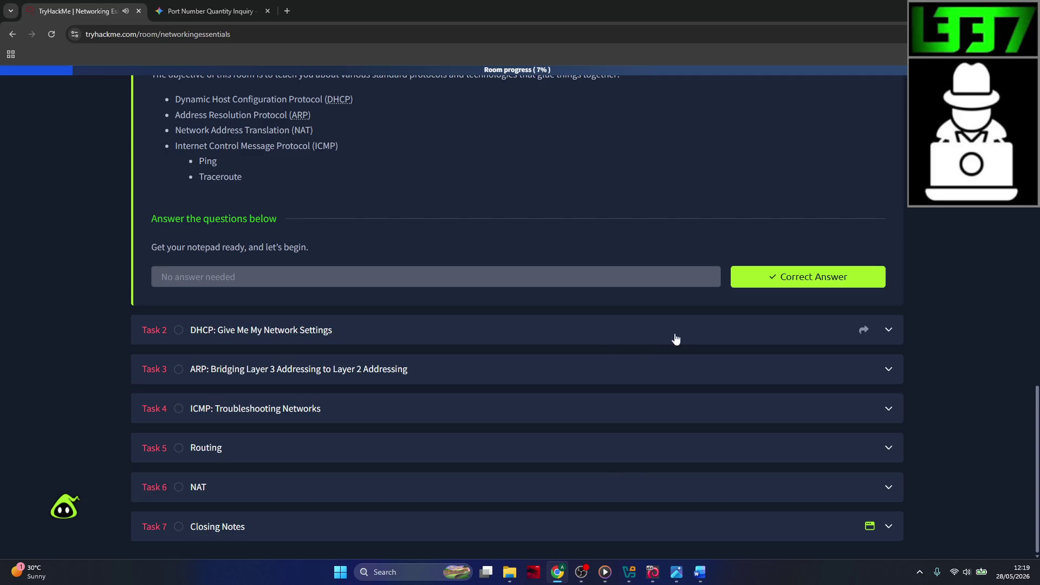
pyautogui.click(892, 334)
pyautogui.scroll(-1, 509, 282)
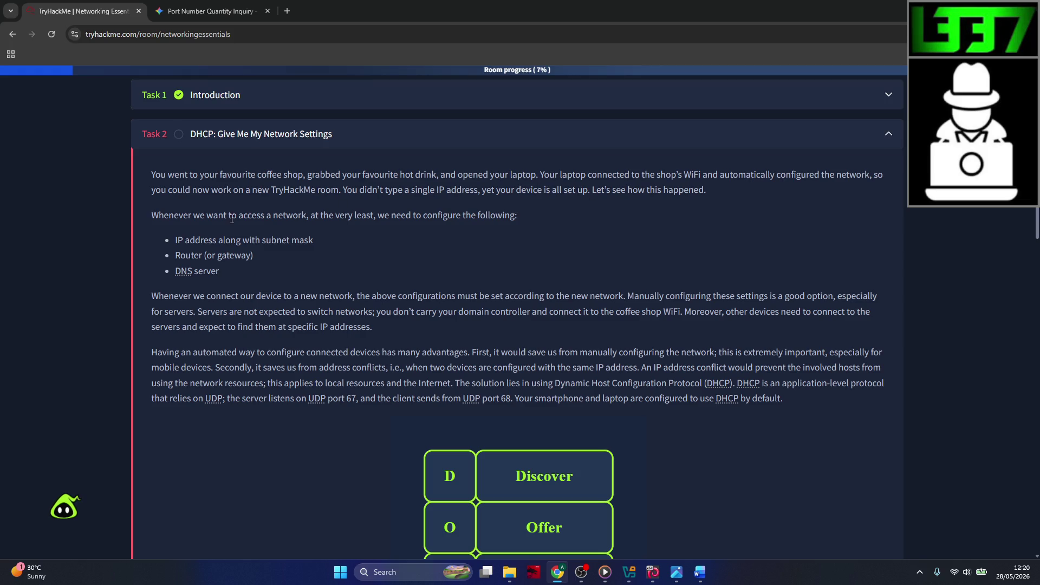
# Read the DHCP introduction on network settings, DNS and fixed IPs, down to the DORA table
pyautogui.moveTo(276, 215); pyautogui.dragTo(460, 215)
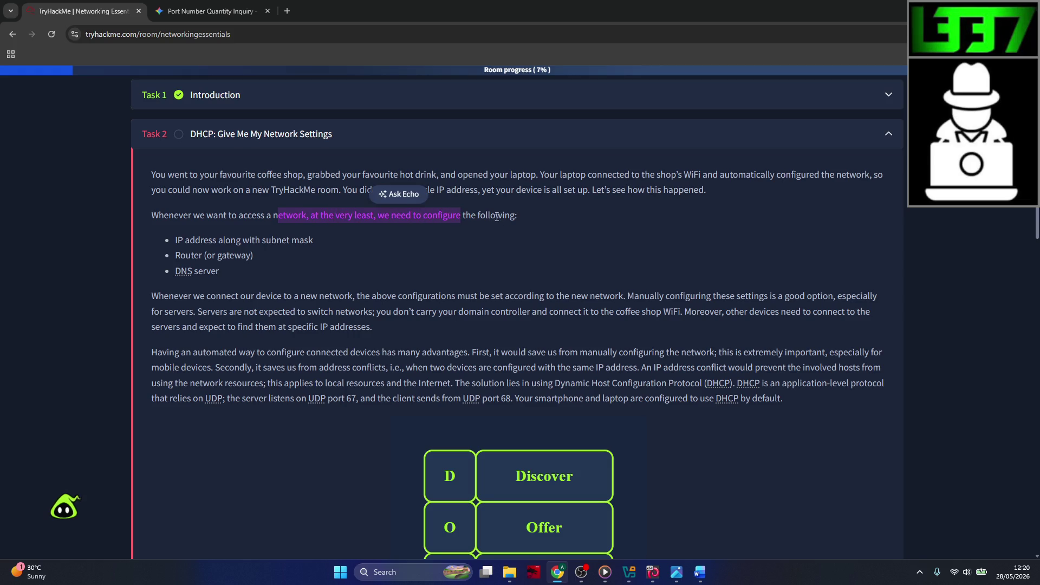
pyautogui.click(244, 240)
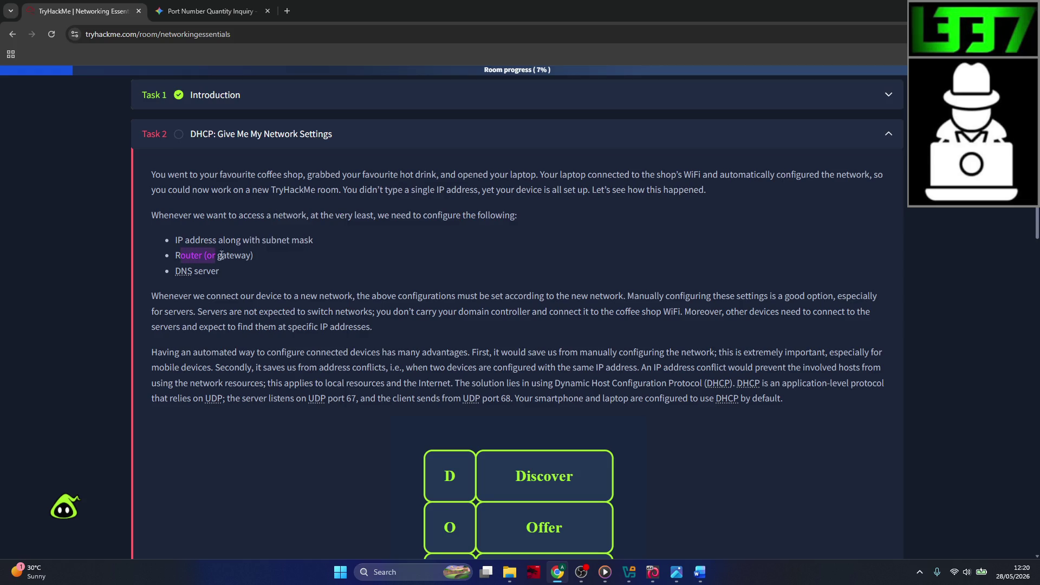
pyautogui.moveTo(170, 274)
pyautogui.mouseDown()
pyautogui.moveTo(219, 271)
pyautogui.moveTo(221, 299)
pyautogui.moveTo(579, 311)
pyautogui.mouseUp()
pyautogui.click(220, 297)
pyautogui.click(600, 306)
pyautogui.moveTo(148, 316)
pyautogui.mouseDown()
pyautogui.moveTo(654, 318)
pyautogui.moveTo(379, 328)
pyautogui.mouseUp()
pyautogui.click(744, 311)
pyautogui.moveTo(749, 313); pyautogui.dragTo(865, 317)
pyautogui.moveTo(204, 326); pyautogui.dragTo(374, 327)
pyautogui.click(393, 331)
pyautogui.scroll(-2, 394, 330)
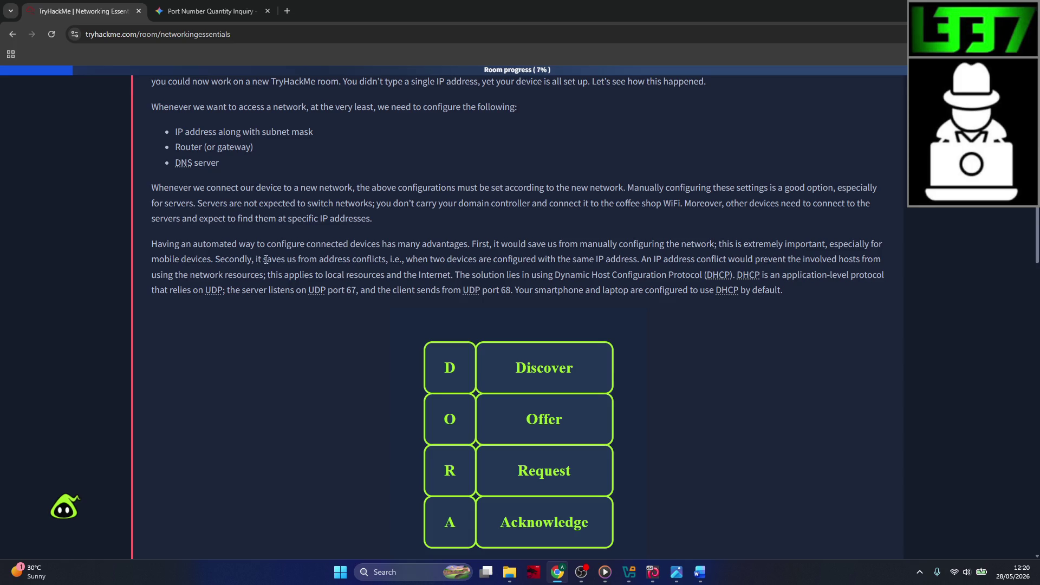
# Read the DHCP advantages on automated configuration, manual setup and avoiding address conflicts
pyautogui.moveTo(325, 258); pyautogui.dragTo(390, 259)
pyautogui.moveTo(468, 259)
pyautogui.mouseDown()
pyautogui.moveTo(703, 275)
pyautogui.moveTo(848, 264)
pyautogui.mouseUp()
pyautogui.click(216, 279)
pyautogui.moveTo(174, 244); pyautogui.dragTo(470, 243)
pyautogui.click(557, 245)
pyautogui.moveTo(540, 244); pyautogui.dragTo(879, 244)
pyautogui.moveTo(196, 259)
pyautogui.mouseDown()
pyautogui.moveTo(528, 252)
pyautogui.moveTo(602, 265)
pyautogui.mouseUp()
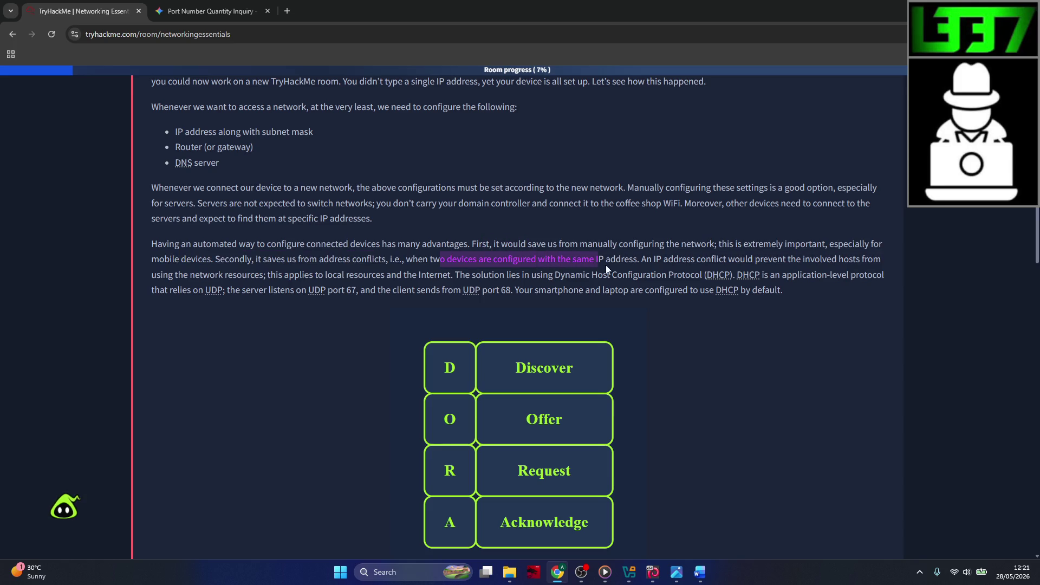
# Read the DHCP points on IP conflicts and its UDP ports, then focus the Kali terminal
pyautogui.moveTo(674, 265); pyautogui.dragTo(839, 261)
pyautogui.moveTo(183, 275); pyautogui.dragTo(190, 276)
pyautogui.moveTo(278, 277); pyautogui.dragTo(706, 276)
pyautogui.click(789, 271)
pyautogui.moveTo(788, 271); pyautogui.dragTo(883, 274)
pyautogui.moveTo(175, 293); pyautogui.dragTo(447, 291)
pyautogui.click(743, 440)
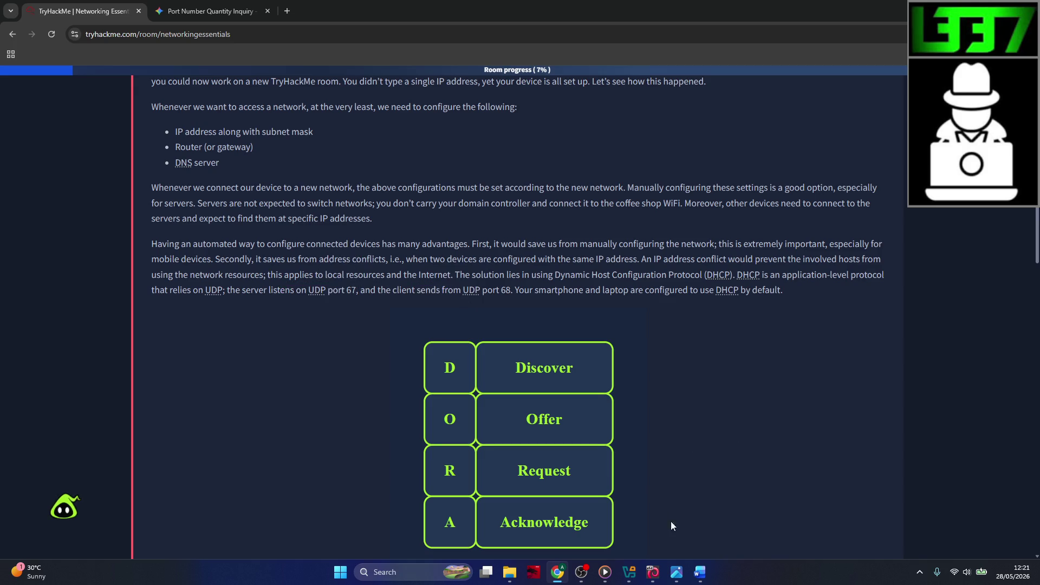
pyautogui.click(653, 572)
pyautogui.click(808, 353)
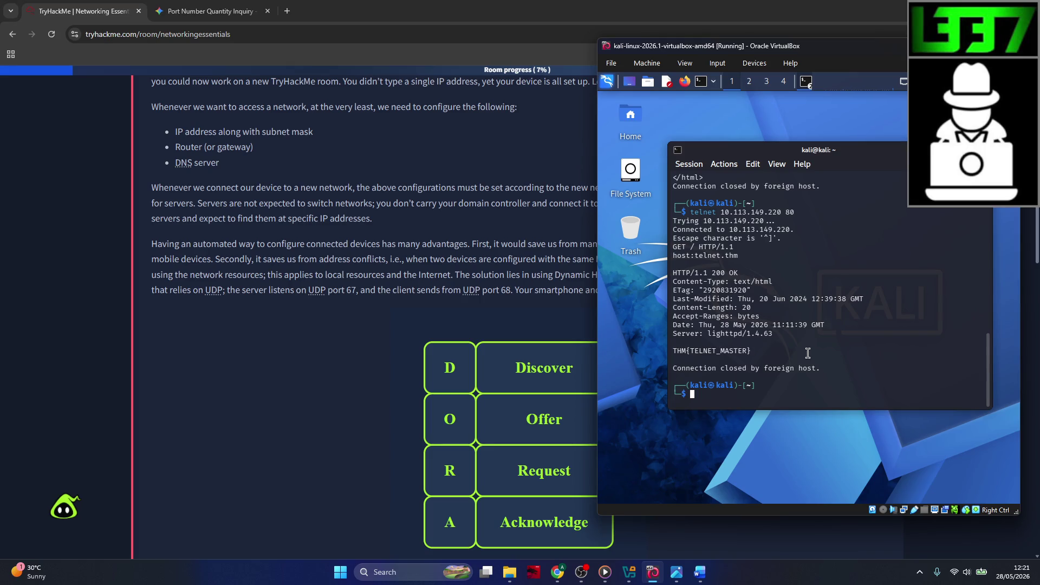
# Clear the Kali terminal and run telnet 10.113.149.220 68, which returns Connection refused
pyautogui.write('telent')
pyautogui.press('BackSpace')
pyautogui.press('BackSpace')
pyautogui.write('net Learning Objectives')
pyautogui.write('Learning Objectives The objective of this room is to teach you about various standard protocols and technologies that glue things together:  Dynamic Host Configuration Protocol (DHCP) Address Resolution Protocol (ARP) Network Address Translation (NAT) Internet Control Message Protocol (ICMP) Ping Traceroute')
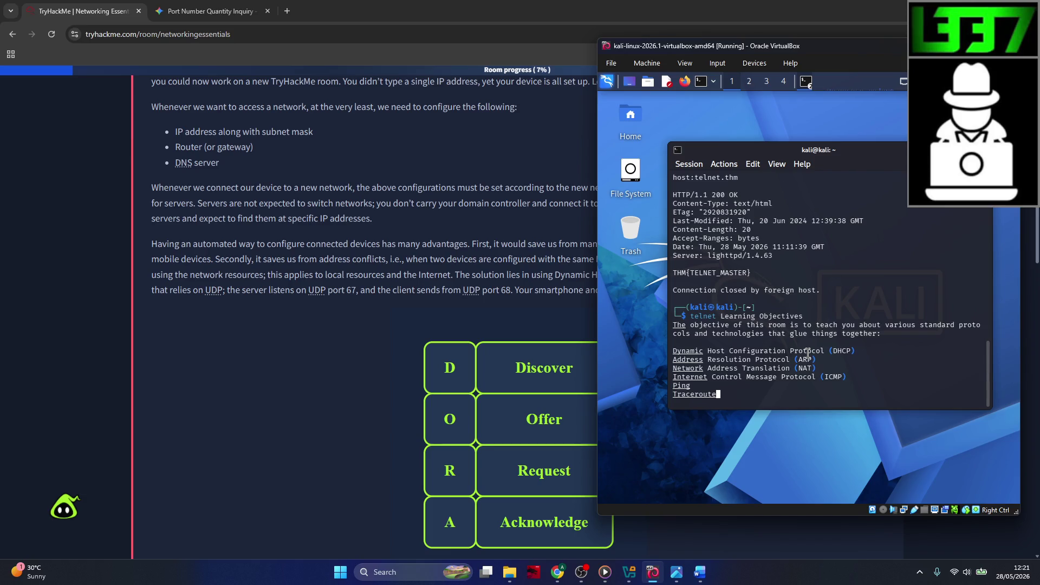
pyautogui.hotkey('ctrl', 'c')
pyautogui.write('clear')
pyautogui.press('Return')
pyautogui.write('telnet 10.113.1')
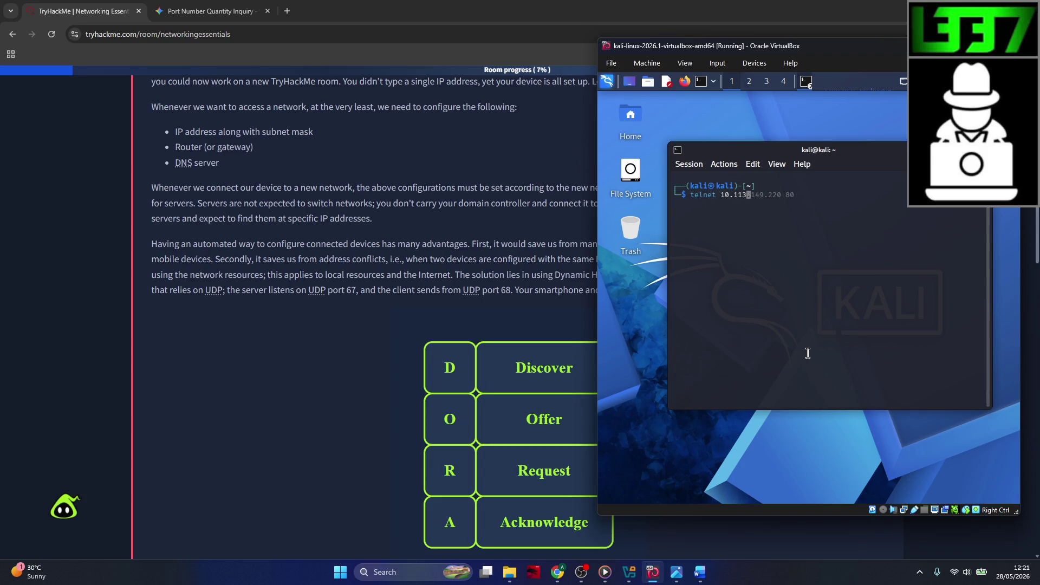
pyautogui.write('49.220 ')
pyautogui.write('68')
pyautogui.press('Return')
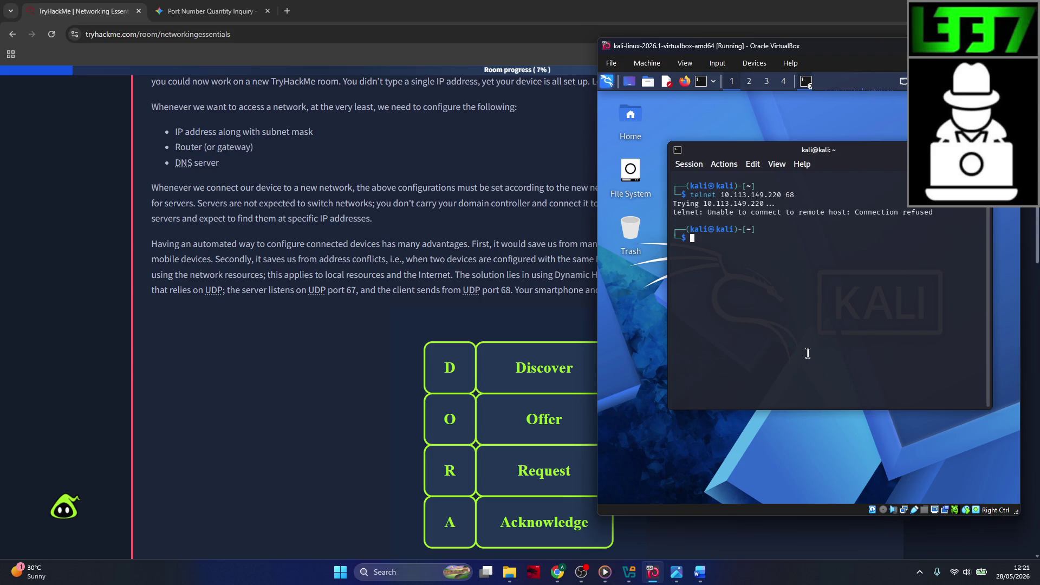
# Back in the browser, expand Task 2 DHCP and read its opening about smartphones and laptops
pyautogui.click(397, 230)
pyautogui.scroll(6, 404, 249)
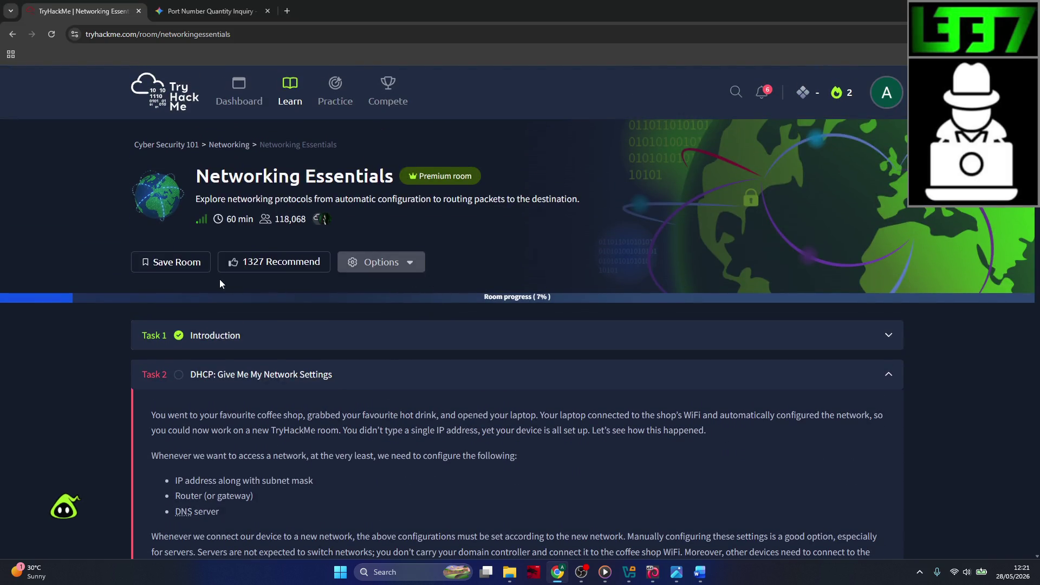
pyautogui.scroll(-5, 441, 265)
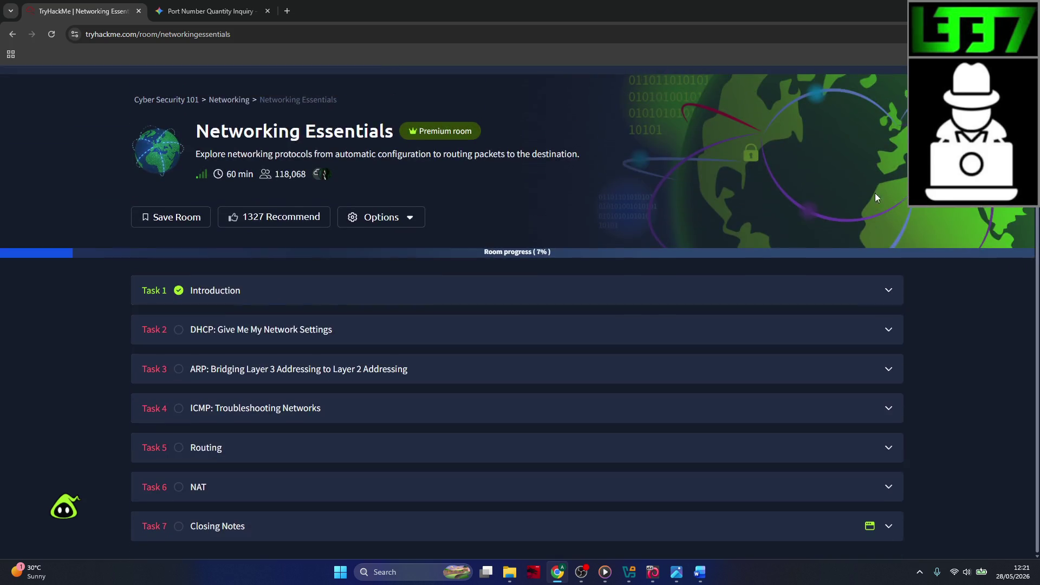
pyautogui.click(891, 330)
pyautogui.scroll(-1, 523, 292)
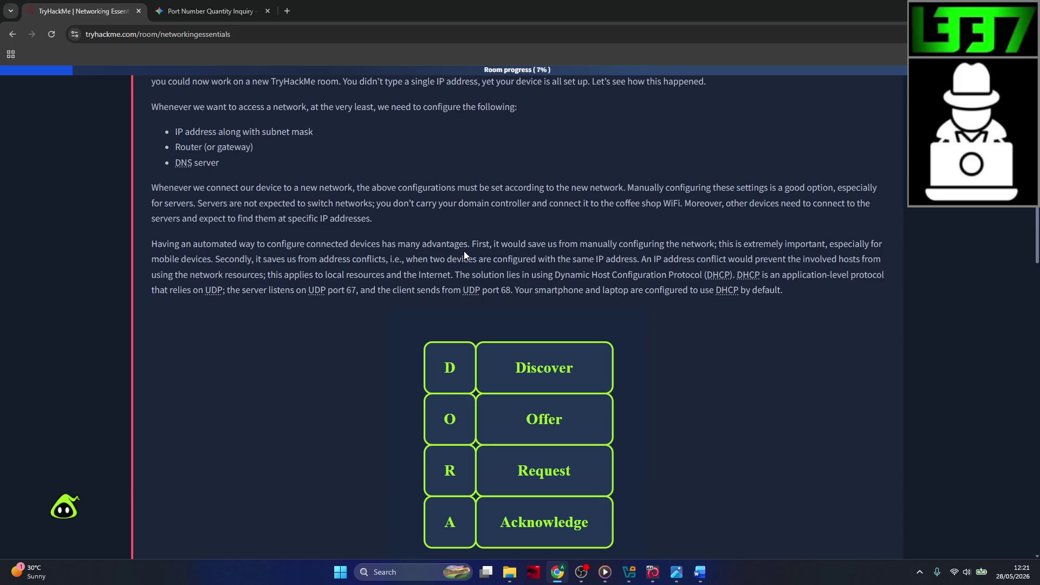
pyautogui.moveTo(534, 290); pyautogui.dragTo(635, 290)
pyautogui.click(673, 291)
# Read the DHCP-by-default sentence and the DHCPDISCOVER step
pyautogui.scroll(-2, 661, 262)
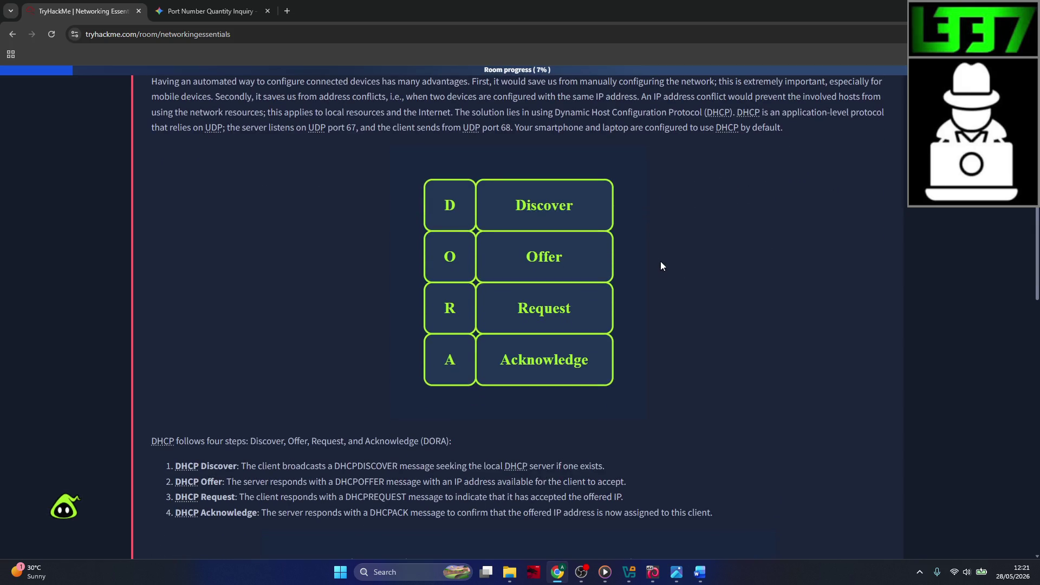
pyautogui.moveTo(785, 181); pyautogui.dragTo(518, 182)
pyautogui.click(251, 241)
pyautogui.scroll(-4, 239, 241)
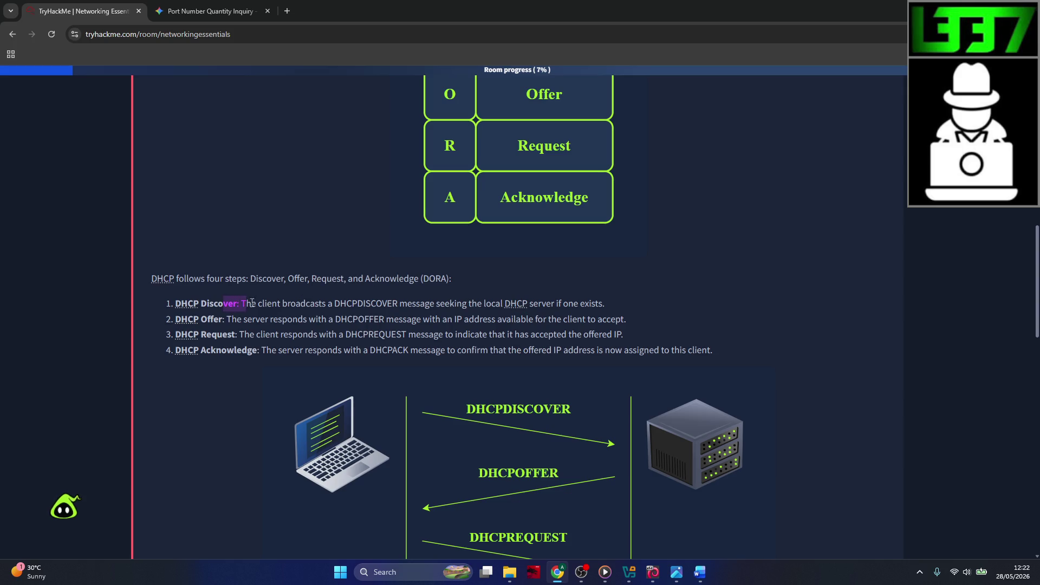
pyautogui.moveTo(336, 303); pyautogui.dragTo(400, 303)
pyautogui.click(400, 304)
pyautogui.scroll(-2, 591, 305)
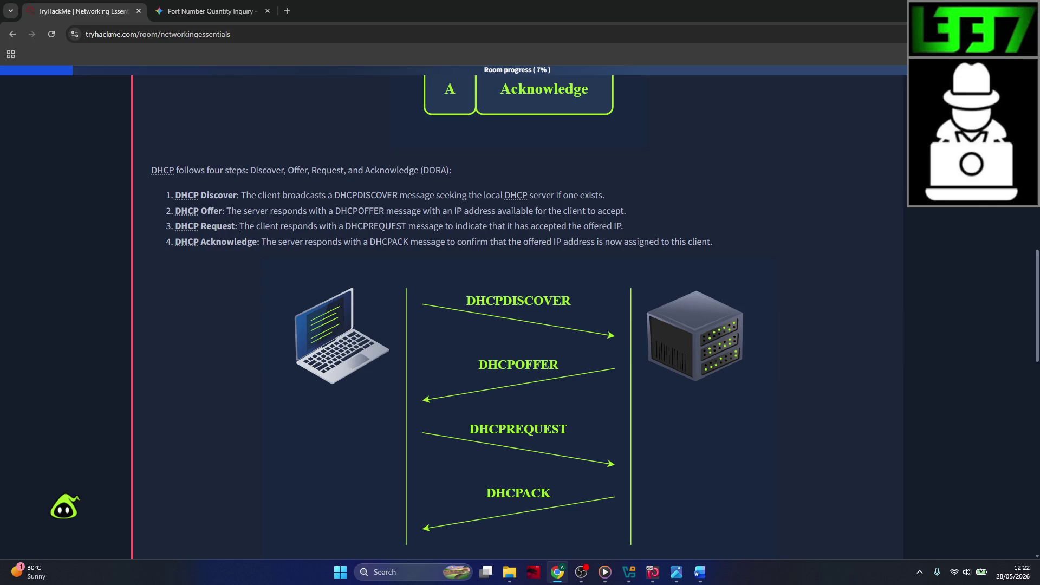
# Read the DHCP Offer, Request and Acknowledge explanations
pyautogui.moveTo(237, 211); pyautogui.dragTo(386, 214)
pyautogui.click(411, 216)
pyautogui.moveTo(281, 210); pyautogui.dragTo(568, 212)
pyautogui.click(458, 222)
pyautogui.moveTo(253, 225); pyautogui.dragTo(612, 233)
pyautogui.click(271, 241)
pyautogui.moveTo(271, 241); pyautogui.dragTo(714, 242)
pyautogui.click(618, 227)
# Study the DHCP packet capture's Discover row and its transaction ID 0xfb92d53f
pyautogui.scroll(-3, 385, 190)
pyautogui.scroll(-4, 352, 195)
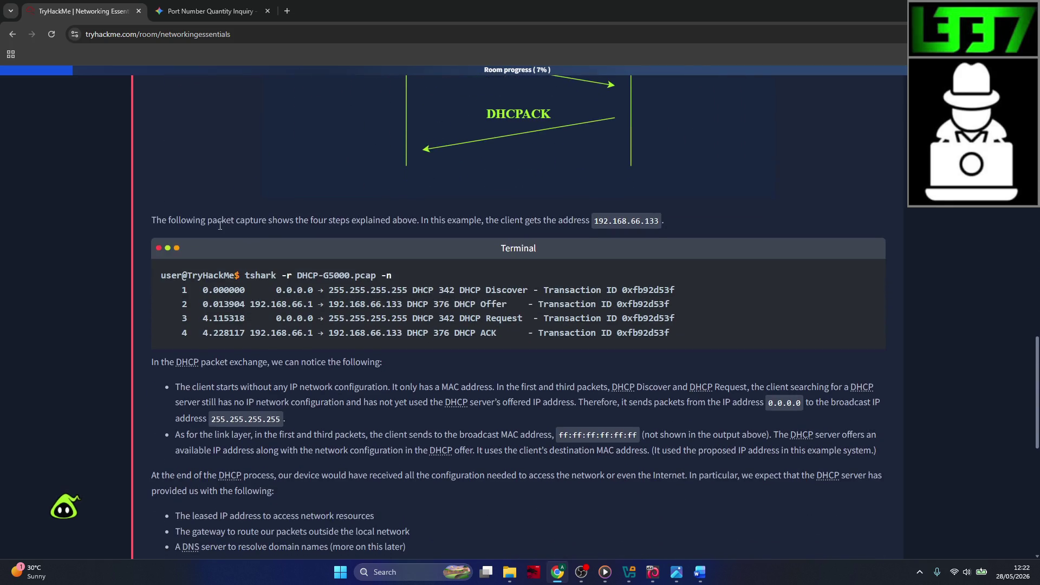
pyautogui.moveTo(342, 220); pyautogui.dragTo(600, 228)
pyautogui.click(628, 222)
pyautogui.moveTo(201, 292); pyautogui.dragTo(406, 290)
pyautogui.click(456, 291)
pyautogui.moveTo(534, 291); pyautogui.dragTo(466, 291)
pyautogui.click(466, 291)
pyautogui.moveTo(627, 291); pyautogui.dragTo(675, 291)
pyautogui.click(535, 304)
# Study the Offer, Request and ACK packet rows, then reread the Discover explanation
pyautogui.moveTo(224, 303); pyautogui.dragTo(306, 304)
pyautogui.moveTo(375, 303)
pyautogui.mouseDown()
pyautogui.moveTo(451, 304)
pyautogui.moveTo(452, 320)
pyautogui.moveTo(477, 333)
pyautogui.mouseUp()
pyautogui.tripleClick(553, 314)
pyautogui.click(365, 317)
pyautogui.click(589, 314)
pyautogui.scroll(5, 459, 336)
pyautogui.scroll(2, 425, 189)
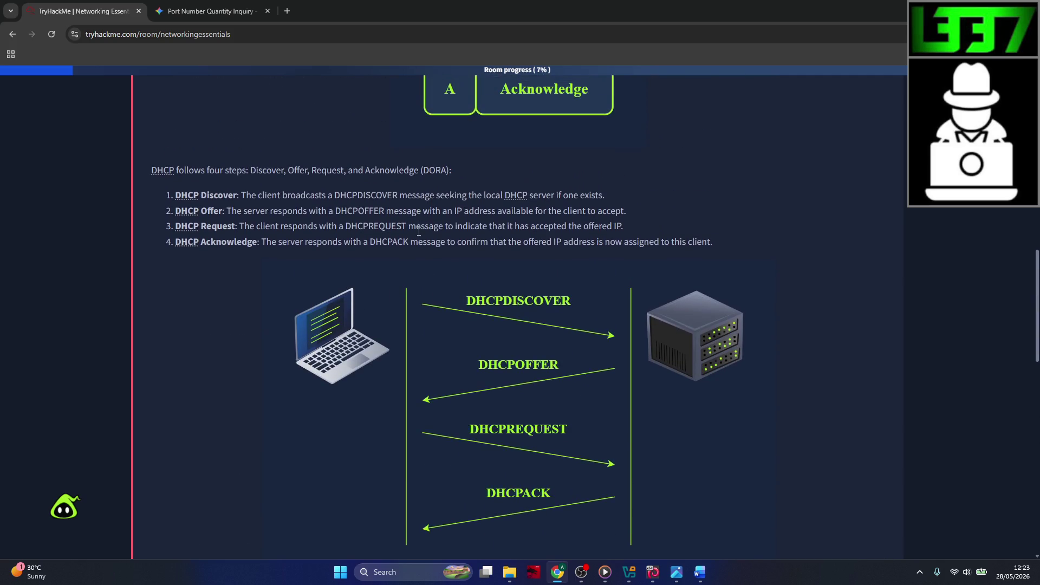
pyautogui.moveTo(375, 195); pyautogui.dragTo(511, 198)
pyautogui.click(559, 197)
pyautogui.click(626, 340)
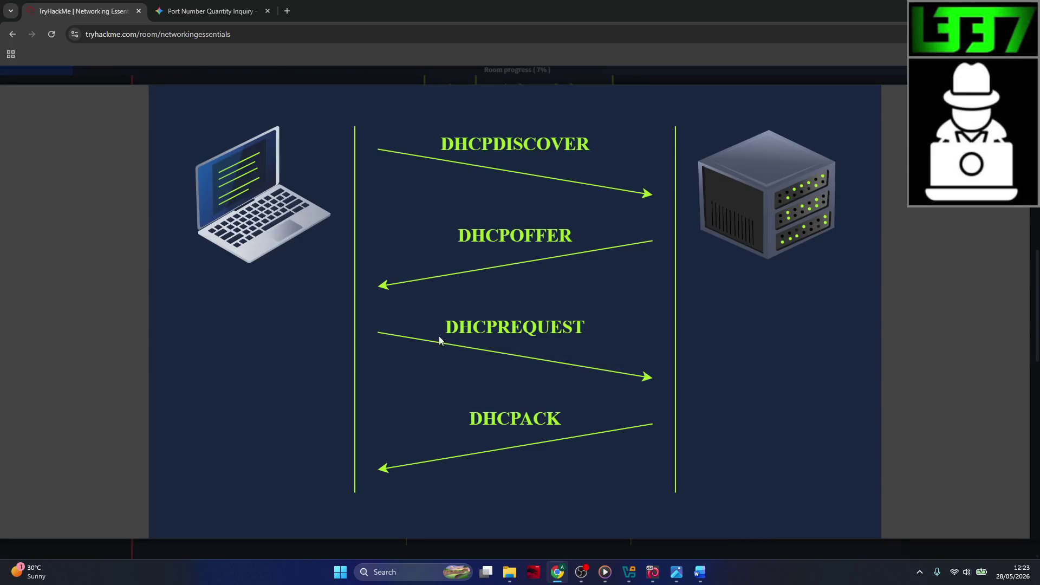
pyautogui.click(369, 298)
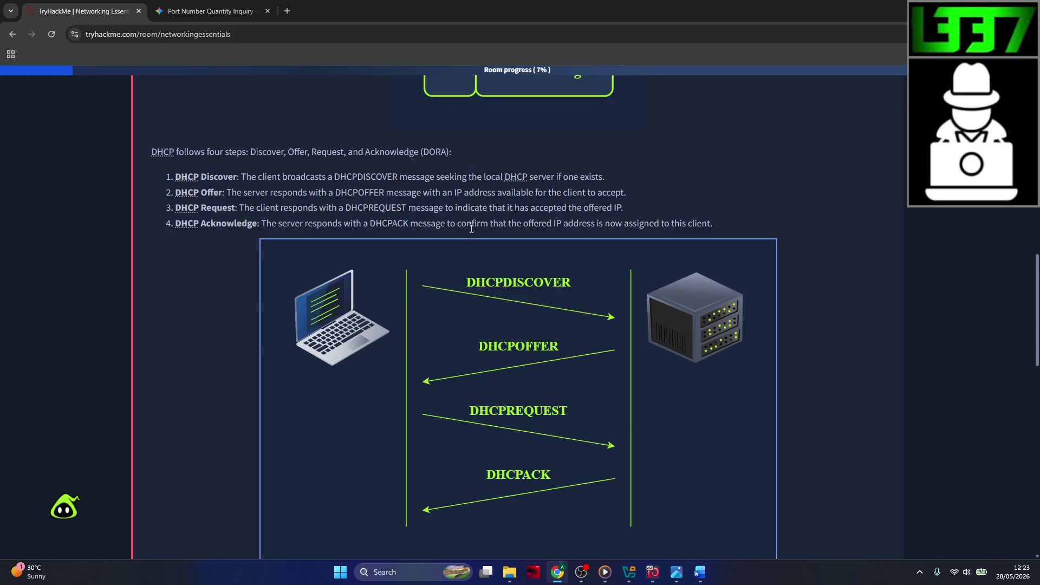
pyautogui.scroll(-7, 559, 399)
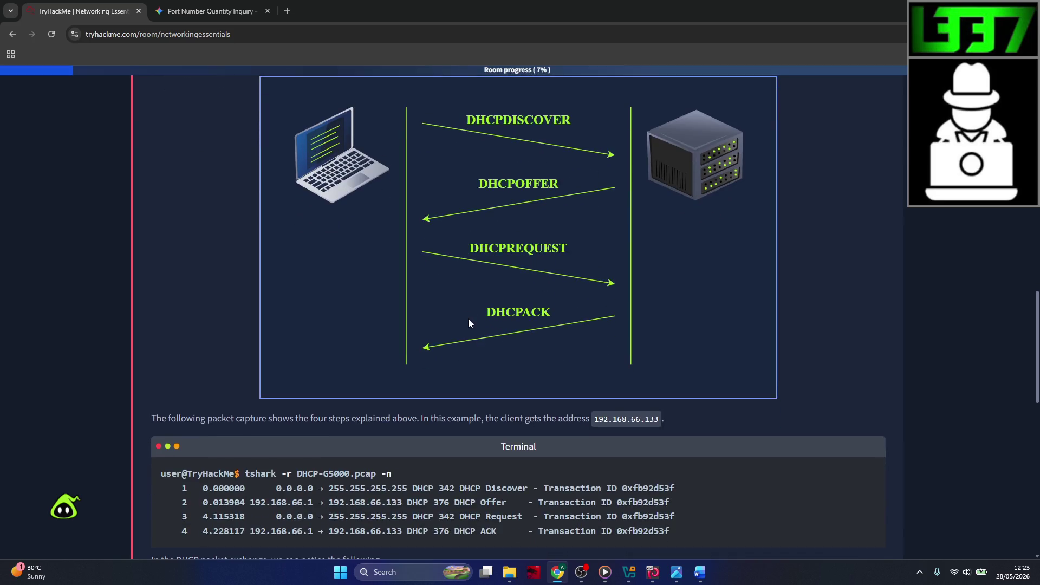
pyautogui.scroll(-1, 203, 348)
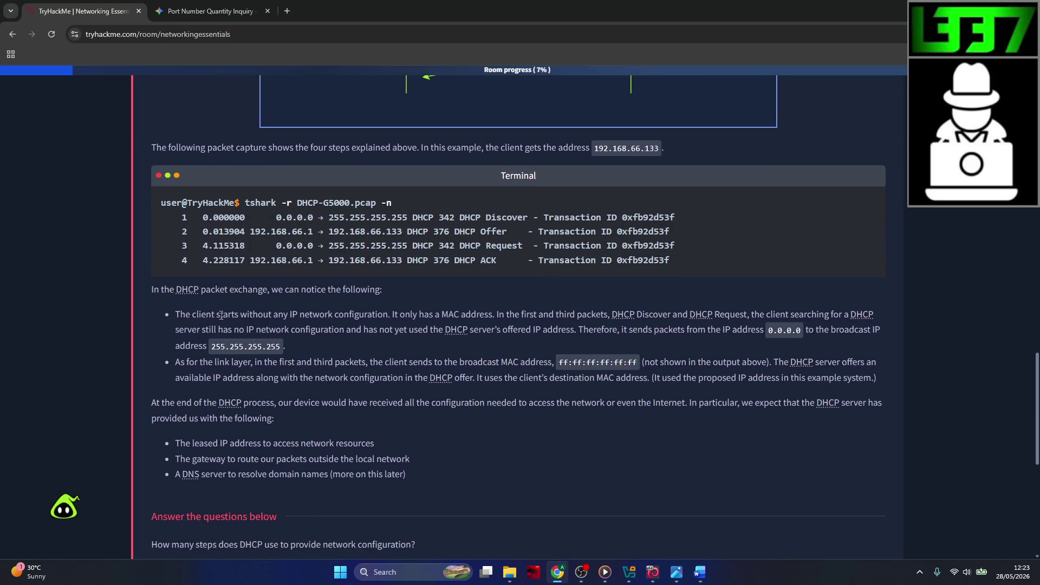
pyautogui.moveTo(247, 314); pyautogui.dragTo(388, 314)
pyautogui.moveTo(449, 314); pyautogui.dragTo(458, 315)
pyautogui.moveTo(494, 314); pyautogui.dragTo(495, 314)
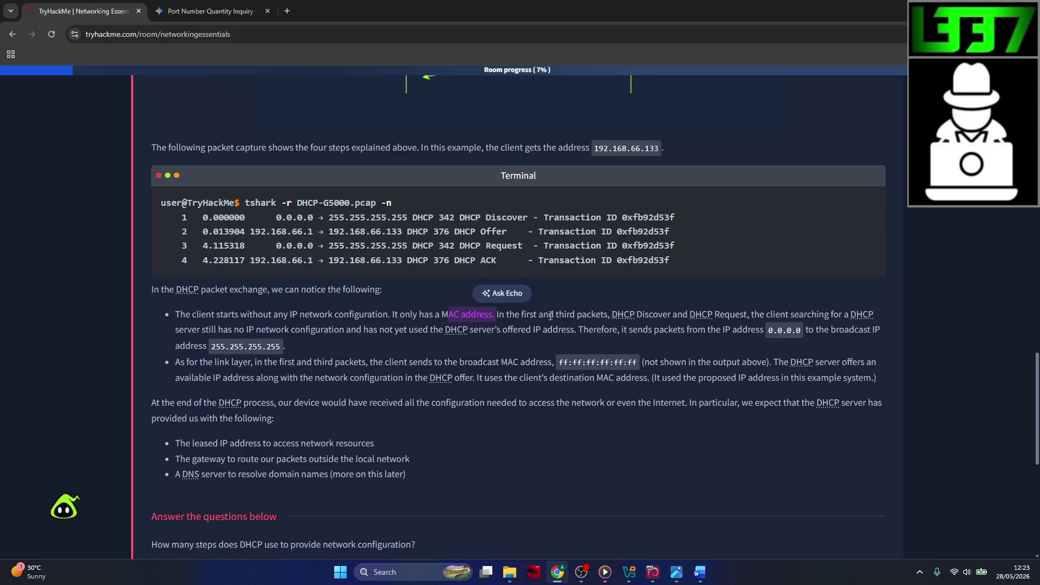
pyautogui.moveTo(587, 314); pyautogui.dragTo(610, 314)
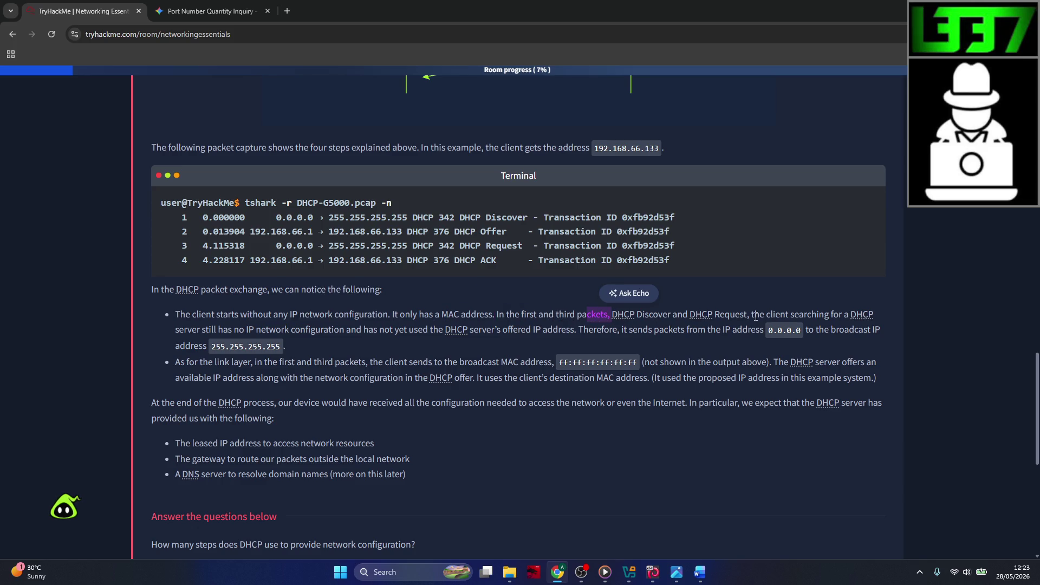
pyautogui.moveTo(753, 316); pyautogui.dragTo(876, 317)
pyautogui.moveTo(228, 328); pyautogui.dragTo(236, 325)
pyautogui.moveTo(497, 329); pyautogui.dragTo(577, 330)
pyautogui.click(609, 334)
pyautogui.scroll(3, 716, 331)
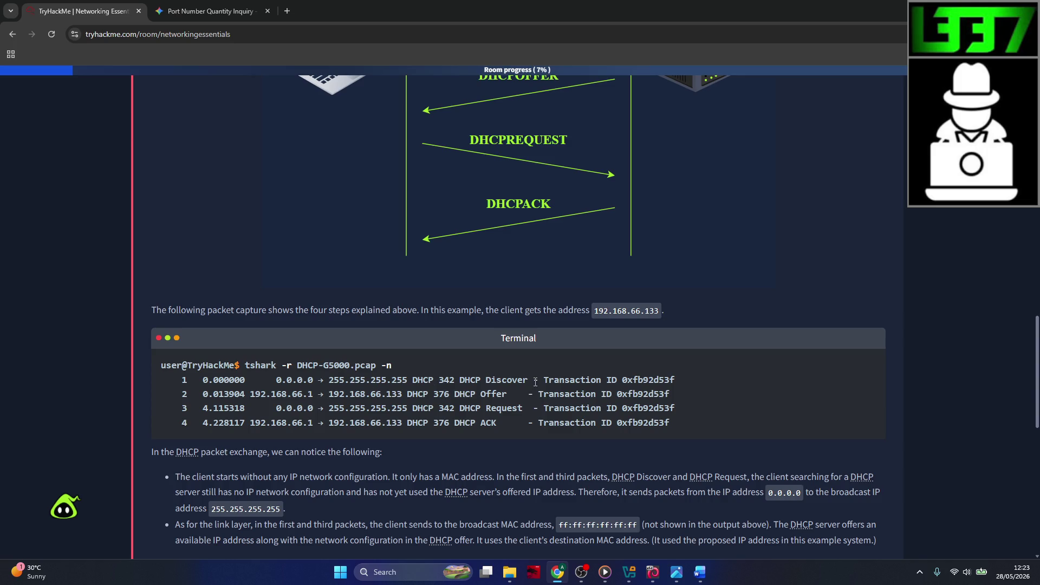
pyautogui.scroll(-2, 359, 398)
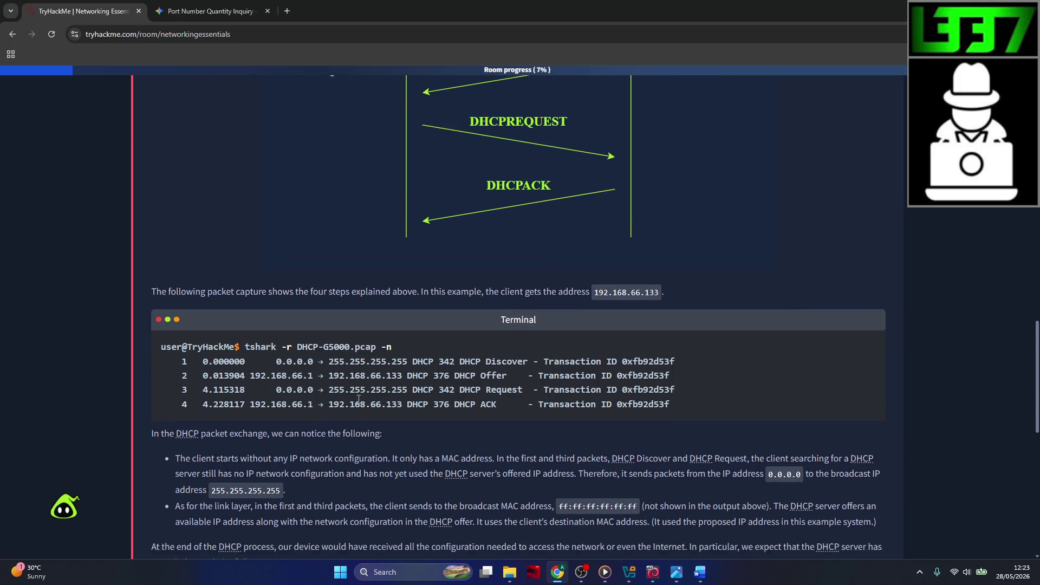
pyautogui.scroll(-1, 616, 412)
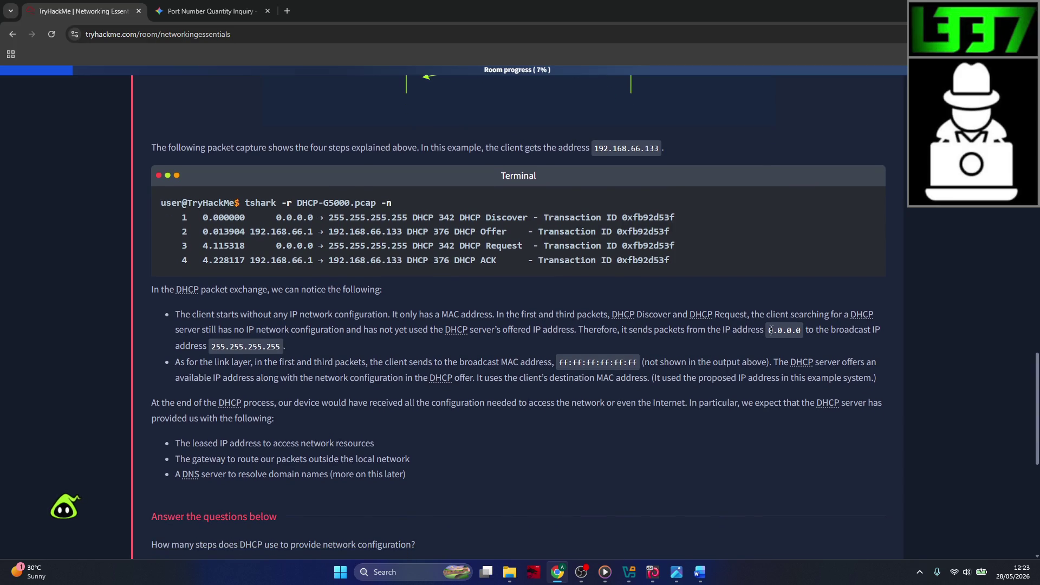
pyautogui.moveTo(242, 362)
pyautogui.mouseDown()
pyautogui.moveTo(639, 375)
pyautogui.moveTo(671, 361)
pyautogui.mouseUp()
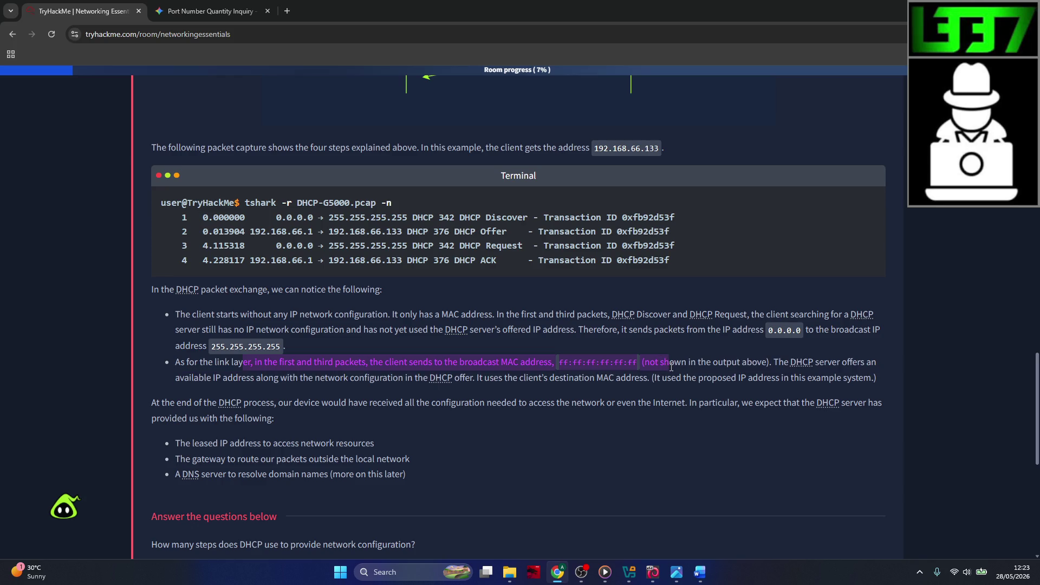
pyautogui.click(676, 363)
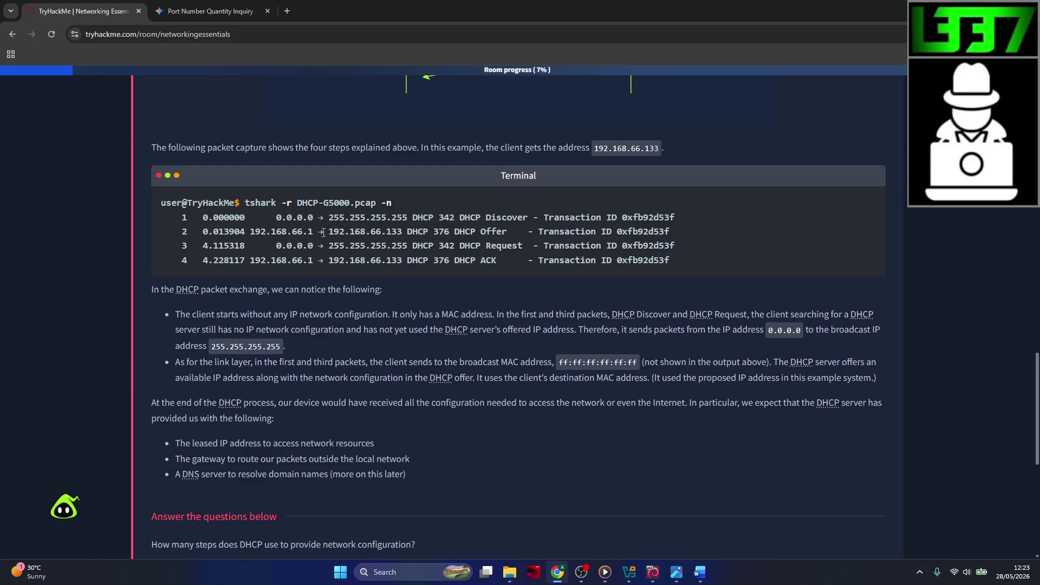
pyautogui.moveTo(331, 231); pyautogui.dragTo(403, 232)
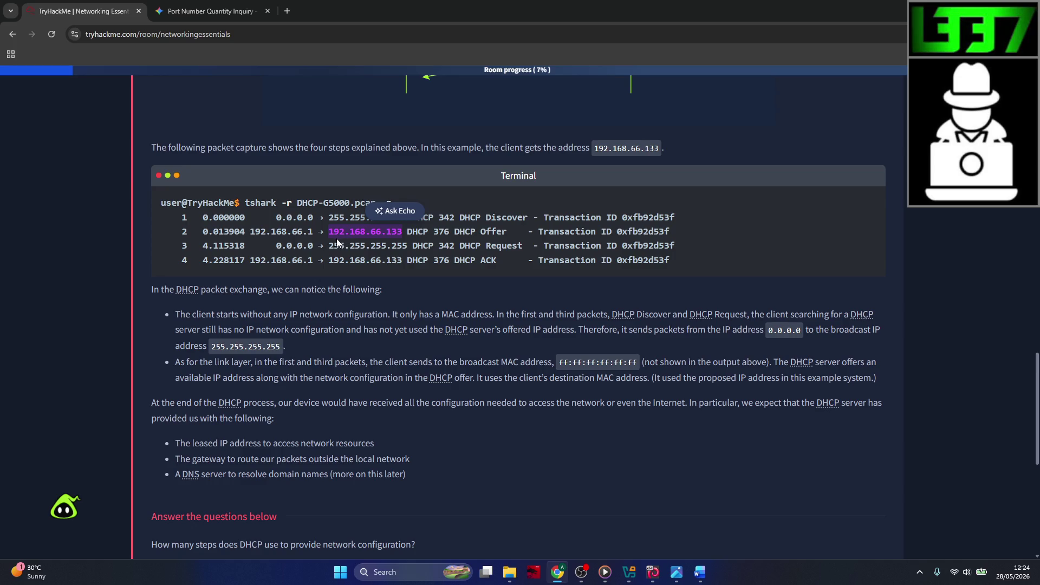
pyautogui.click(278, 244)
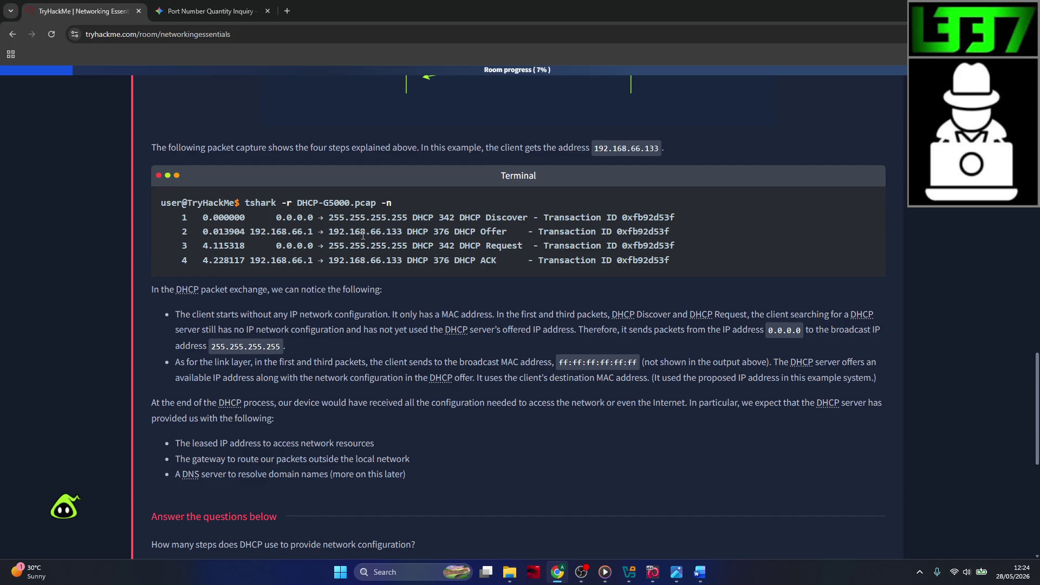
pyautogui.moveTo(321, 260); pyautogui.dragTo(250, 260)
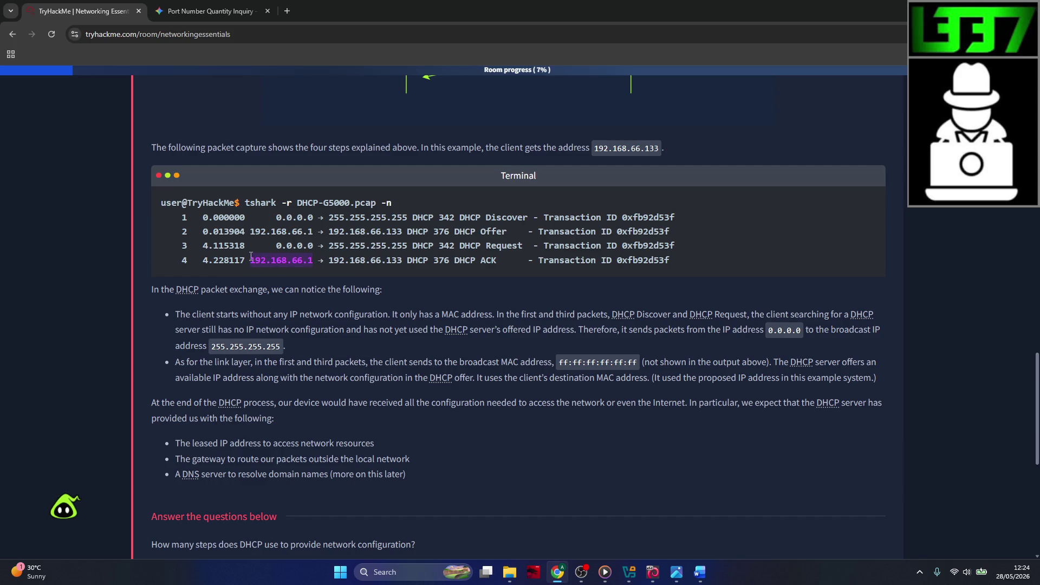
pyautogui.moveTo(404, 261); pyautogui.dragTo(328, 260)
pyautogui.scroll(-2, 309, 287)
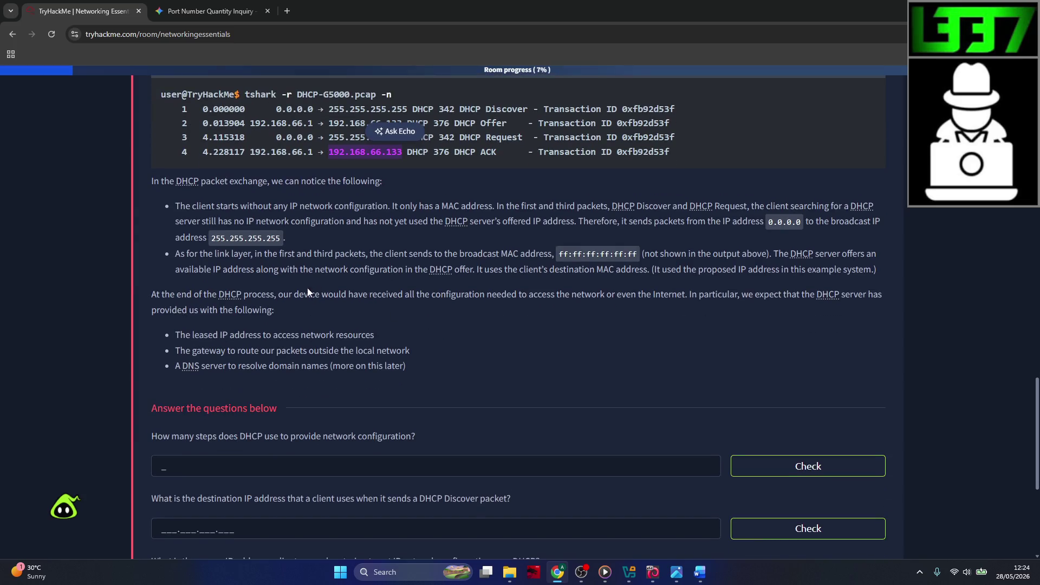
# Answer 4 for the DHCP step count and 255.255.255.255 for the destination IP
pyautogui.click(282, 294)
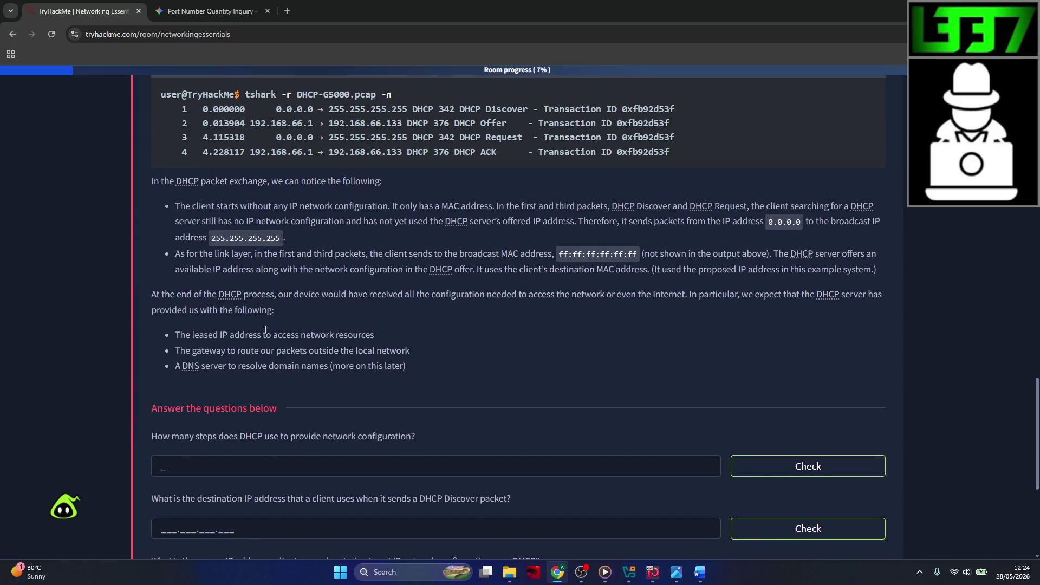
pyautogui.click(261, 467)
pyautogui.write('4')
pyautogui.click(770, 459)
pyautogui.scroll(-2, 438, 358)
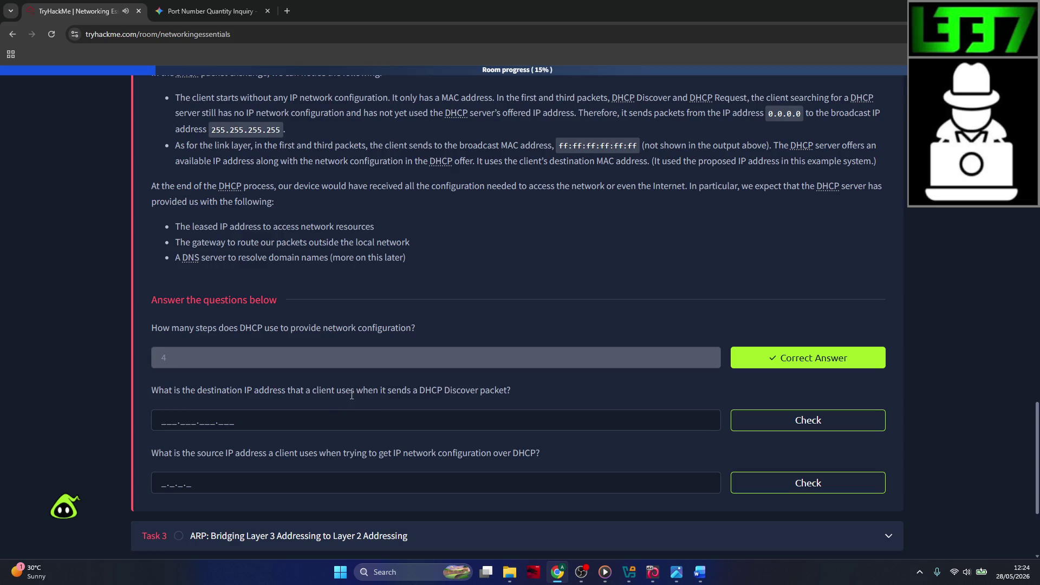
pyautogui.click(209, 412)
pyautogui.write('255.255.255.25')
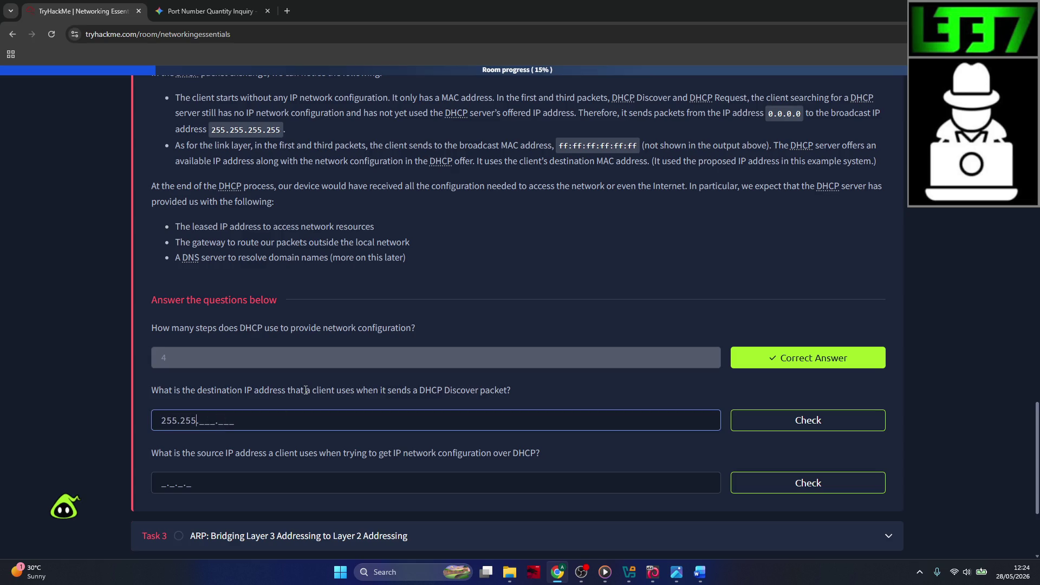
pyautogui.write('5')
pyautogui.press('Return')
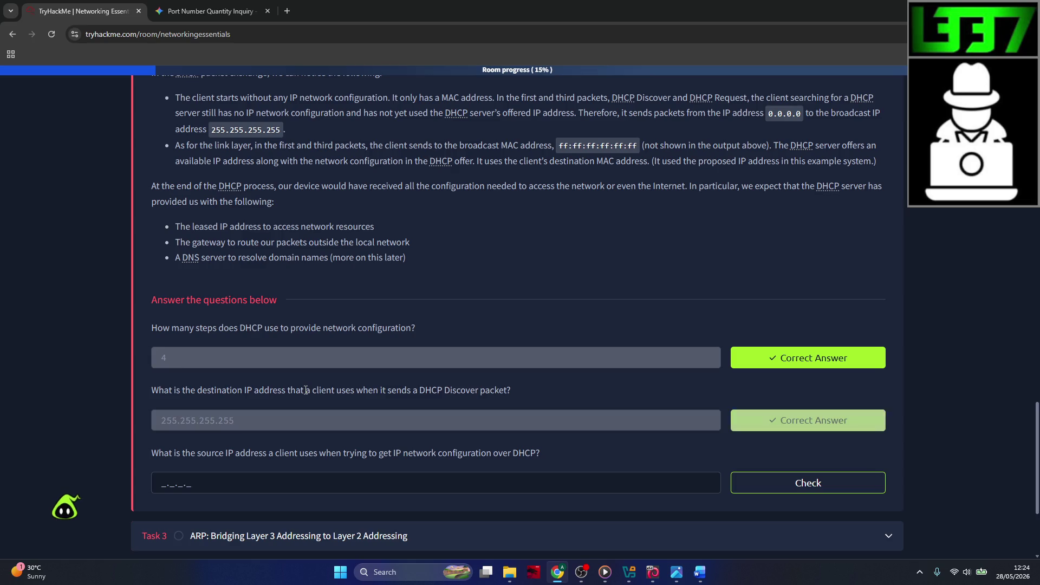
# Answer 0.0.0.0 for the DHCP source IP question
pyautogui.scroll(-1, 320, 379)
pyautogui.moveTo(198, 399); pyautogui.dragTo(457, 401)
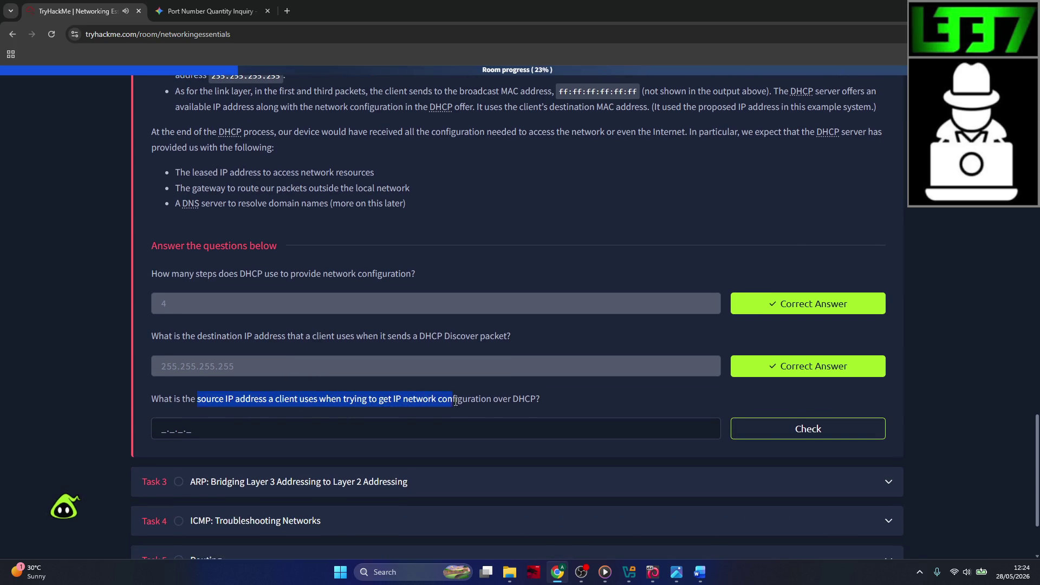
pyautogui.click(456, 401)
pyautogui.click(214, 429)
pyautogui.write('0.0.0.0')
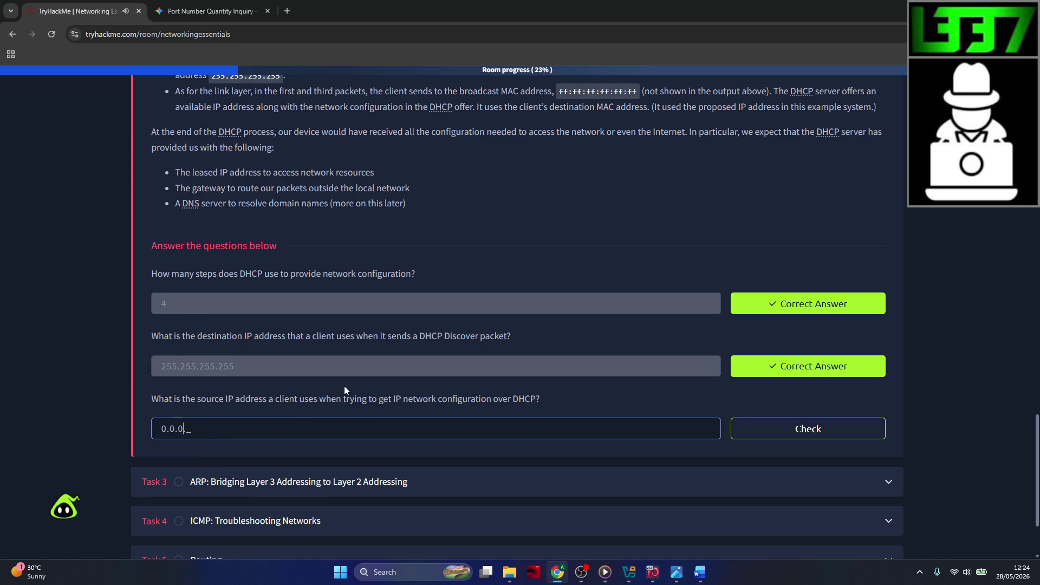
pyautogui.click(792, 429)
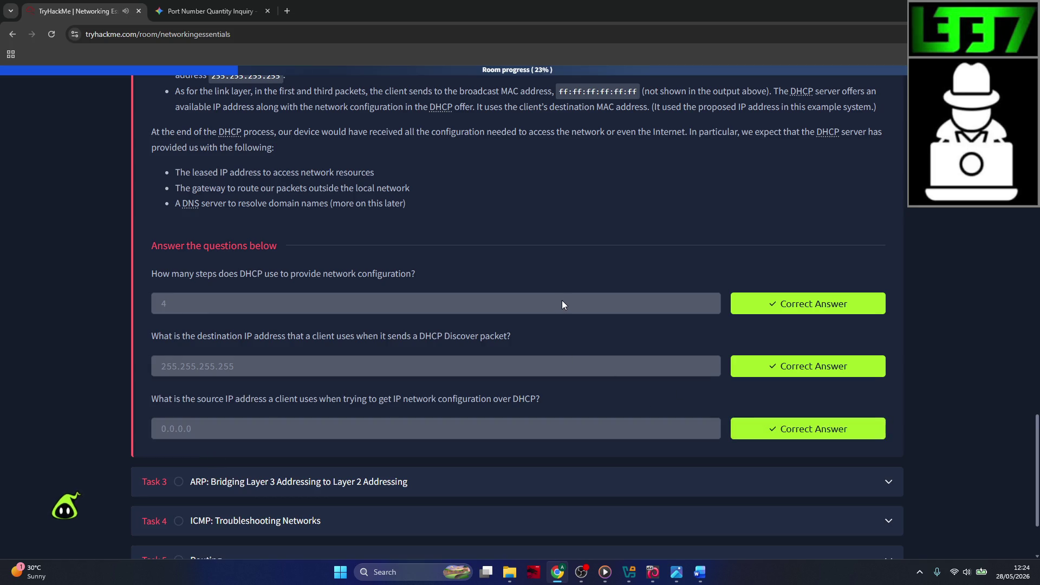
pyautogui.scroll(-3, 240, 356)
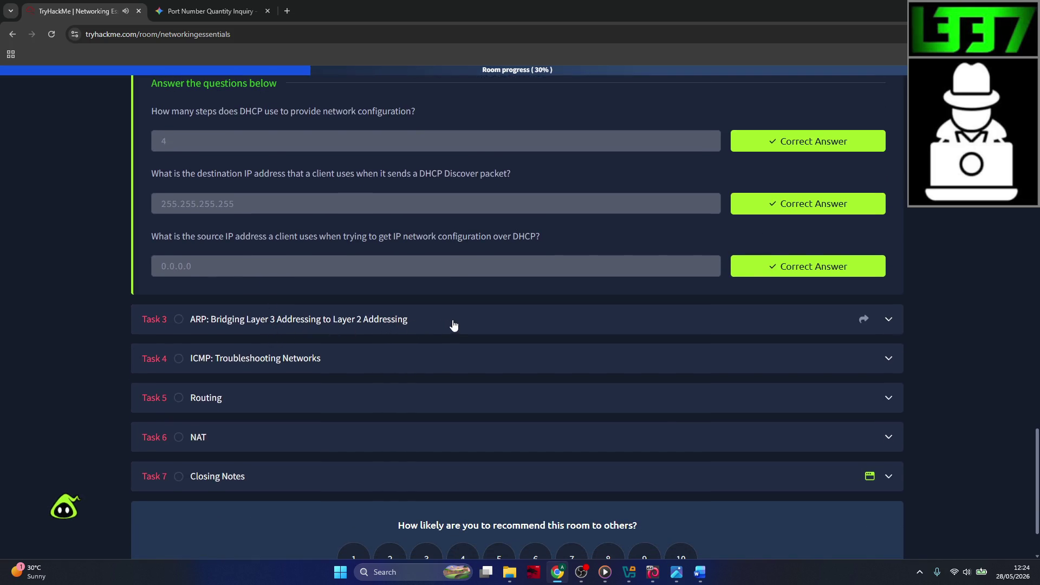
# Expand Task 3 ARP and read the data link layer names, including IEEE 802.11
pyautogui.click(491, 325)
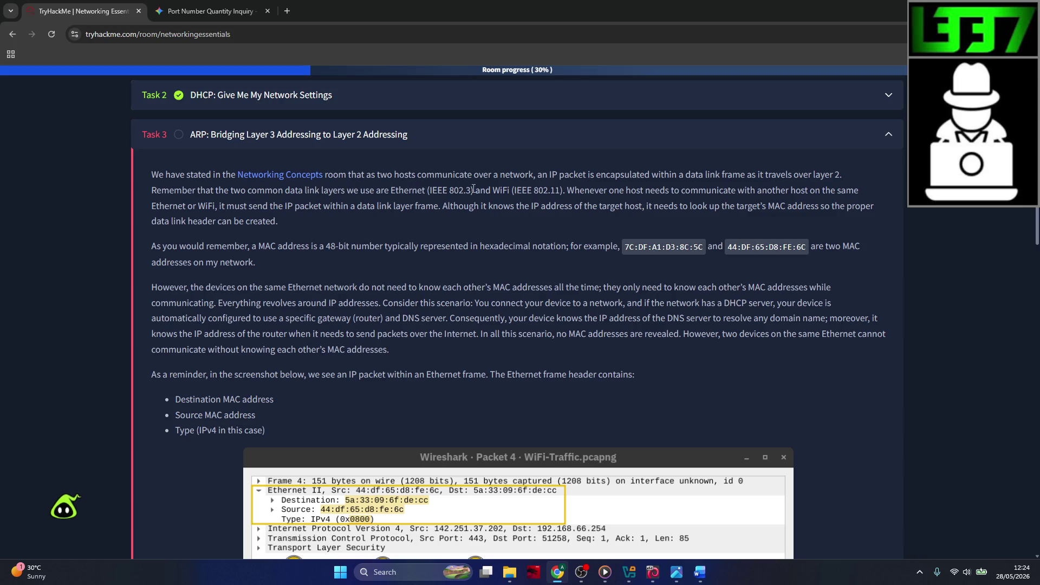
pyautogui.scroll(1, 524, 230)
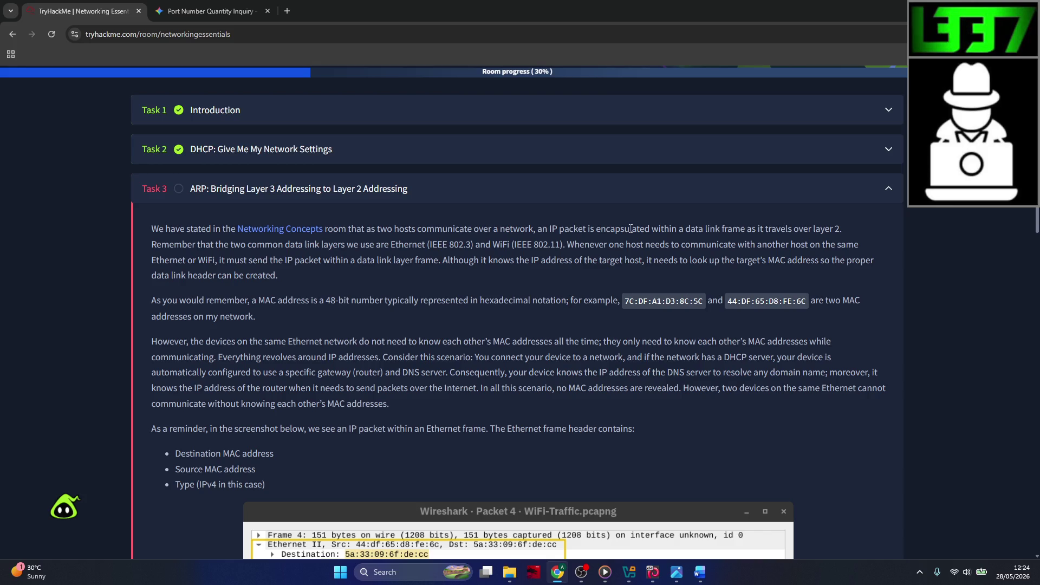
pyautogui.moveTo(329, 245); pyautogui.dragTo(420, 246)
pyautogui.click(438, 247)
pyautogui.moveTo(560, 245); pyautogui.dragTo(499, 248)
pyautogui.click(633, 244)
# Read why sending an IP packet needs the target's MAC address and how MACs are written
pyautogui.moveTo(240, 259); pyautogui.dragTo(463, 260)
pyautogui.click(489, 262)
pyautogui.moveTo(672, 261); pyautogui.dragTo(833, 262)
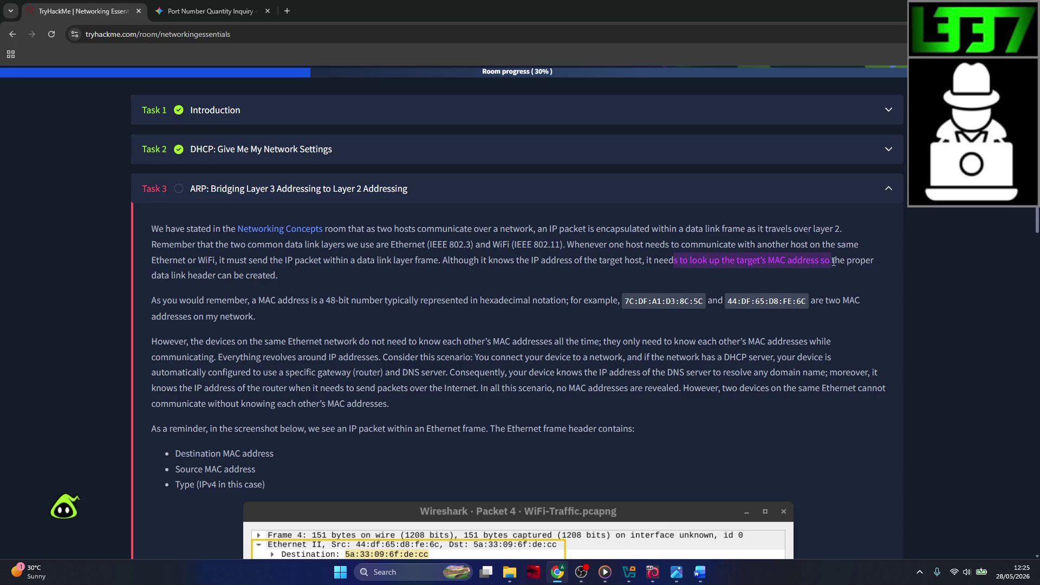
pyautogui.click(240, 277)
pyautogui.moveTo(199, 304); pyautogui.dragTo(236, 301)
pyautogui.moveTo(373, 301); pyautogui.dragTo(612, 300)
pyautogui.scroll(-1, 192, 331)
pyautogui.click(245, 287)
# Read how devices learn each other's MAC addresses when joining a network via DHCP
pyautogui.moveTo(264, 288); pyautogui.dragTo(608, 292)
pyautogui.click(696, 288)
pyautogui.moveTo(718, 288); pyautogui.dragTo(821, 290)
pyautogui.click(201, 308)
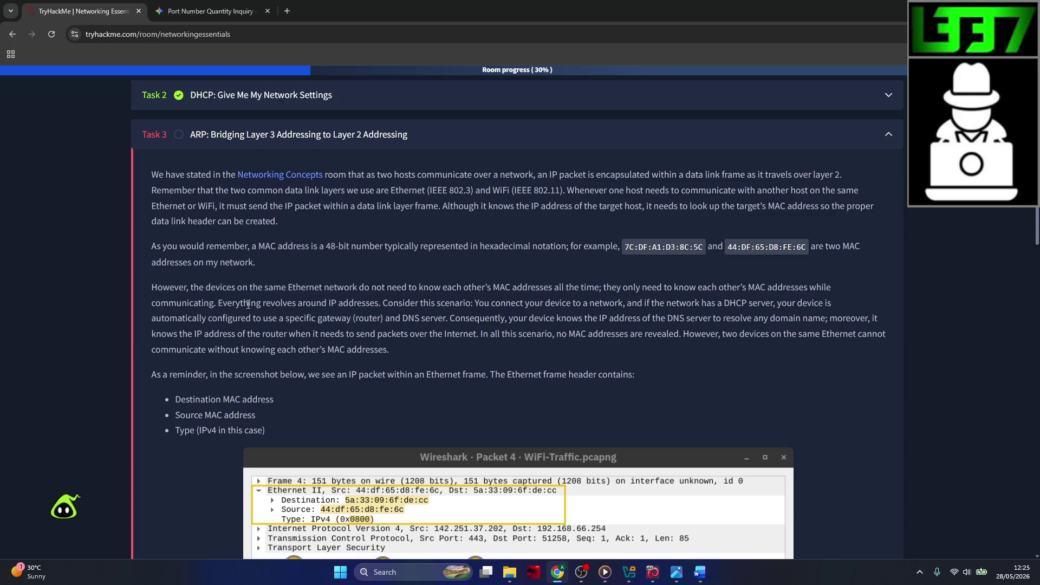
pyautogui.moveTo(316, 305); pyautogui.dragTo(354, 304)
pyautogui.click(395, 306)
pyautogui.moveTo(513, 304); pyautogui.dragTo(635, 303)
pyautogui.click(637, 303)
pyautogui.moveTo(729, 303); pyautogui.dragTo(773, 303)
pyautogui.click(775, 303)
pyautogui.click(607, 578)
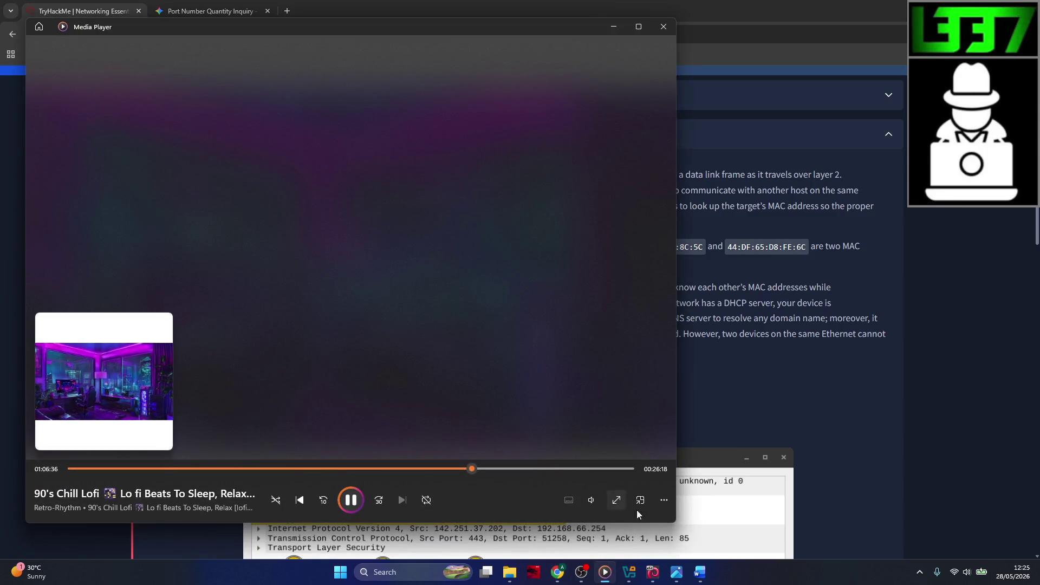
# Raise the system volume to nearly full and return to the ARP task page
pyautogui.click(966, 572)
pyautogui.click(996, 507)
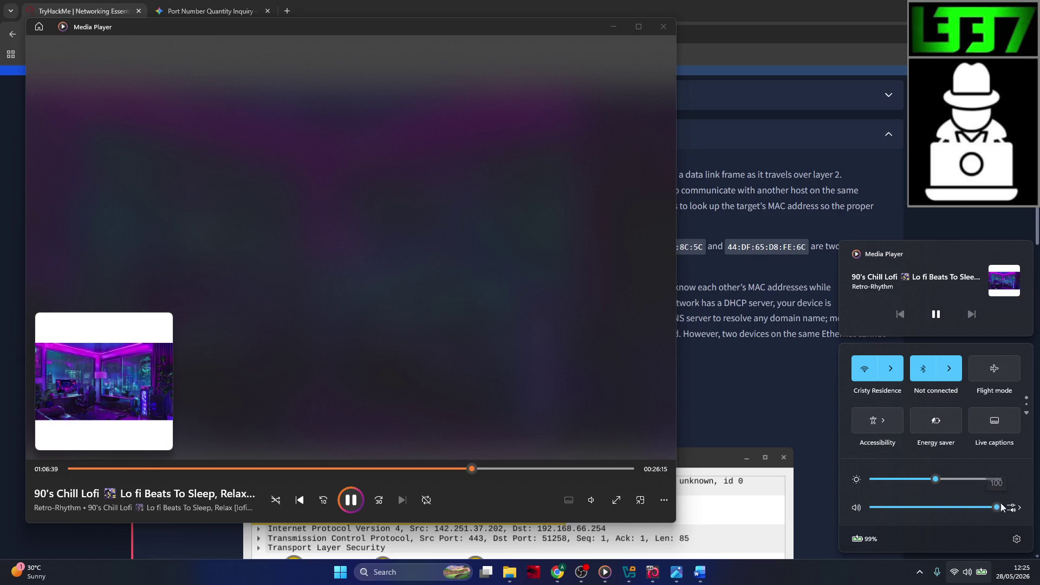
pyautogui.click(732, 385)
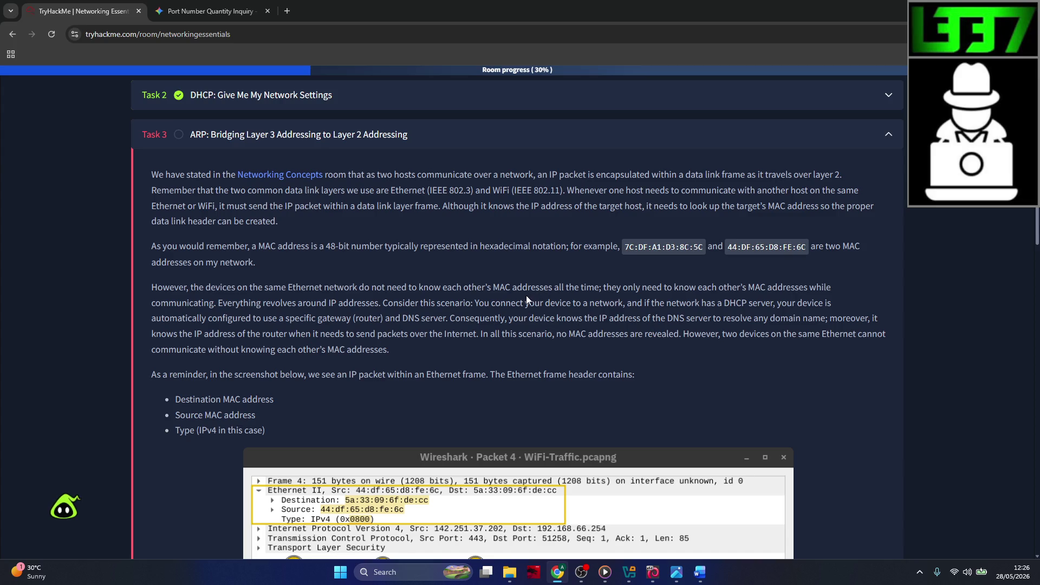
pyautogui.moveTo(710, 288); pyautogui.dragTo(765, 288)
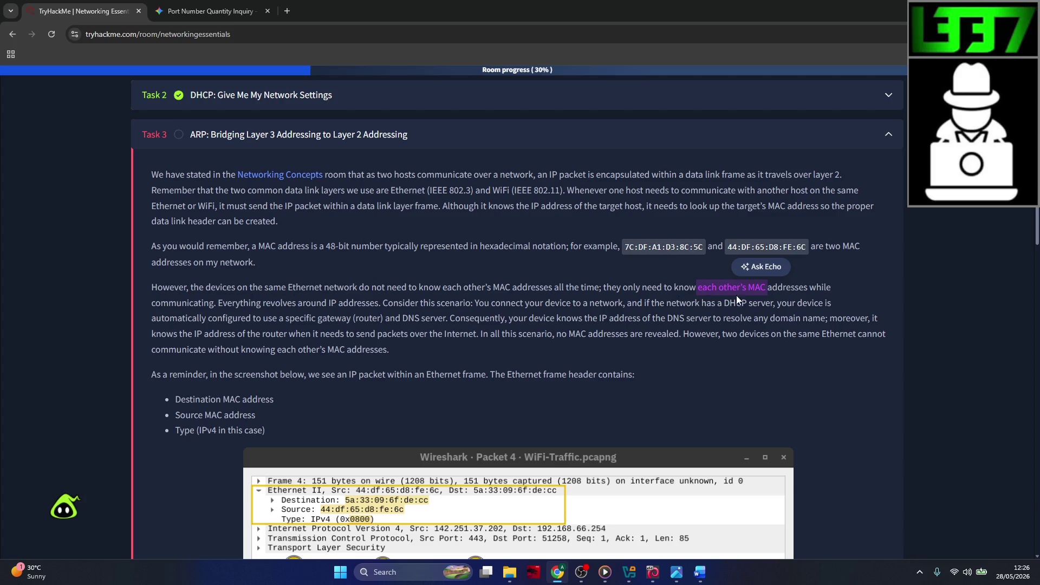
pyautogui.click(750, 304)
pyautogui.moveTo(618, 301); pyautogui.dragTo(746, 303)
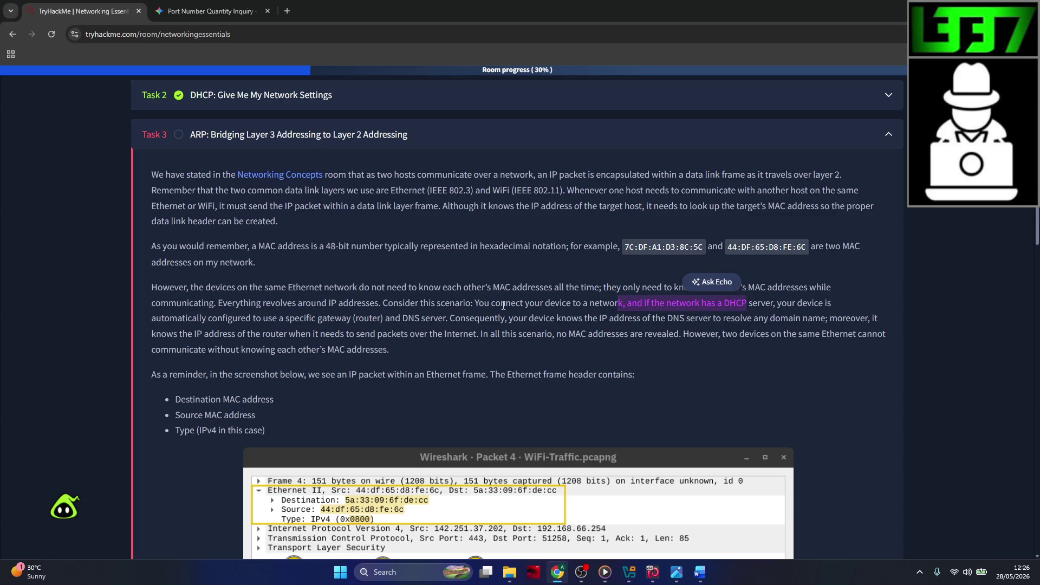
pyautogui.moveTo(216, 287); pyautogui.dragTo(274, 287)
pyautogui.click(726, 208)
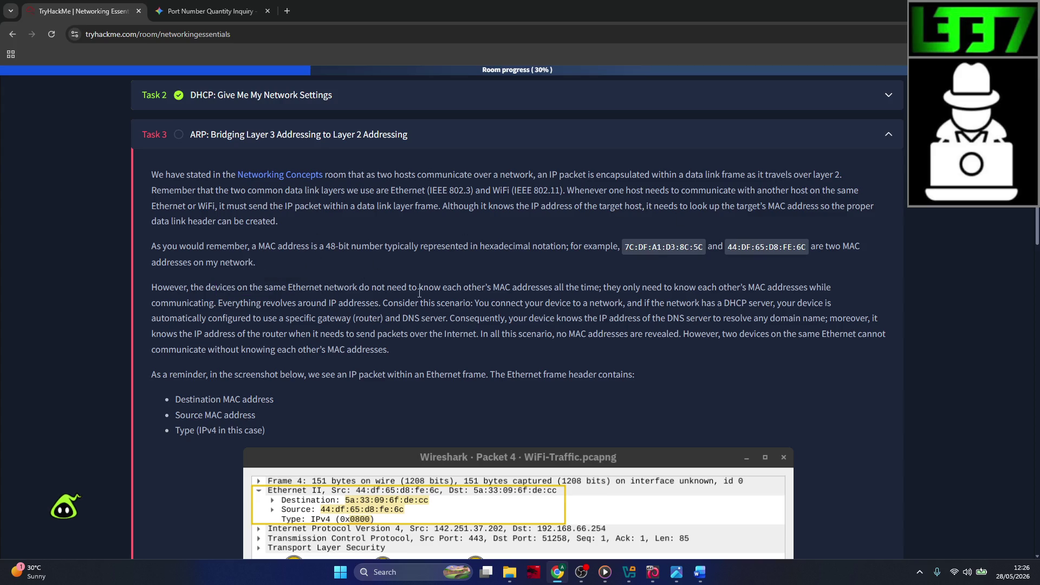
pyautogui.moveTo(641, 287); pyautogui.dragTo(725, 292)
pyautogui.moveTo(236, 303); pyautogui.dragTo(440, 311)
pyautogui.moveTo(500, 303); pyautogui.dragTo(622, 305)
pyautogui.click(622, 305)
pyautogui.moveTo(201, 317); pyautogui.dragTo(455, 319)
pyautogui.click(470, 319)
pyautogui.moveTo(543, 319); pyautogui.dragTo(686, 323)
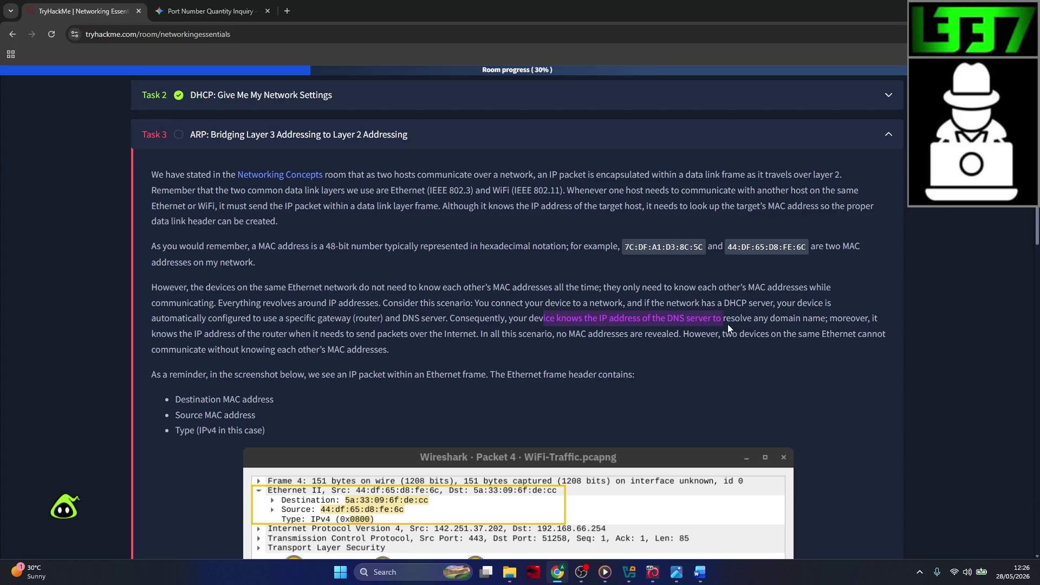
pyautogui.moveTo(769, 326); pyautogui.dragTo(834, 323)
pyautogui.click(375, 325)
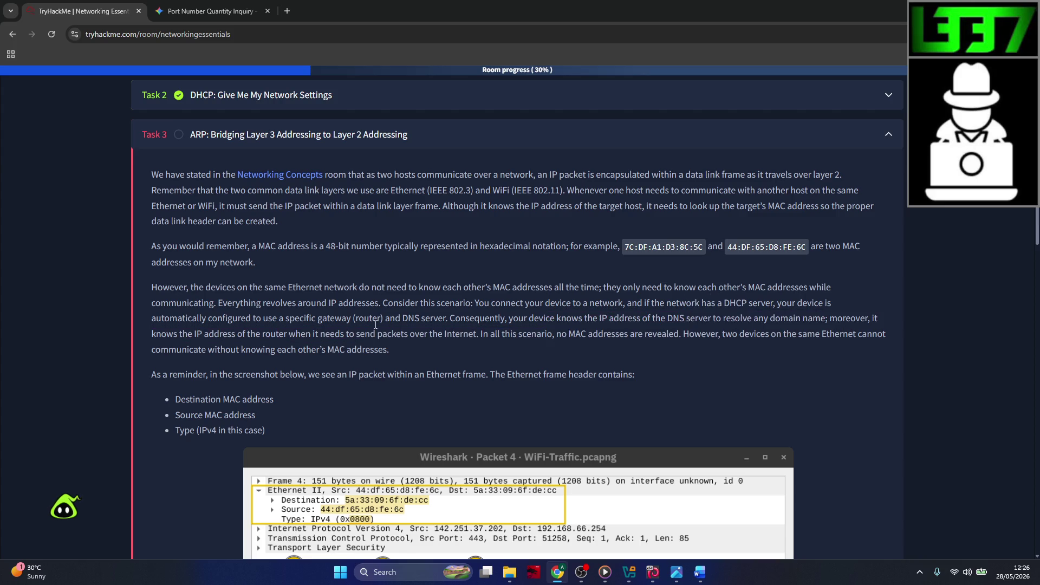
pyautogui.moveTo(214, 334); pyautogui.dragTo(266, 336)
pyautogui.moveTo(306, 332); pyautogui.dragTo(468, 335)
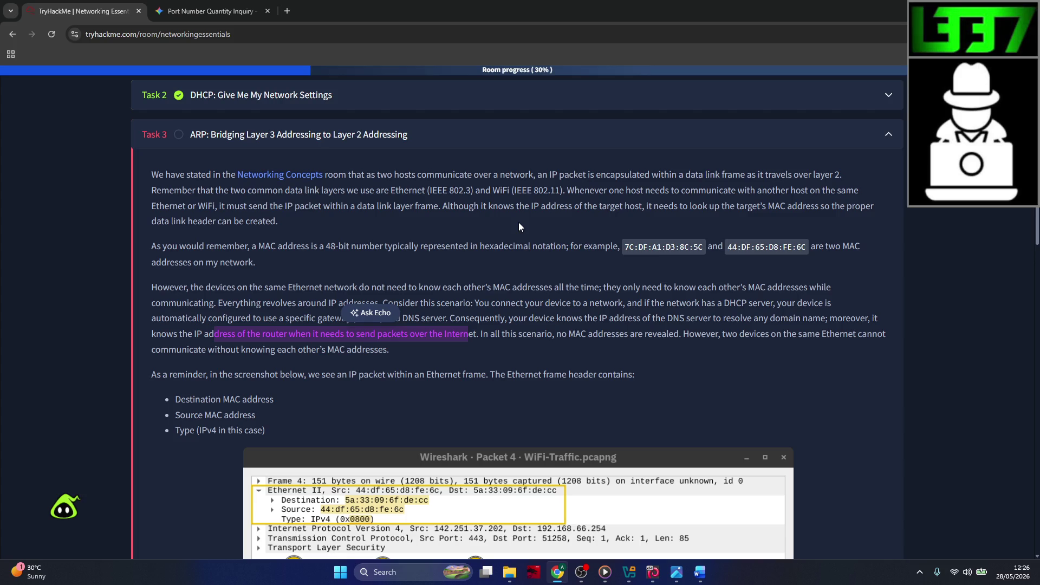
pyautogui.moveTo(652, 334); pyautogui.dragTo(703, 333)
pyautogui.moveTo(783, 334); pyautogui.dragTo(853, 334)
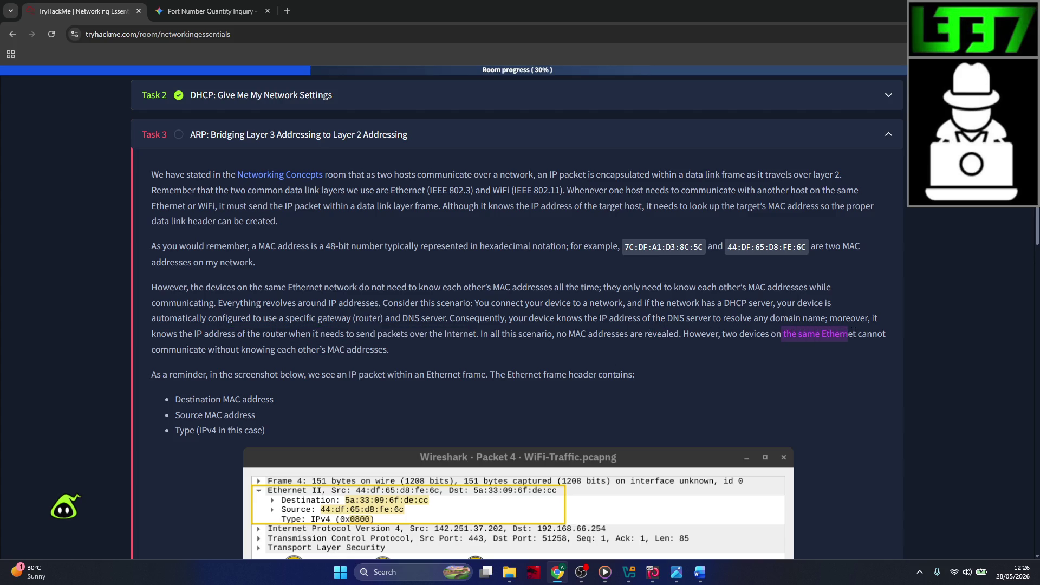
pyautogui.moveTo(187, 349); pyautogui.dragTo(293, 349)
pyautogui.click(288, 364)
# Read past the Ethernet frame screenshot's destination MAC bullet to the ARP paragraph
pyautogui.scroll(-2, 262, 365)
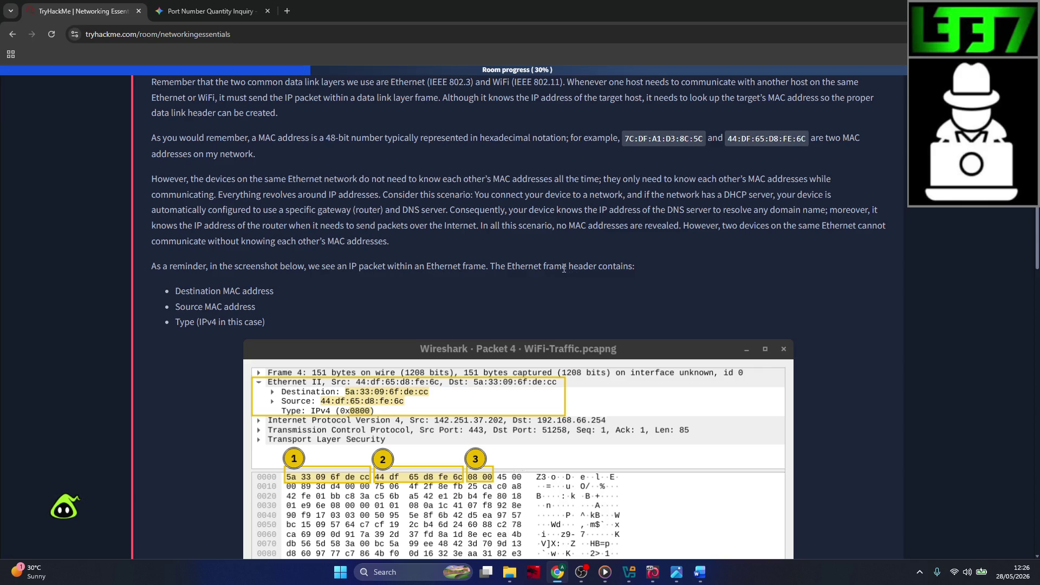
pyautogui.moveTo(205, 291)
pyautogui.mouseDown()
pyautogui.moveTo(255, 291)
pyautogui.moveTo(252, 306)
pyautogui.mouseUp()
pyautogui.click(294, 321)
pyautogui.scroll(-2, 298, 319)
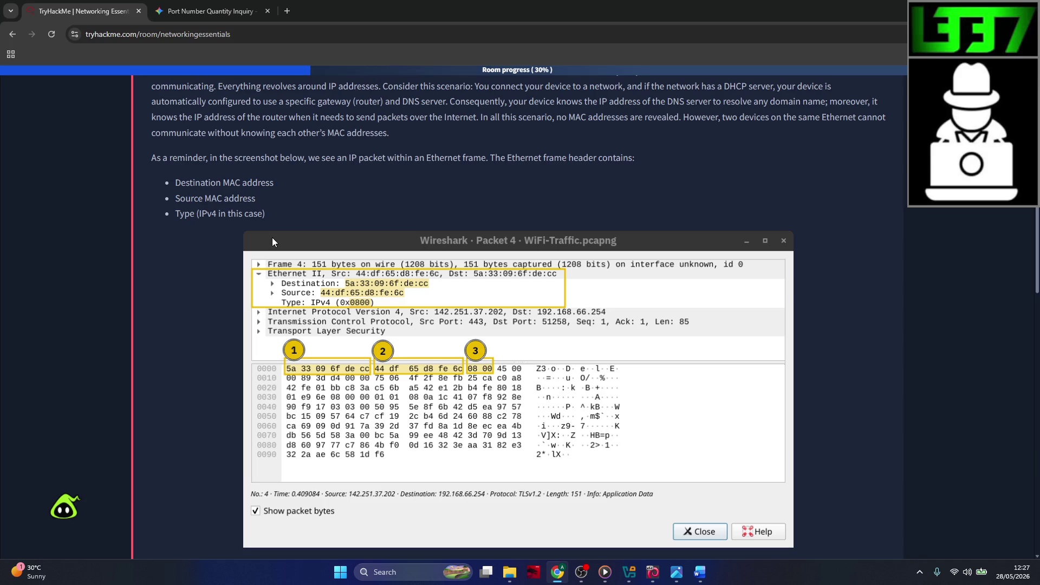
pyautogui.scroll(-3, 265, 270)
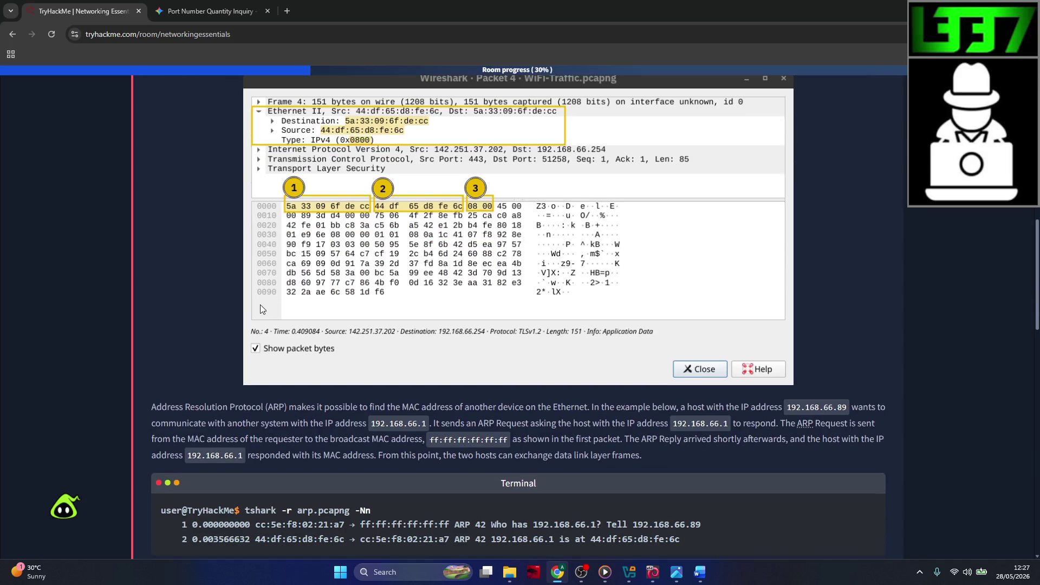
pyautogui.scroll(-2, 260, 309)
pyautogui.moveTo(199, 298); pyautogui.dragTo(254, 302)
pyautogui.click(331, 302)
# Read the ARP Request explanation for 192.168.66.1 and the requester's MAC address
pyautogui.moveTo(482, 302); pyautogui.dragTo(589, 301)
pyautogui.click(654, 296)
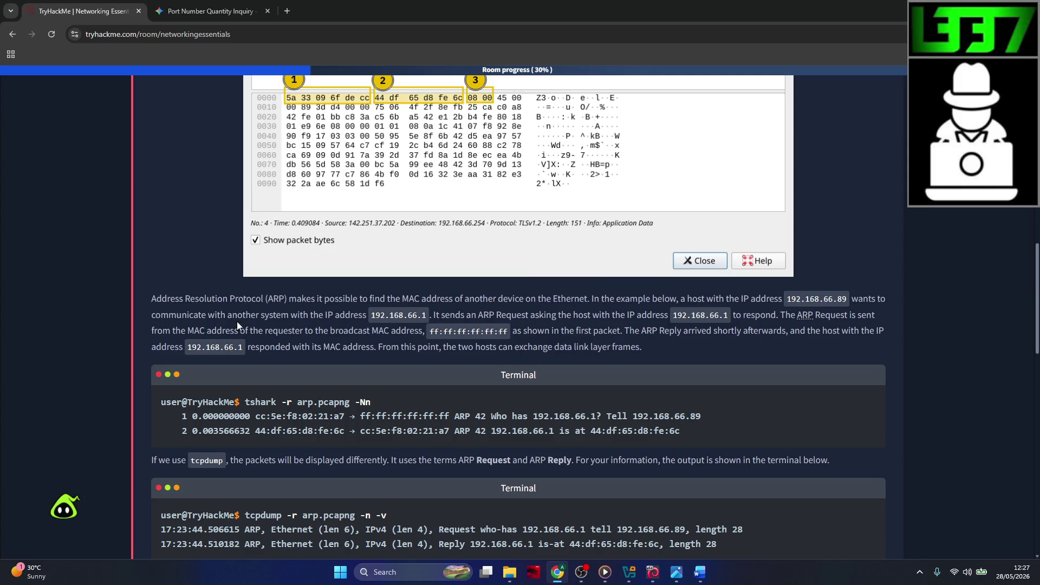
pyautogui.moveTo(426, 319); pyautogui.dragTo(376, 315)
pyautogui.click(536, 317)
pyautogui.moveTo(230, 331); pyautogui.dragTo(298, 327)
pyautogui.click(328, 329)
pyautogui.moveTo(478, 314); pyautogui.dragTo(746, 316)
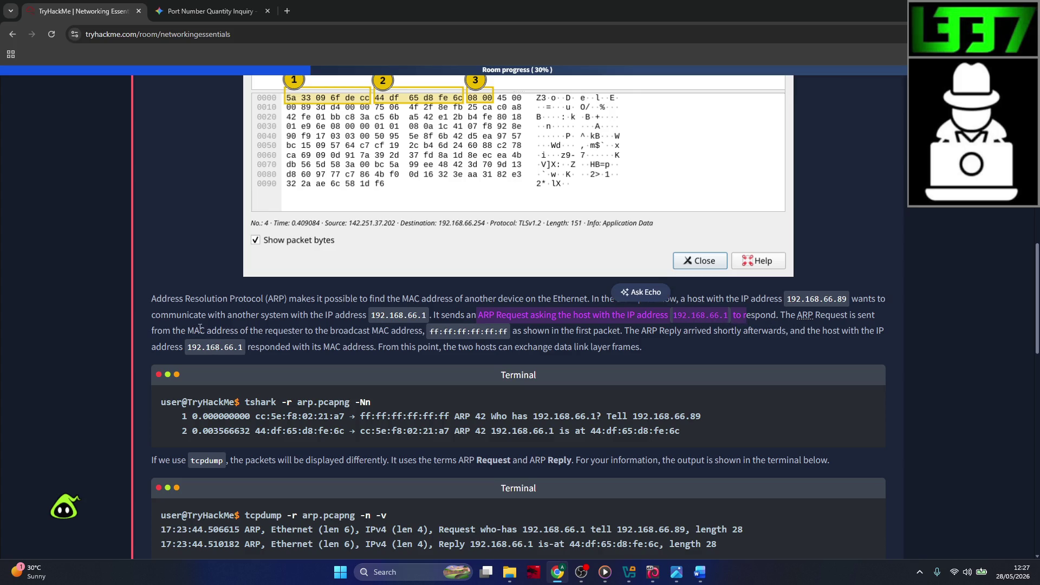
pyautogui.moveTo(259, 331); pyautogui.dragTo(325, 329)
pyautogui.click(325, 329)
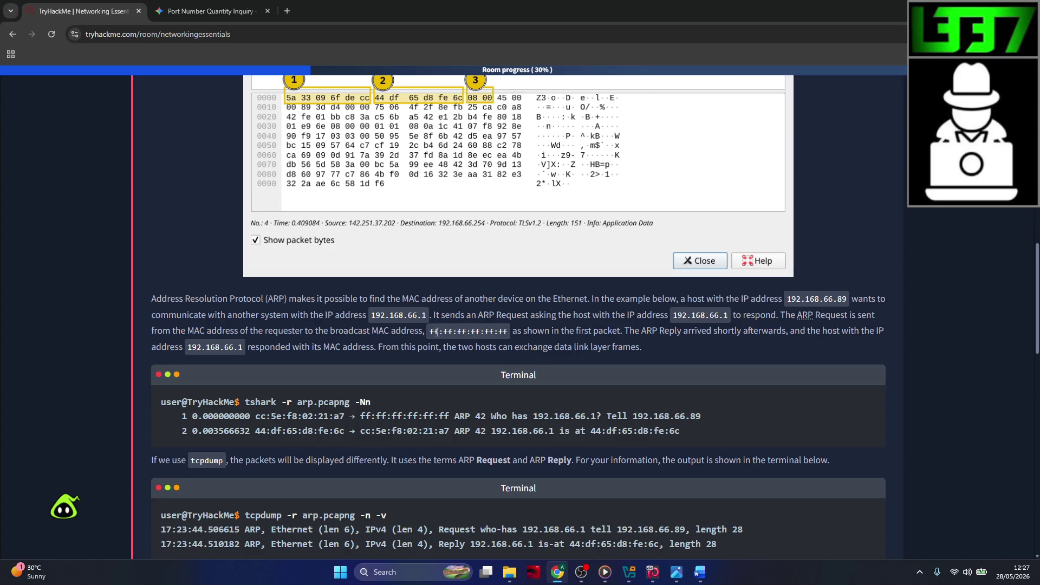
# Review the tshark output, highlighting the broadcast address and replying MAC 44:df:65:d8:fe:6c
pyautogui.scroll(2, 582, 337)
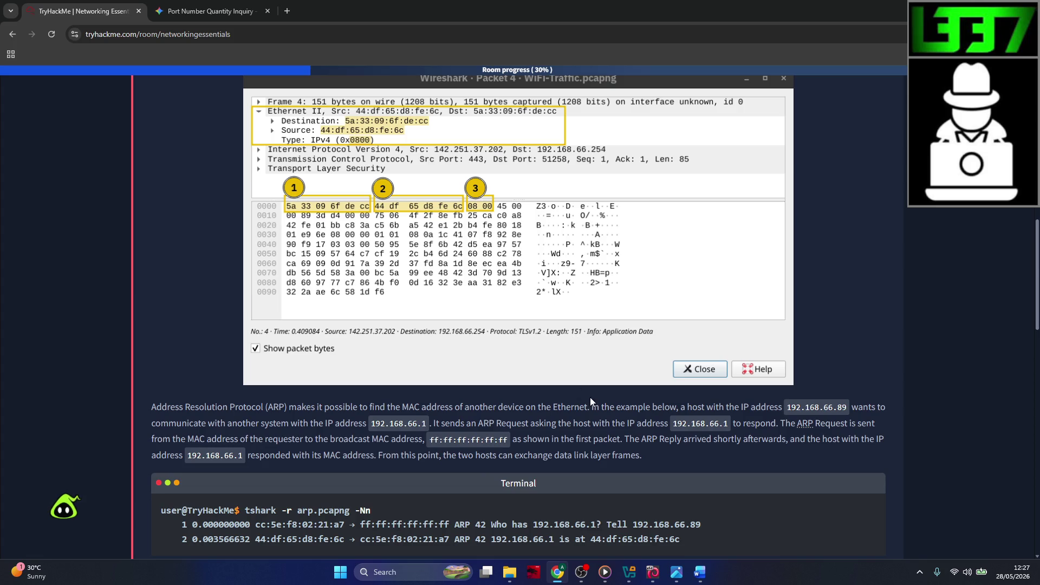
pyautogui.scroll(-1, 587, 392)
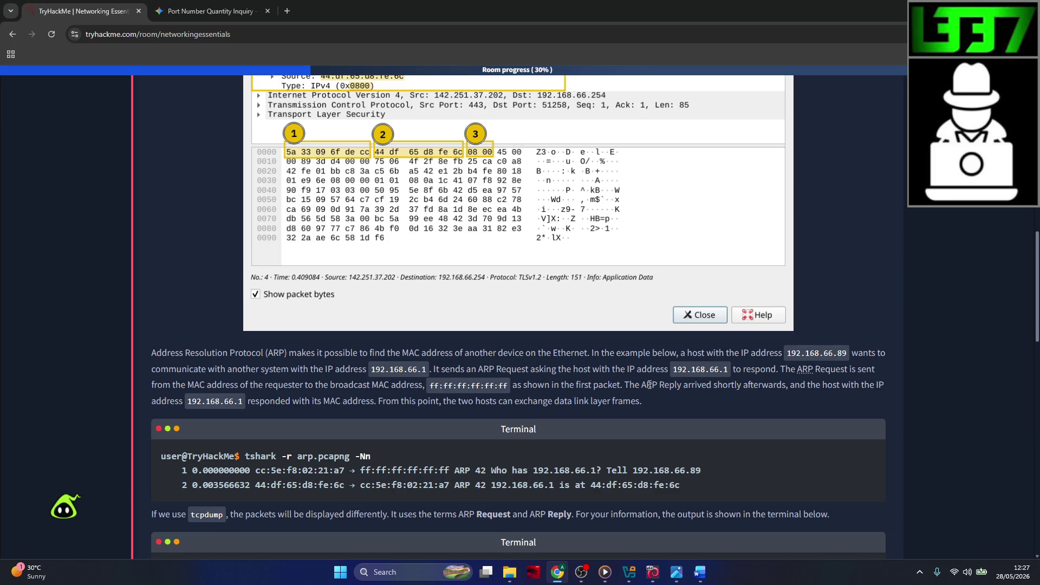
pyautogui.scroll(-1, 670, 390)
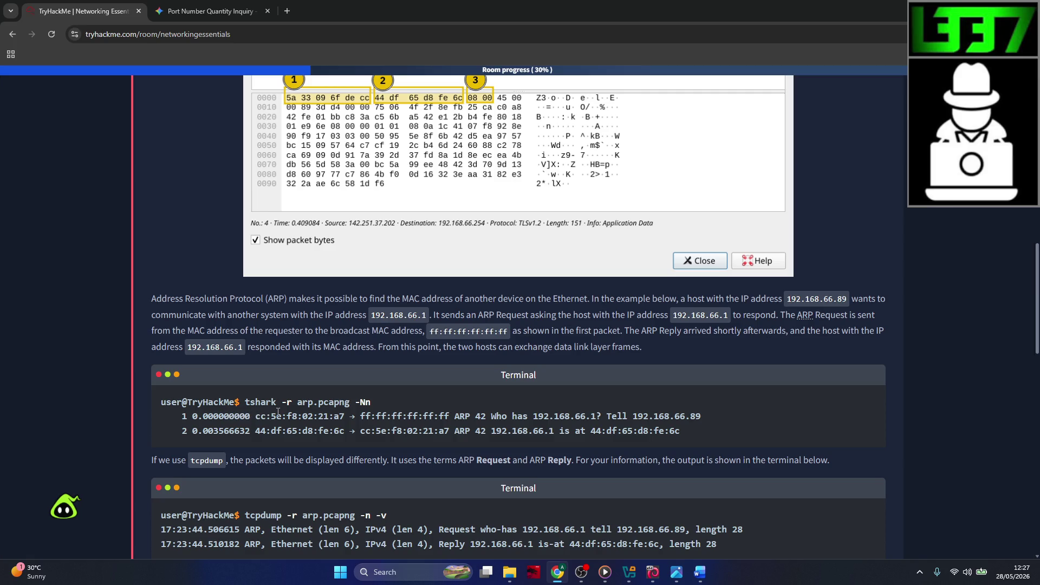
pyautogui.moveTo(450, 415); pyautogui.dragTo(367, 415)
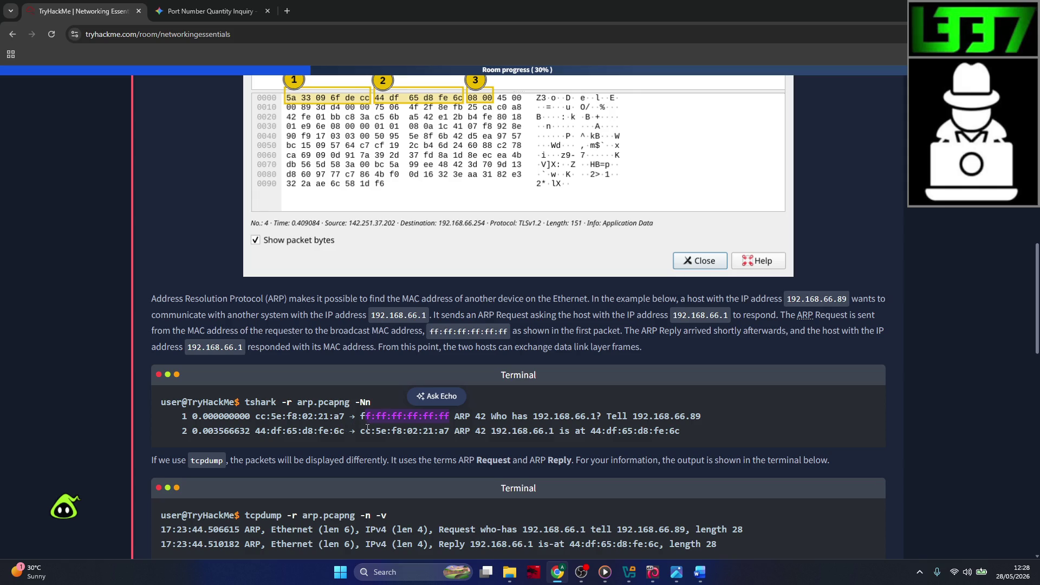
pyautogui.moveTo(281, 435); pyautogui.dragTo(319, 433)
pyautogui.click(319, 432)
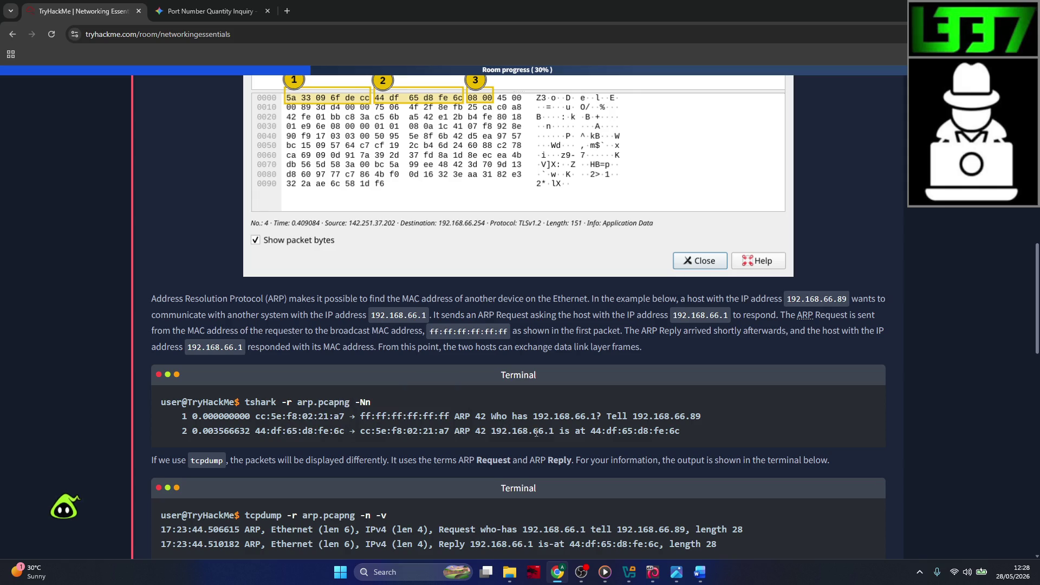
pyautogui.moveTo(491, 432); pyautogui.dragTo(680, 431)
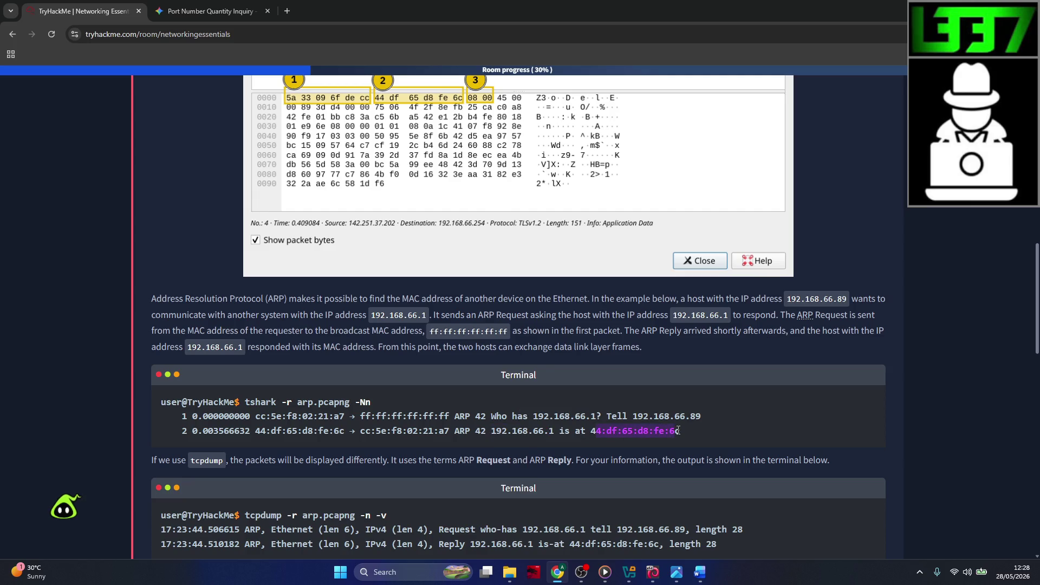
# Read the tcpdump block, highlighting that ARP sits directly in Ethernet frames and the ARP Request/Reply terms
pyautogui.scroll(-2, 370, 374)
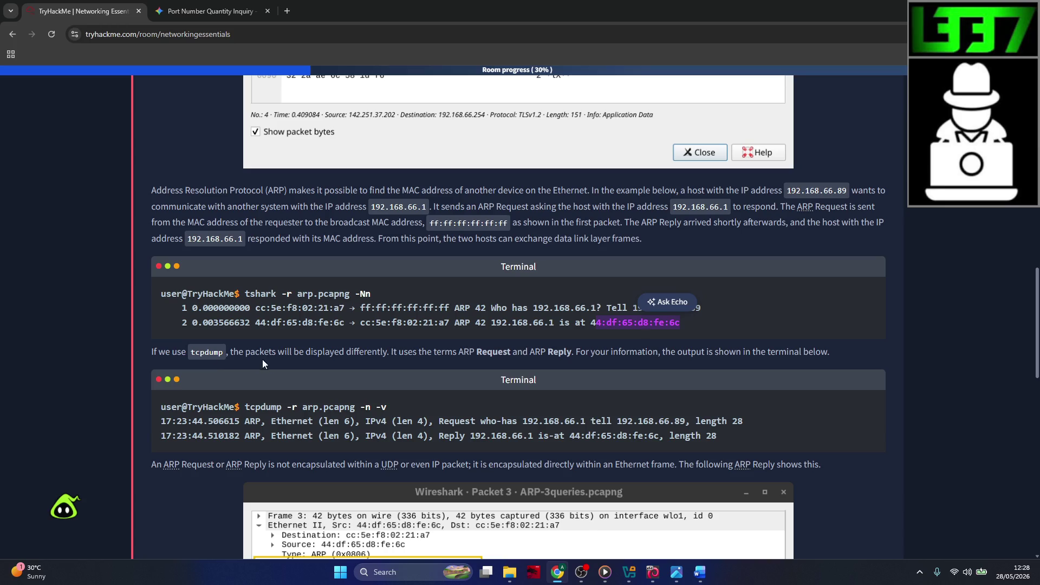
pyautogui.moveTo(318, 357); pyautogui.dragTo(755, 359)
pyautogui.click(327, 369)
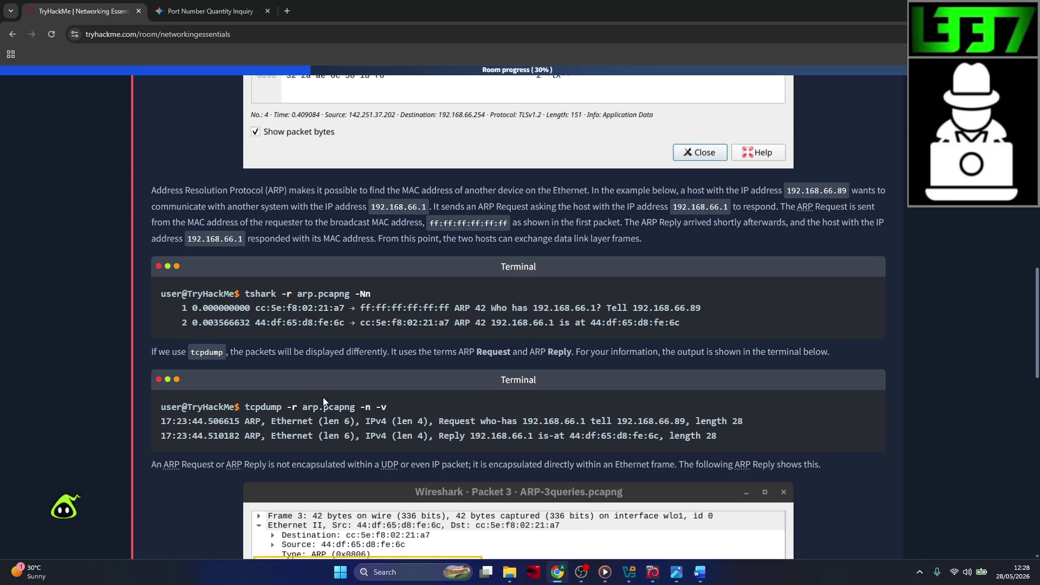
pyautogui.scroll(-2, 297, 393)
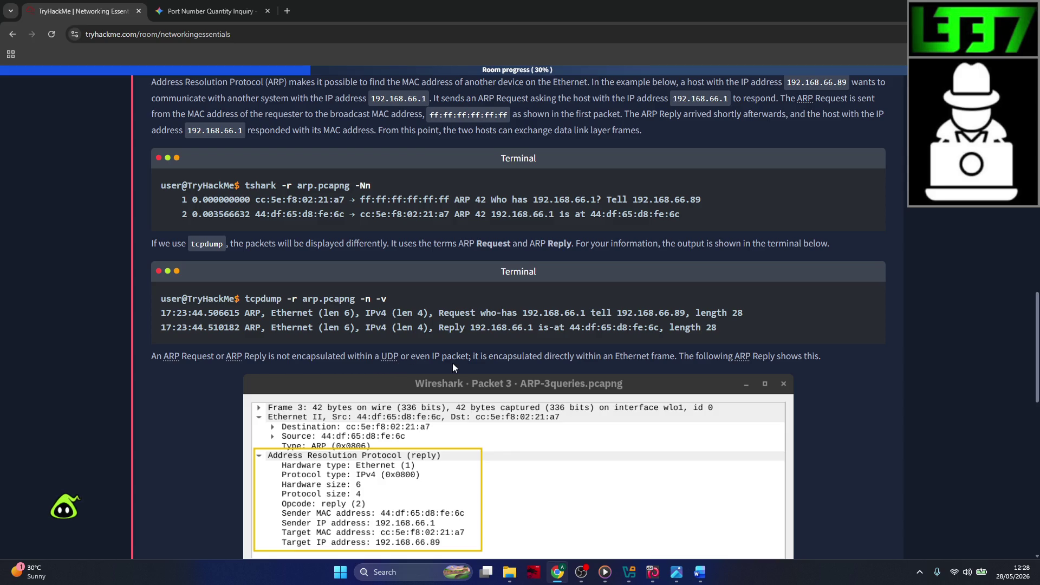
pyautogui.moveTo(541, 357); pyautogui.dragTo(678, 360)
pyautogui.click(679, 360)
pyautogui.moveTo(445, 244); pyautogui.dragTo(605, 249)
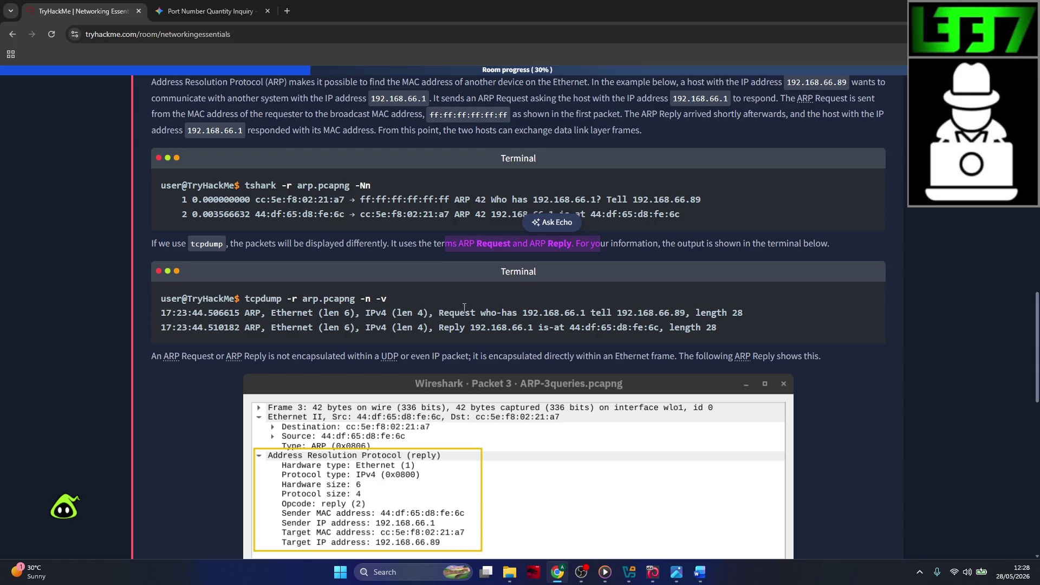
pyautogui.click(527, 316)
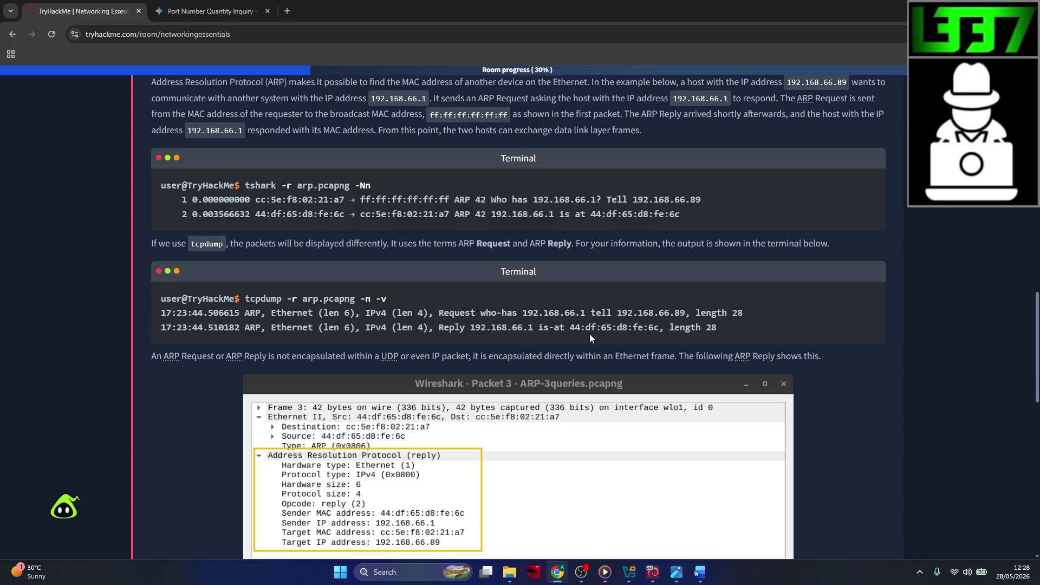
pyautogui.scroll(-3, 530, 345)
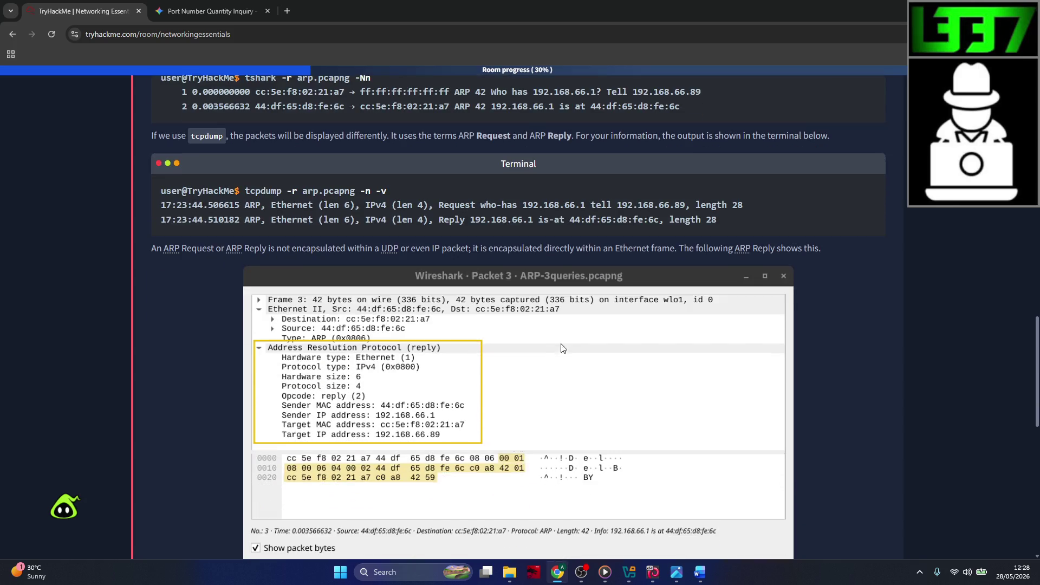
# Read past the layer 3 to layer 2 translation note to the 'Answer the questions below' section
pyautogui.scroll(-2, 507, 291)
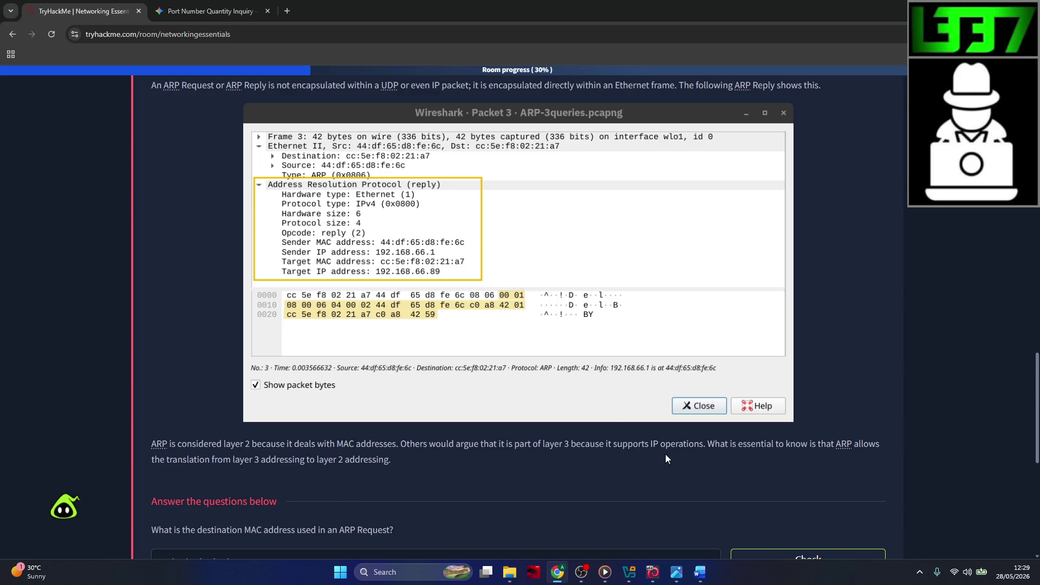
pyautogui.scroll(-1, 788, 441)
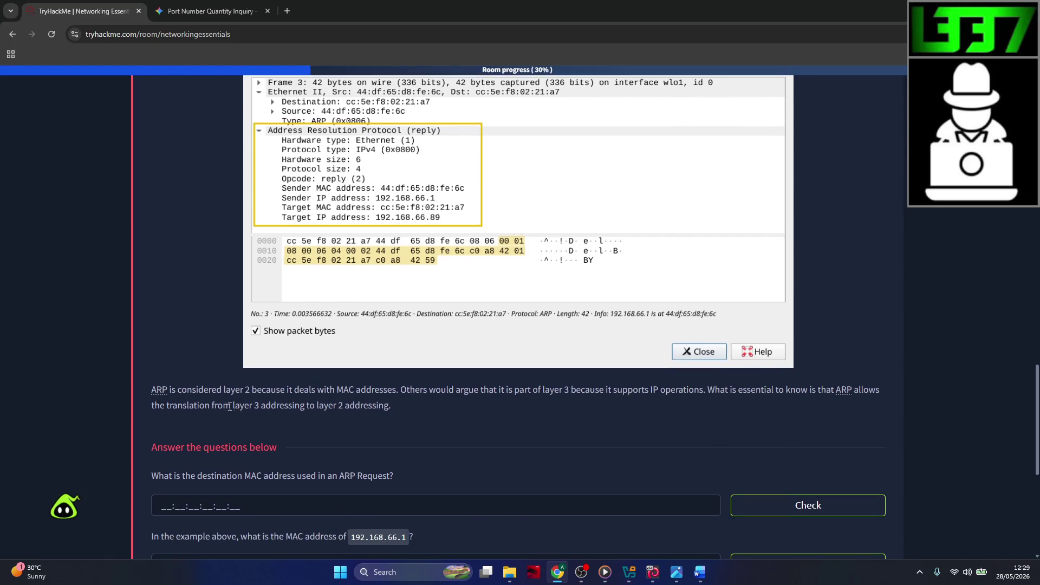
pyautogui.moveTo(168, 405); pyautogui.dragTo(275, 411)
pyautogui.click(330, 407)
pyautogui.scroll(-1, 255, 405)
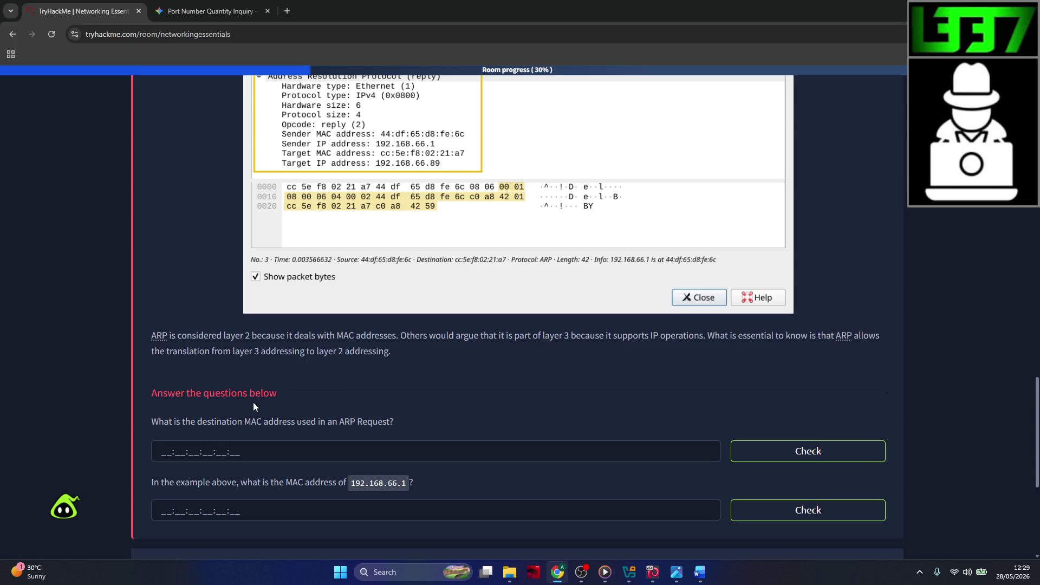
pyautogui.scroll(5, 253, 404)
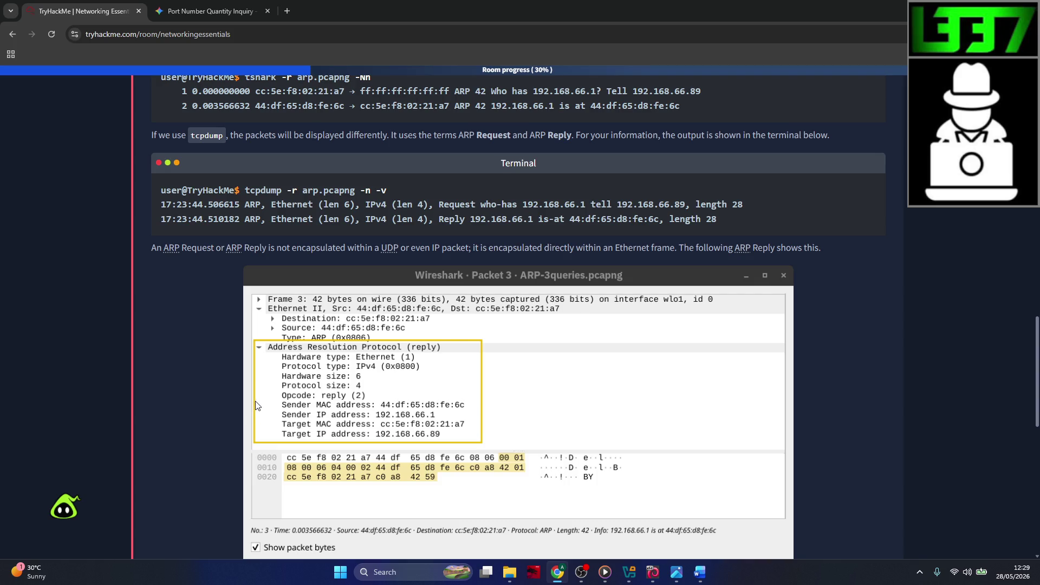
pyautogui.scroll(-4, 255, 404)
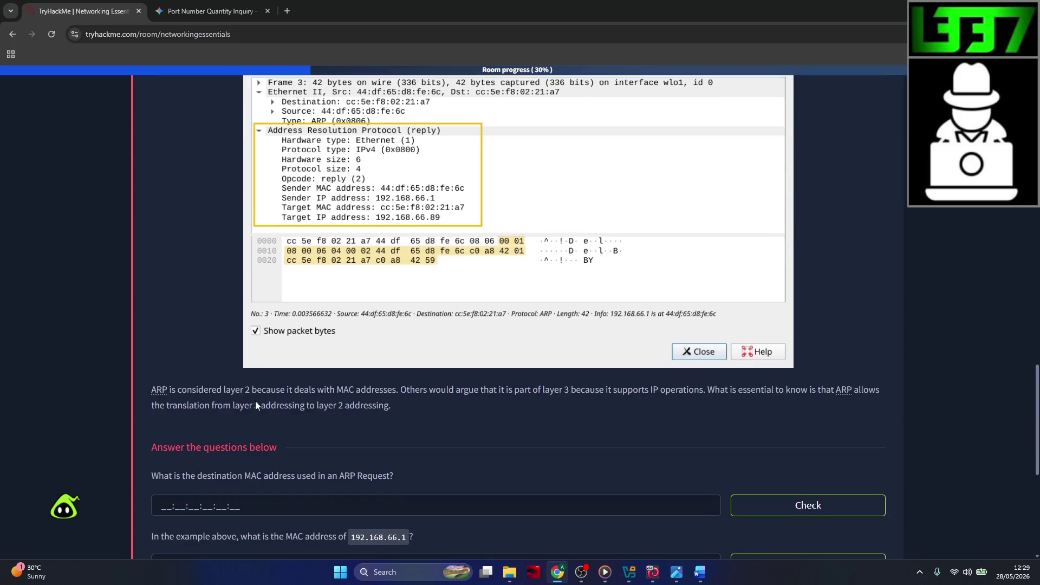
# Submit cc:5e:f8:02:21:a8 as the ARP Request destination MAC answer
pyautogui.click(185, 497)
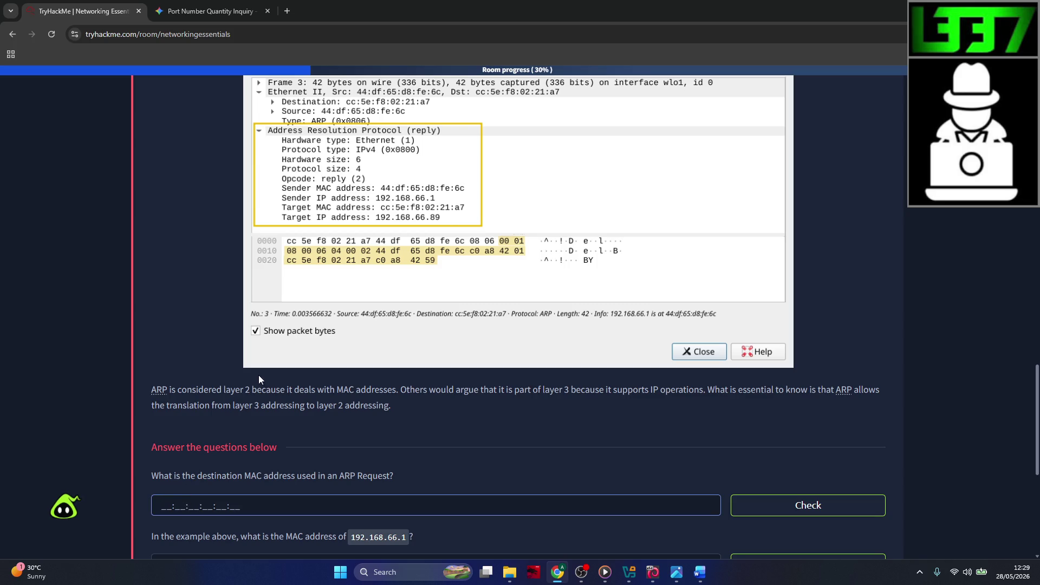
pyautogui.write('cc:')
pyautogui.write('5e:f')
pyautogui.write('8:02:21:a7')
pyautogui.press('BackSpace')
pyautogui.write('8')
pyautogui.press('Return')
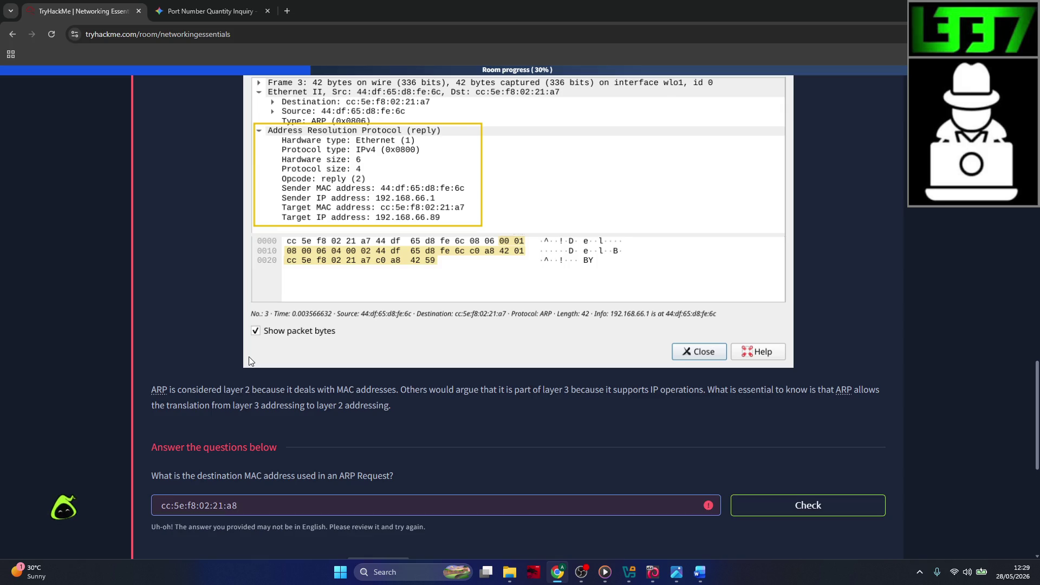